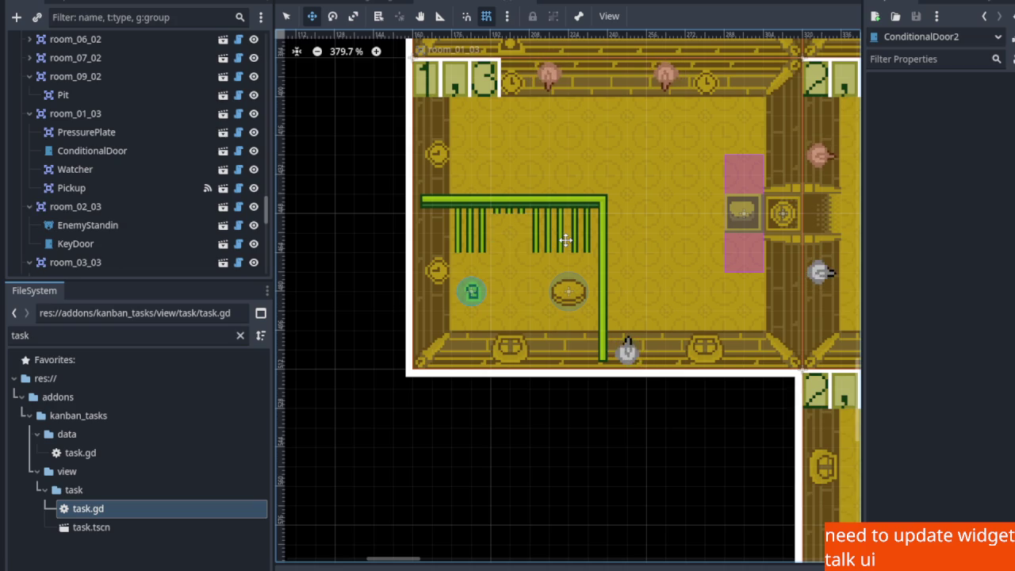
Enter channel 1300 for ConditionalDoor2 and save the scene
key(ctrl+s)
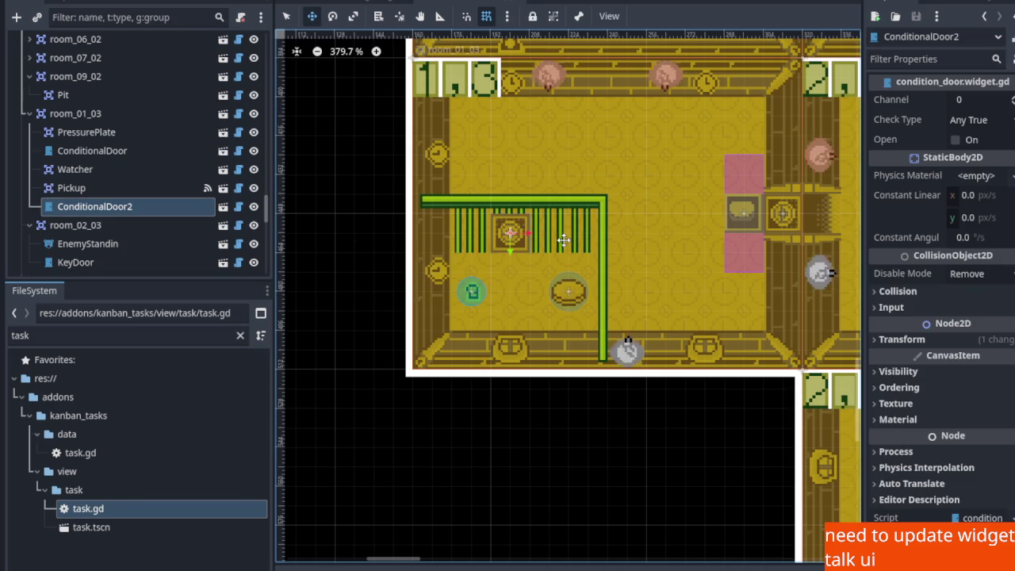
scroll(562, 235, down, 1)
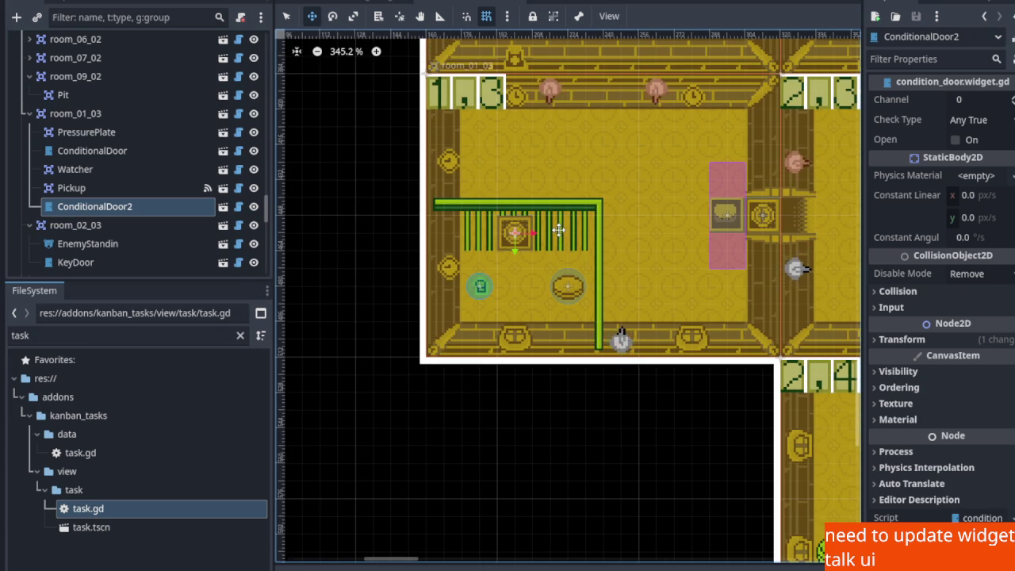
click(959, 99)
text(13)
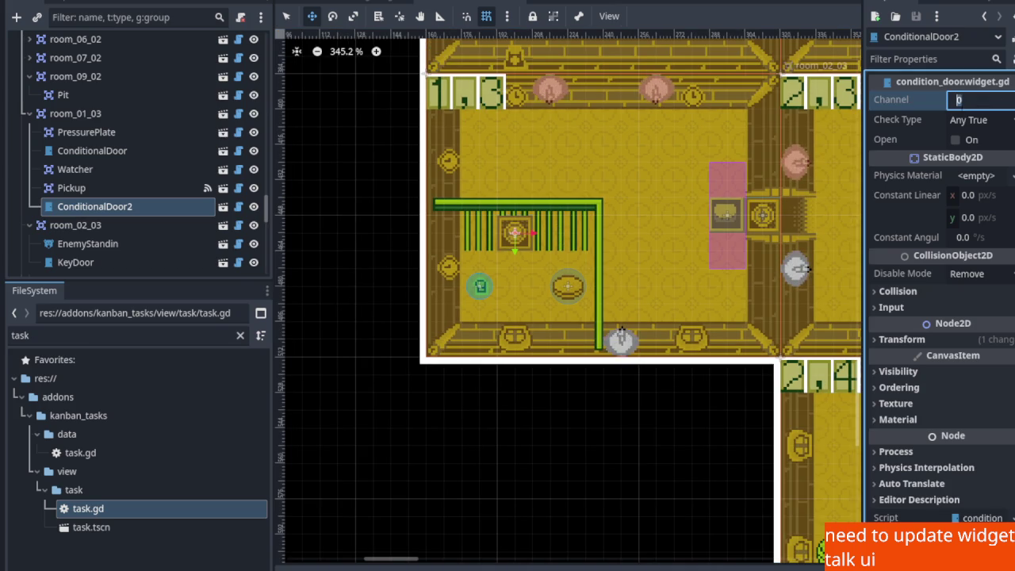
text(00)
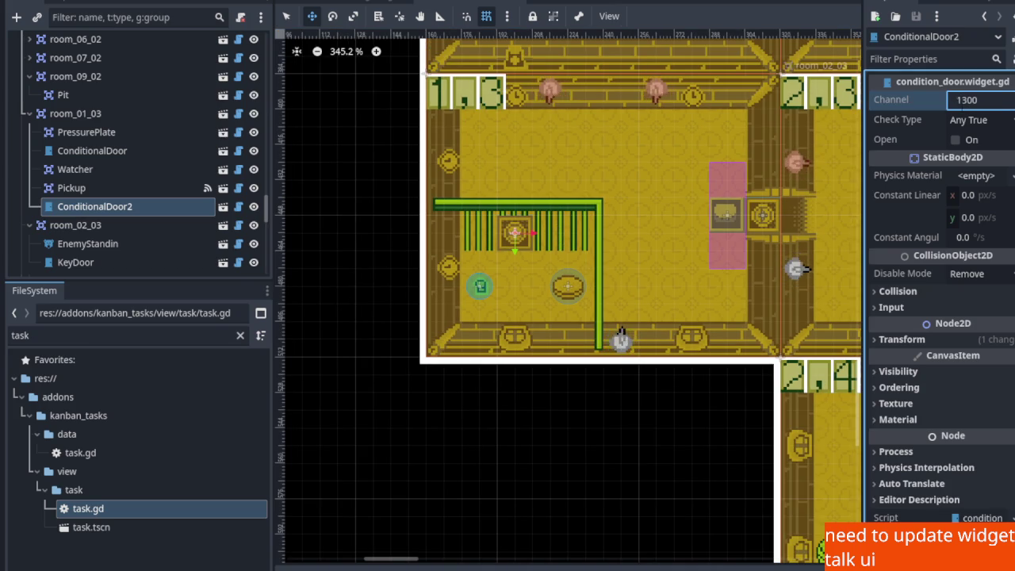
key(Return)
key(ctrl+s)
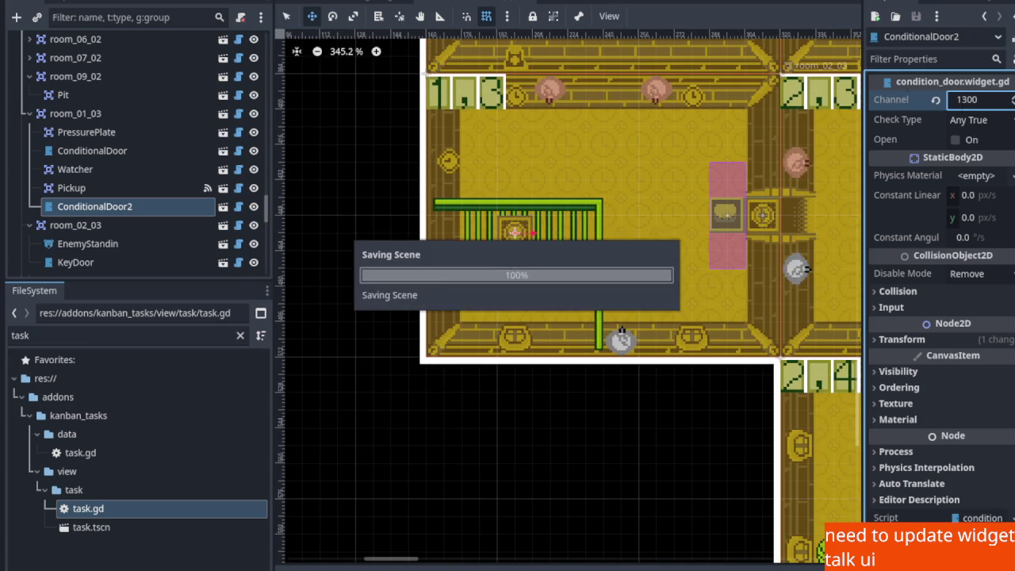
Compare the channels of ConditionalDoor and the PressurePlate, then reselect ConditionalDoor2
click(112, 159)
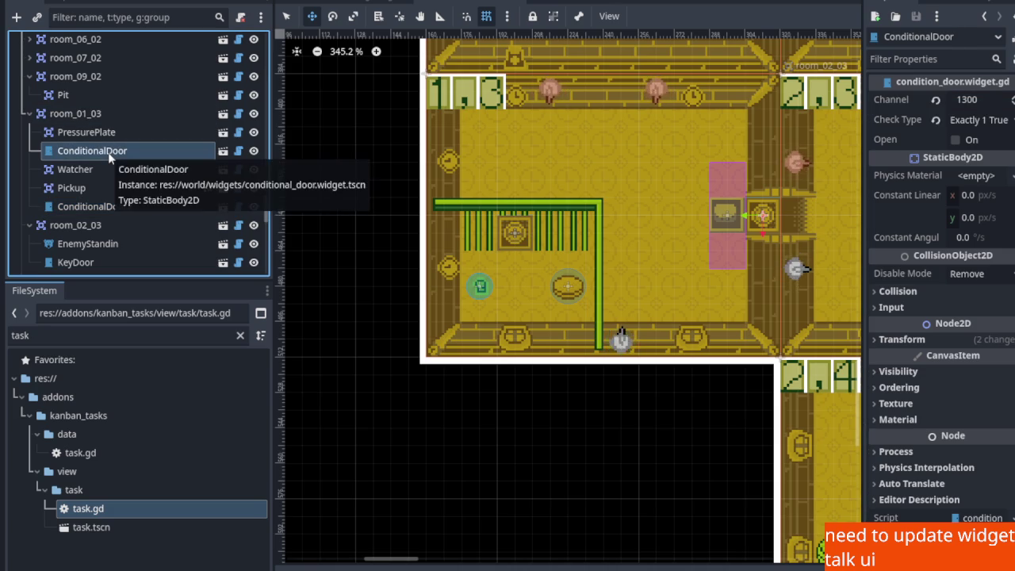
click(98, 135)
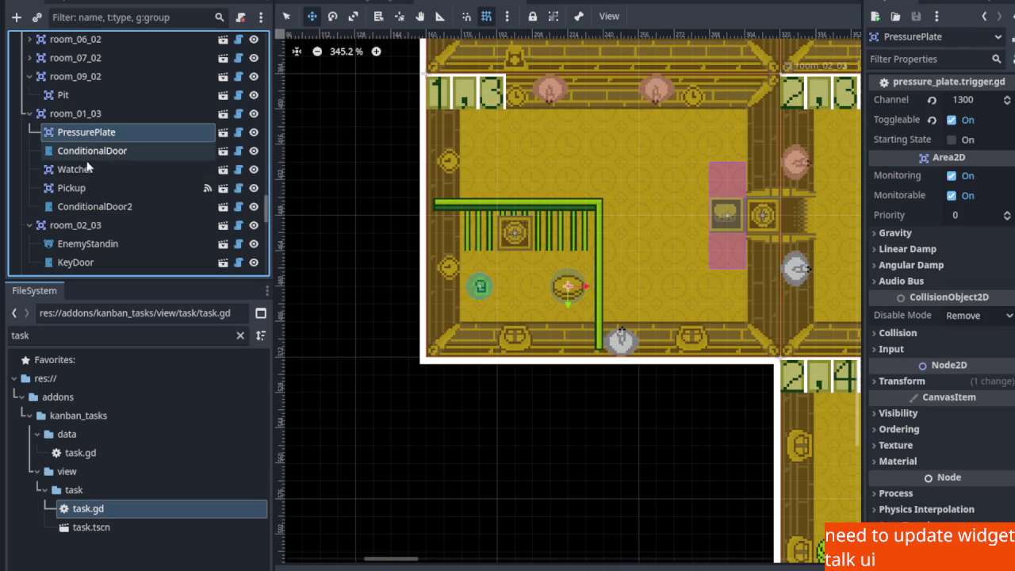
click(90, 209)
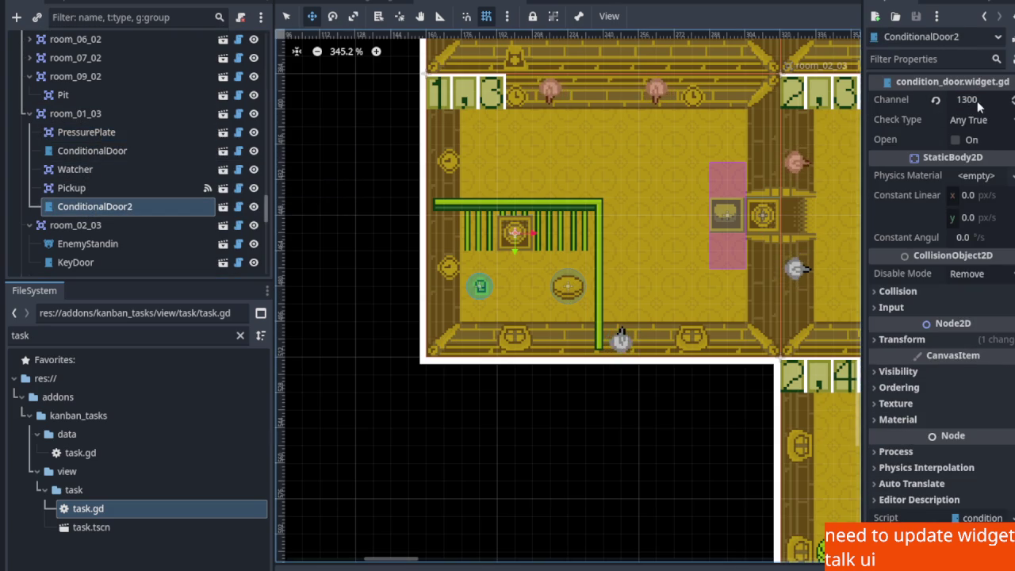
Change ConditionalDoor2's channel from 1300 to 1301 and save
click(976, 101)
key(BackSpace)
text(1)
key(ctrl+s)
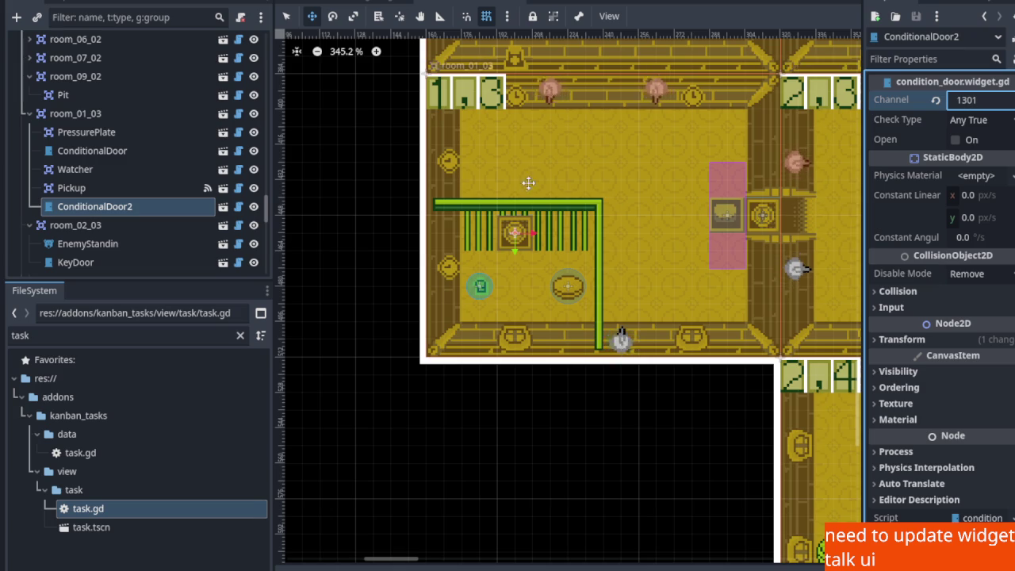
scroll(531, 279, down, 6)
scroll(531, 279, up, 5)
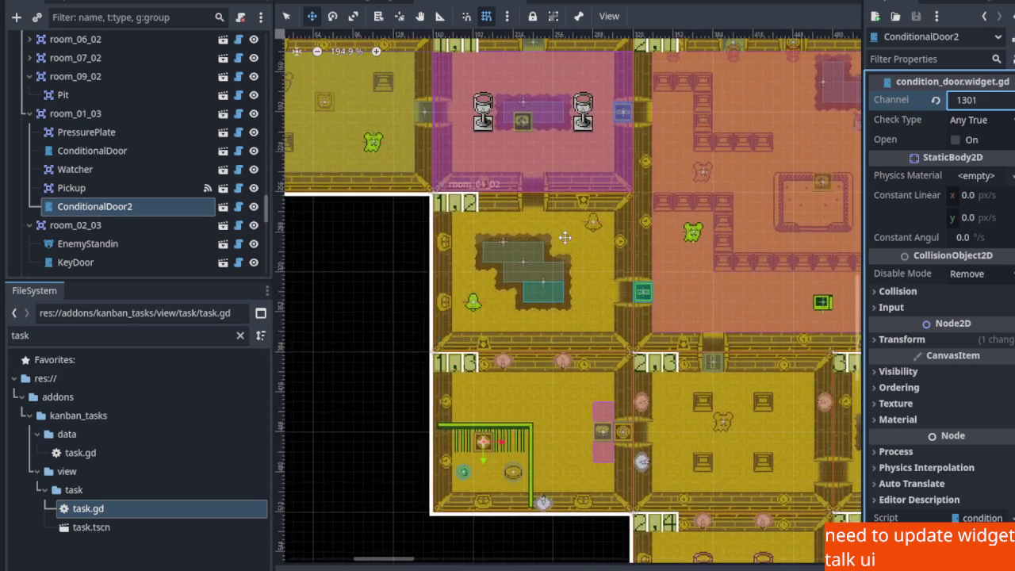
scroll(574, 426, down, 5)
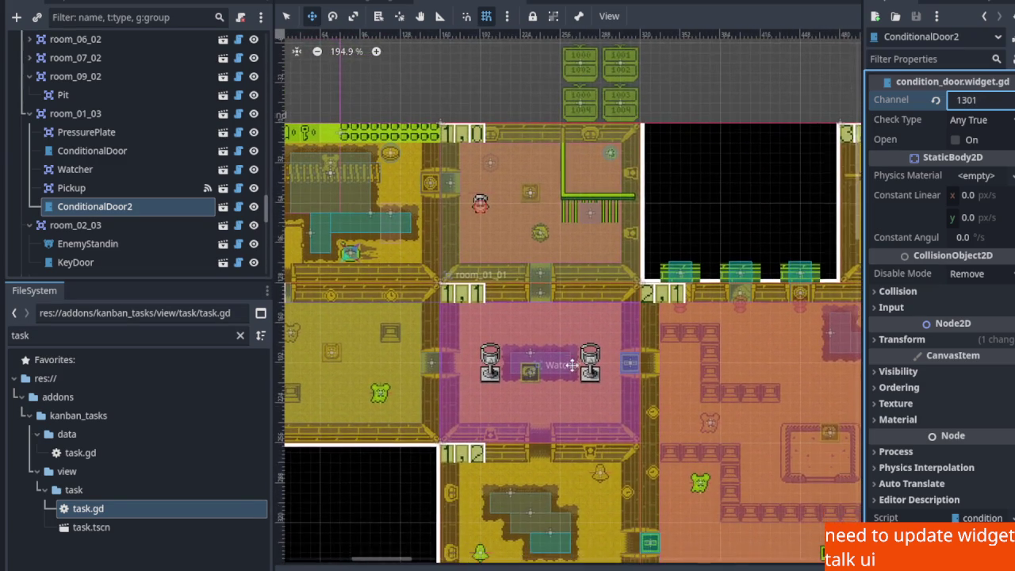
scroll(548, 347, down, 3)
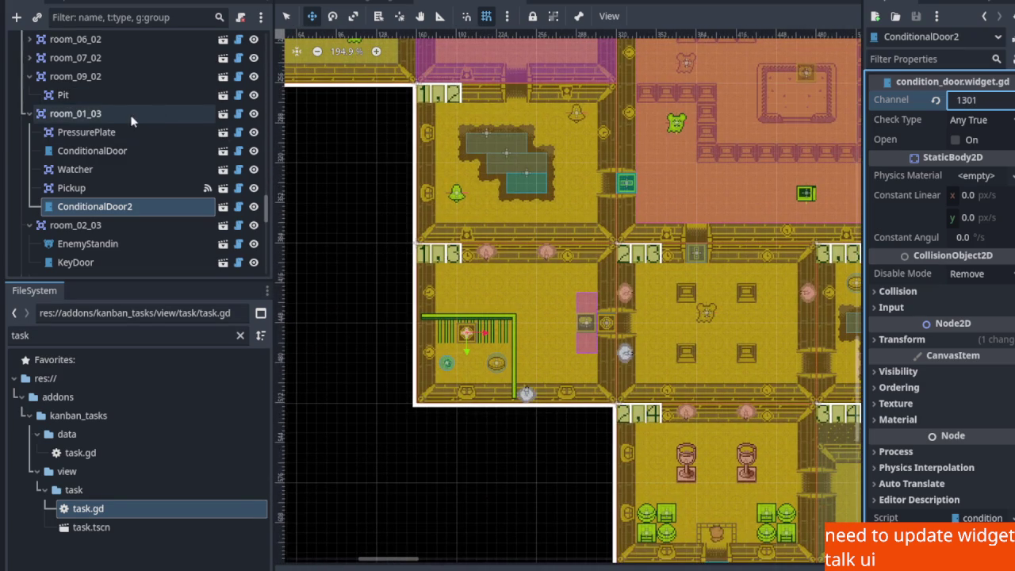
Instantiate enemy_spawner.tscn under room_01_03, drag it into the room, and save
right_click(100, 114)
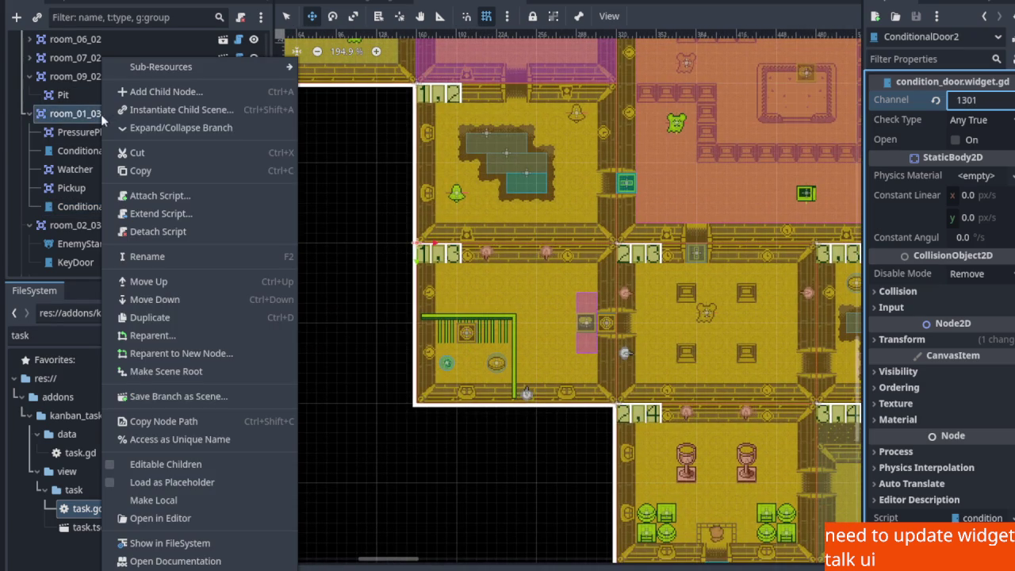
click(173, 110)
text(enemy)
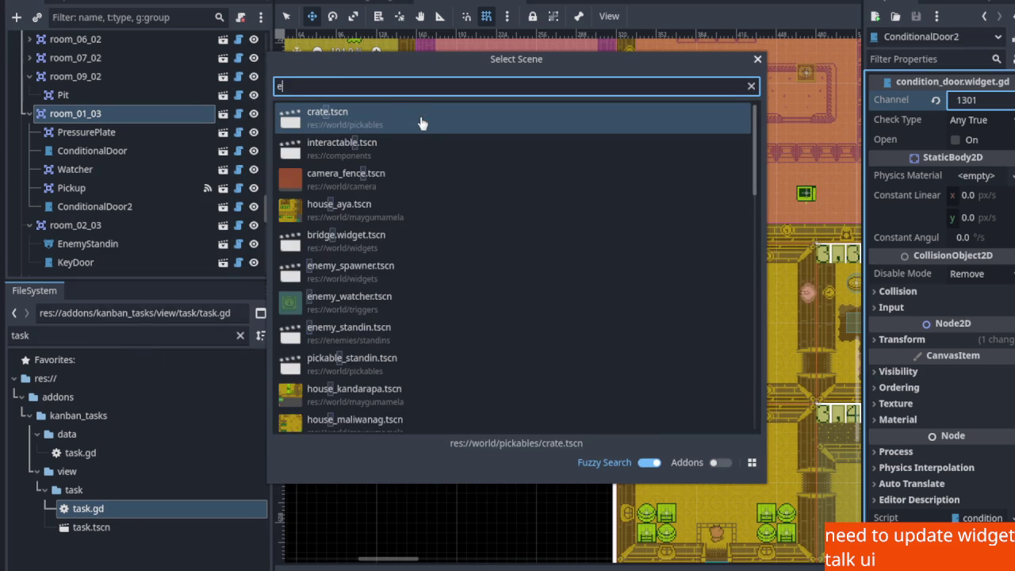
double_click(421, 124)
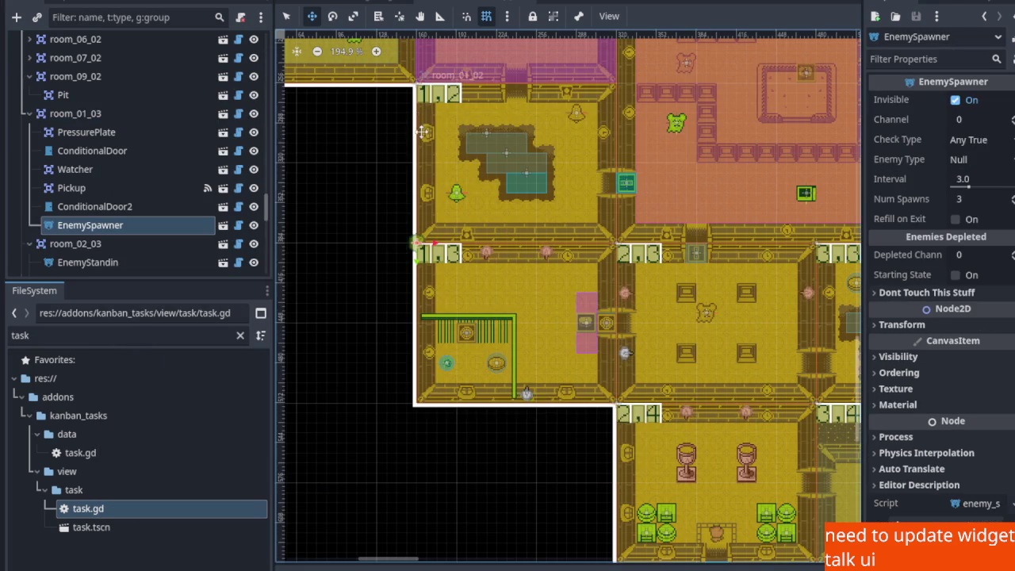
scroll(429, 247, up, 2)
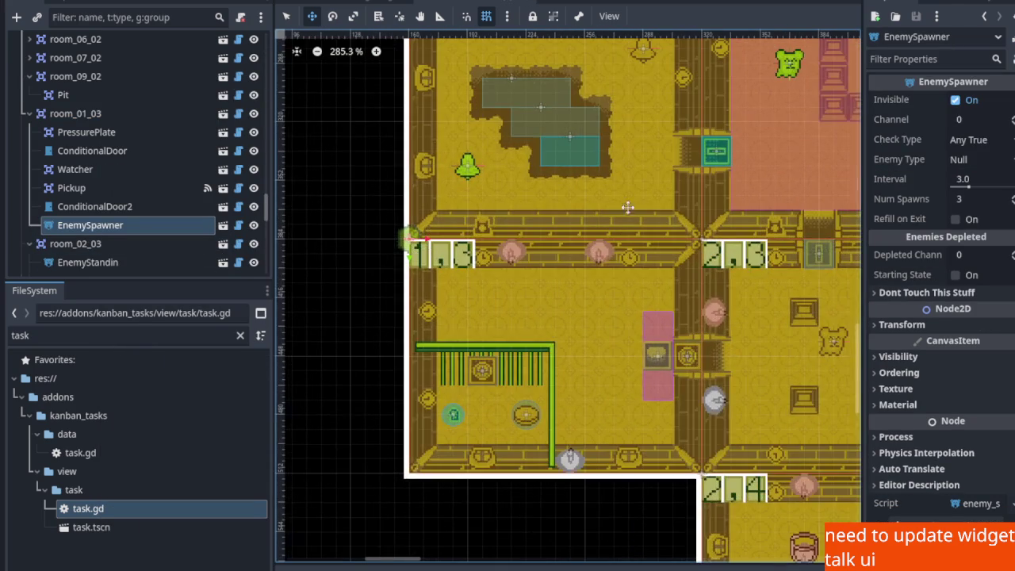
mouse_move(422, 236)
mouse_down()
mouse_move(493, 290)
mouse_move(485, 293)
mouse_up()
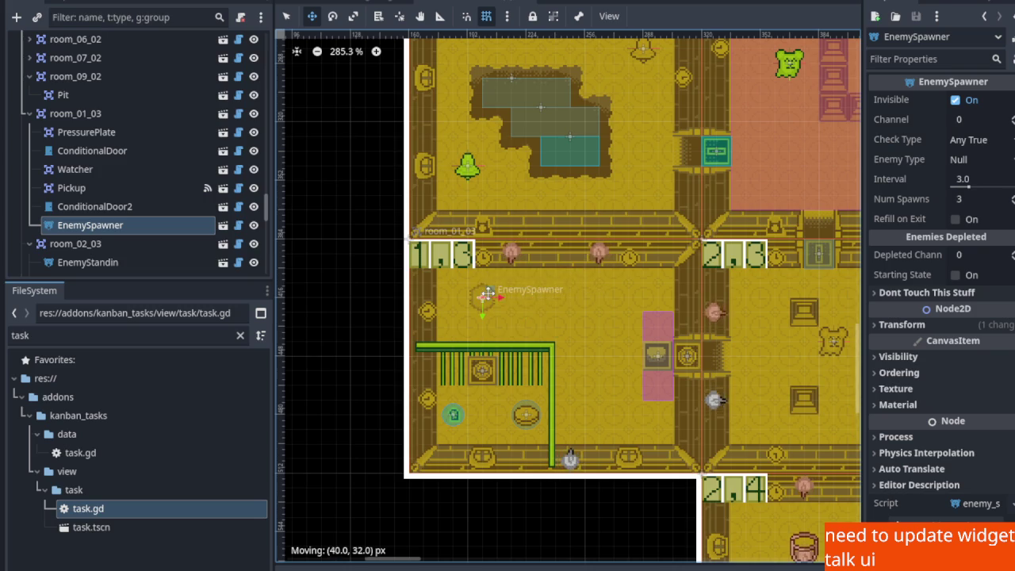
scroll(539, 309, up, 1)
key(ctrl+s)
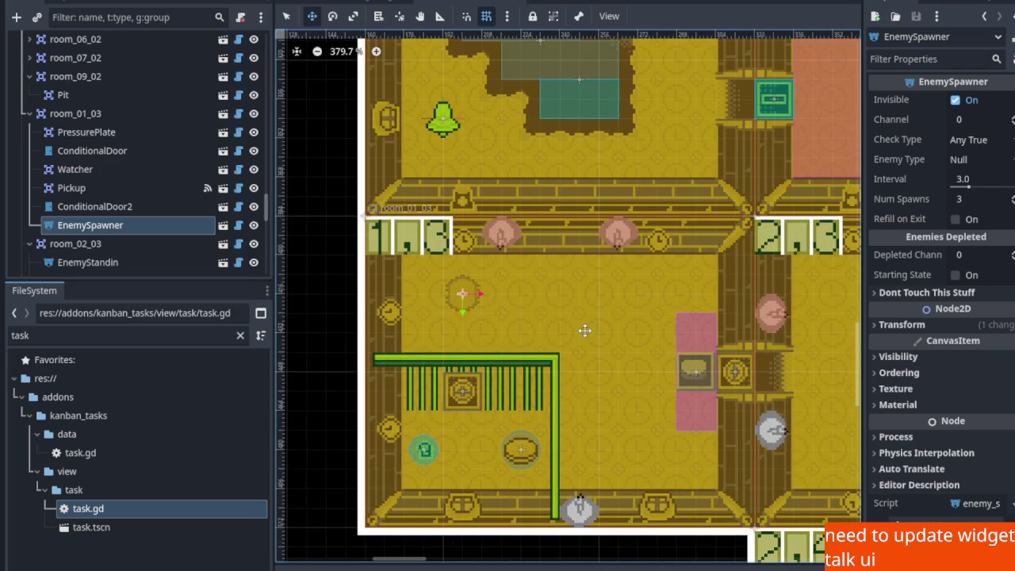
Lower the EnemySpawner's Num Spawns from 3 to 2 and save
drag(584, 330, 544, 267)
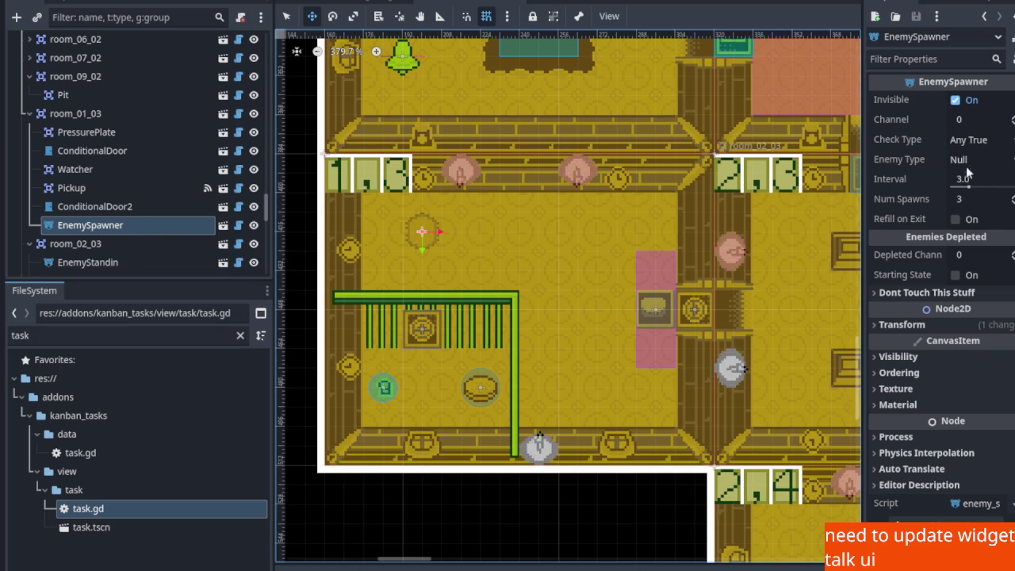
click(1010, 204)
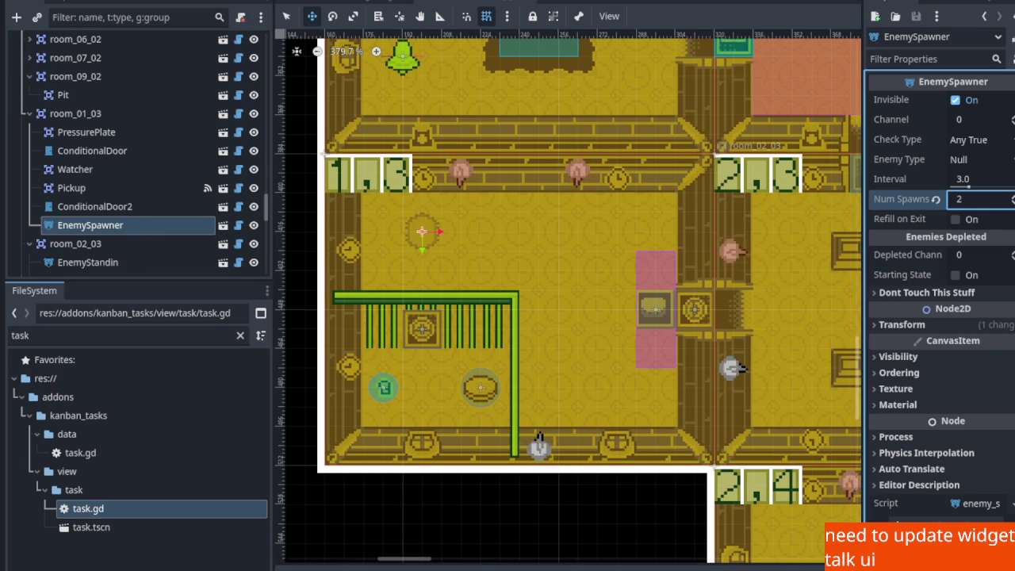
key(ctrl+s)
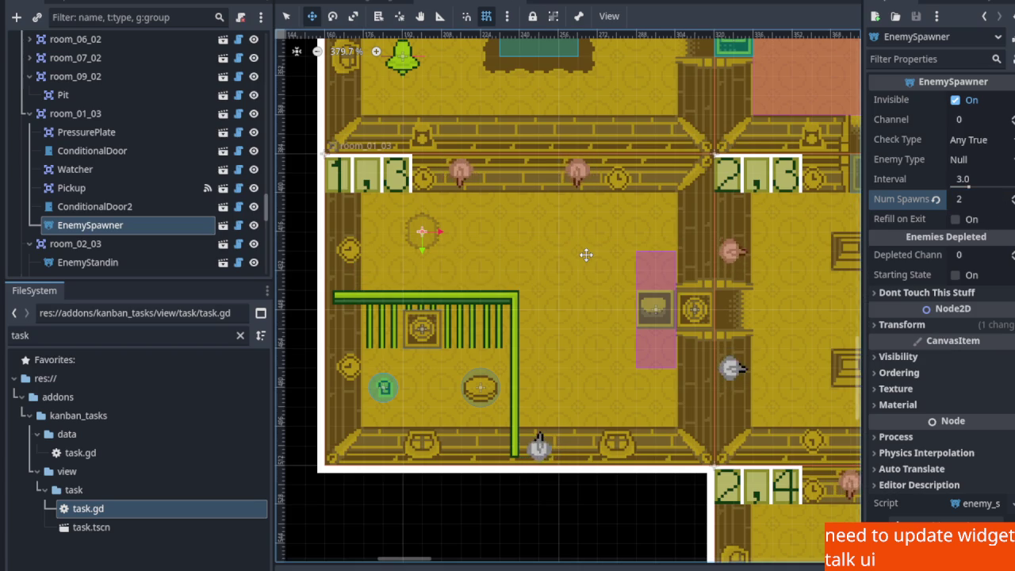
Pan to room_01_00 and inspect its EnemyWatcher and CheckForPlayerRelay1 in Select mode
scroll(603, 251, down, 3)
scroll(603, 230, up, 10)
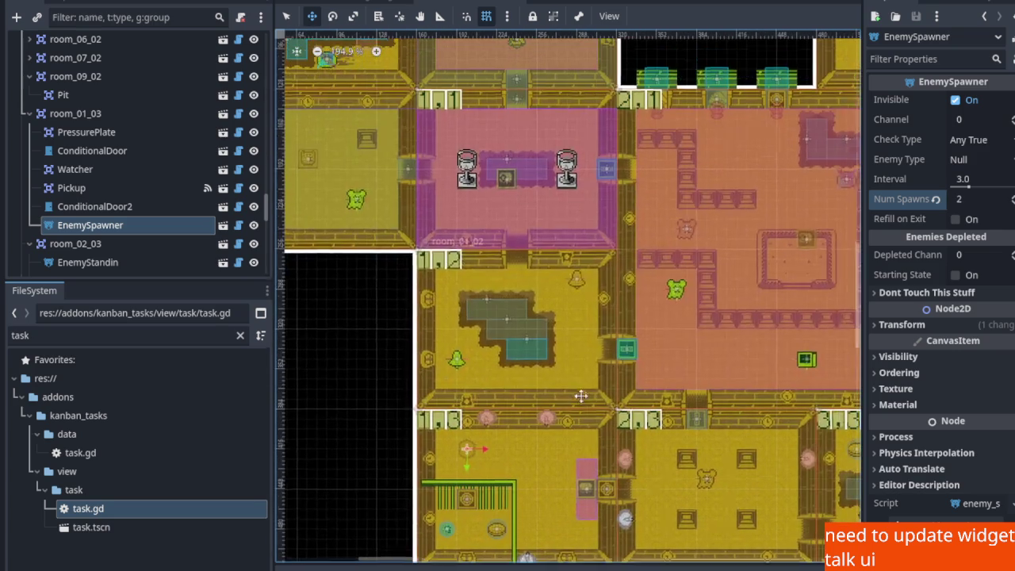
scroll(558, 384, up, 4)
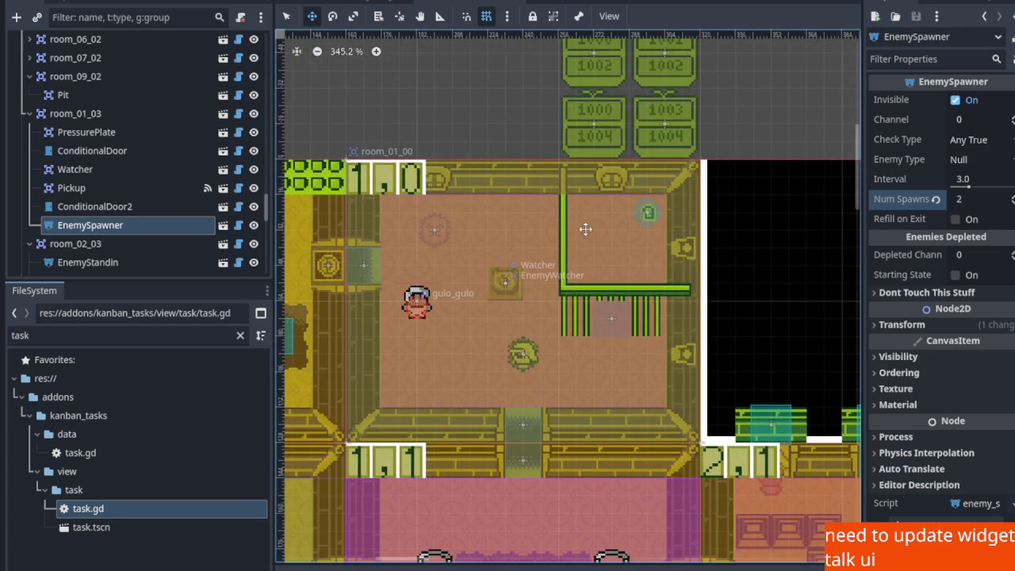
drag(585, 229, 577, 290)
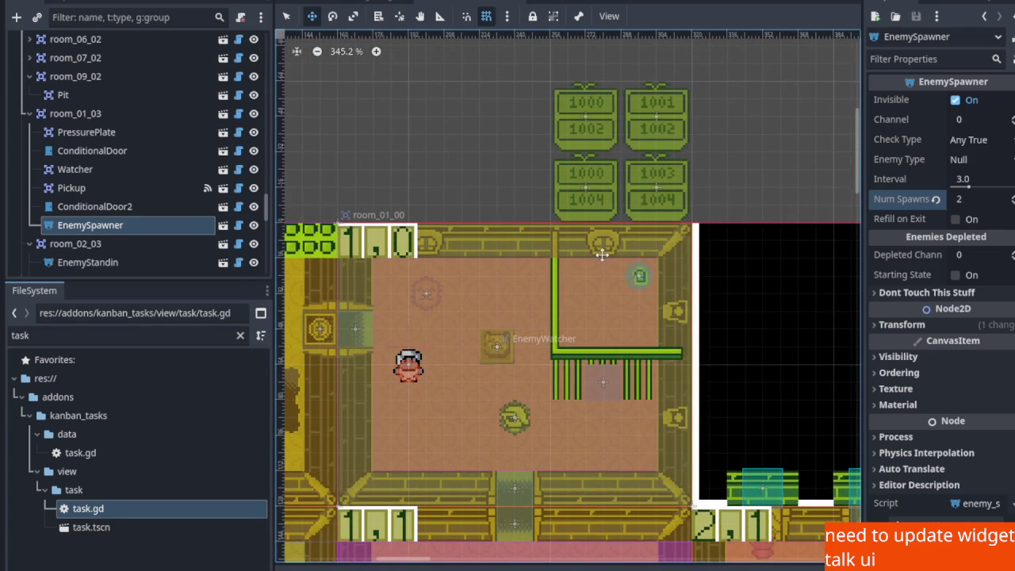
scroll(604, 254, down, 2)
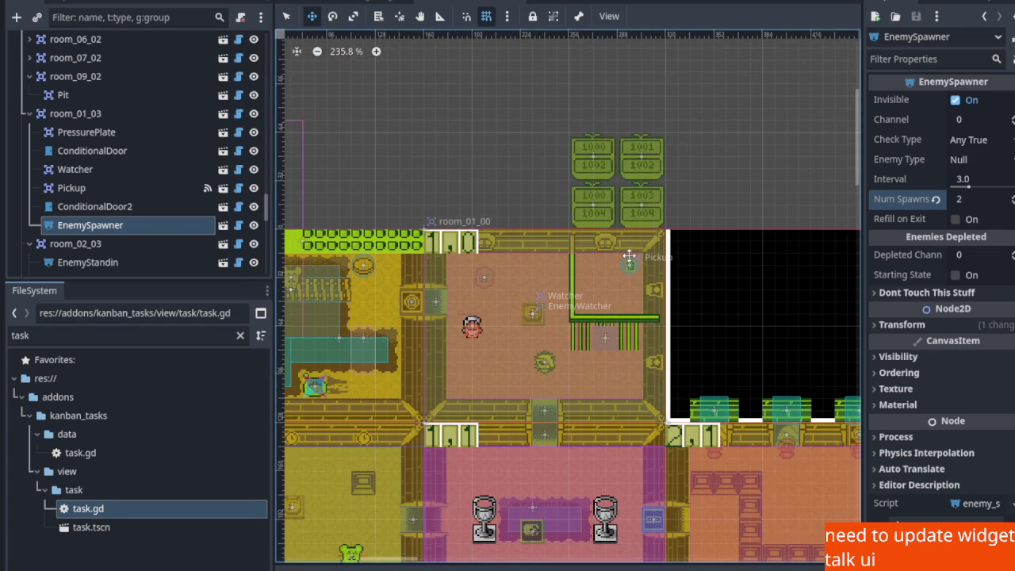
scroll(638, 254, up, 1)
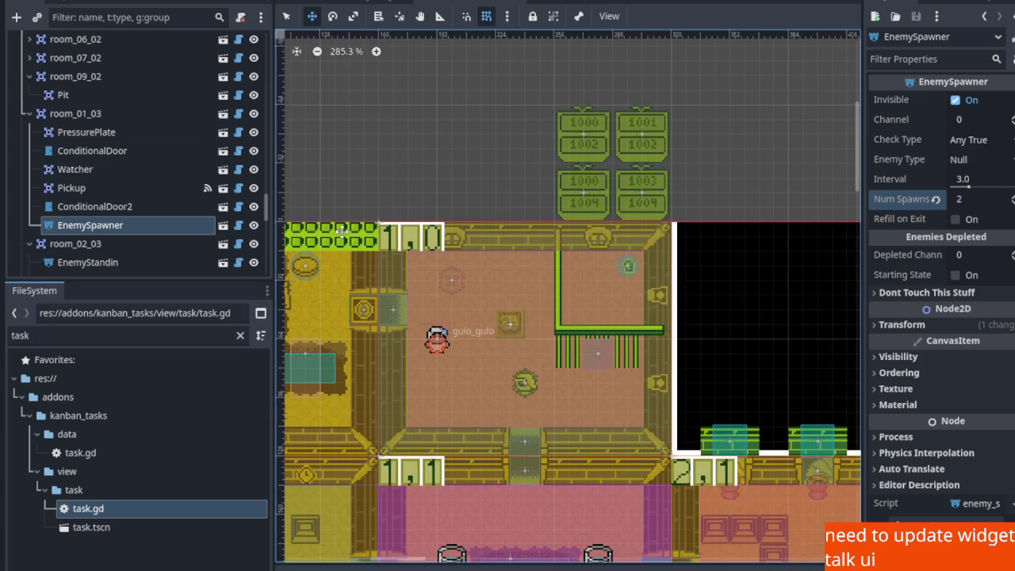
click(290, 19)
click(415, 260)
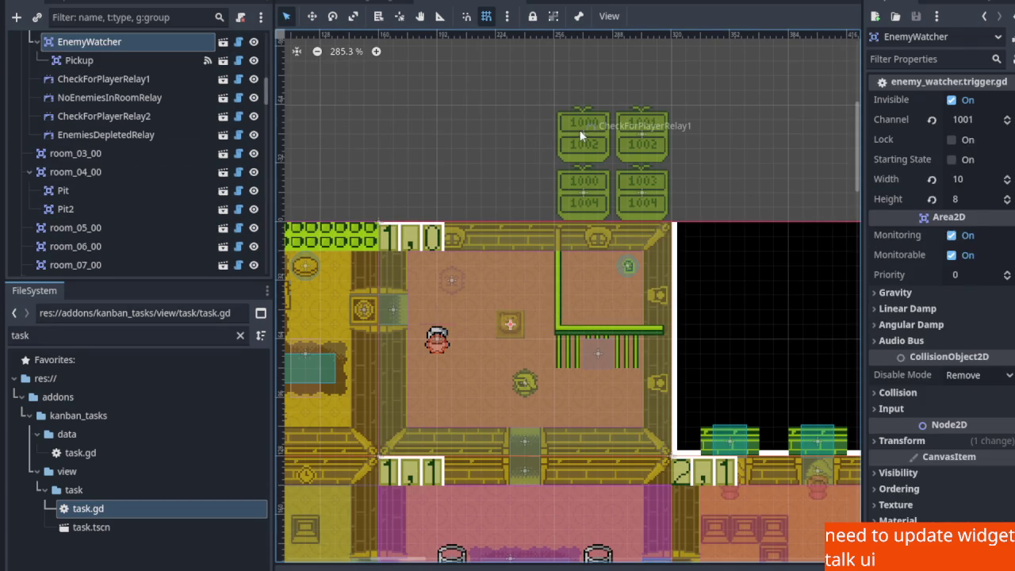
click(579, 136)
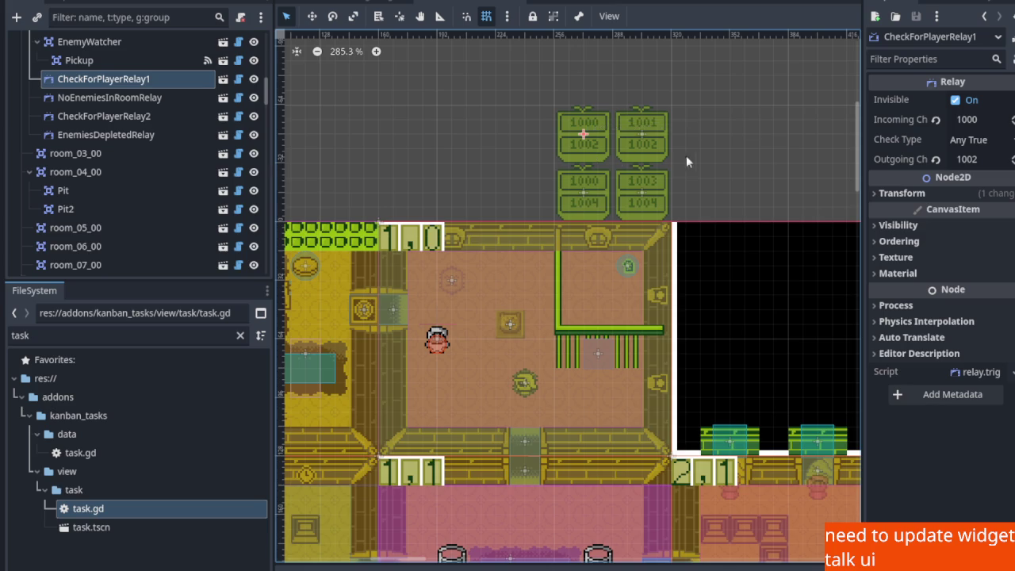
Compare NoEnemiesInRoomRelay and EnemiesDepletedRelay, ending on NoEnemiesInRoomRelay (1001, All False, 1002)
scroll(675, 156, up, 5)
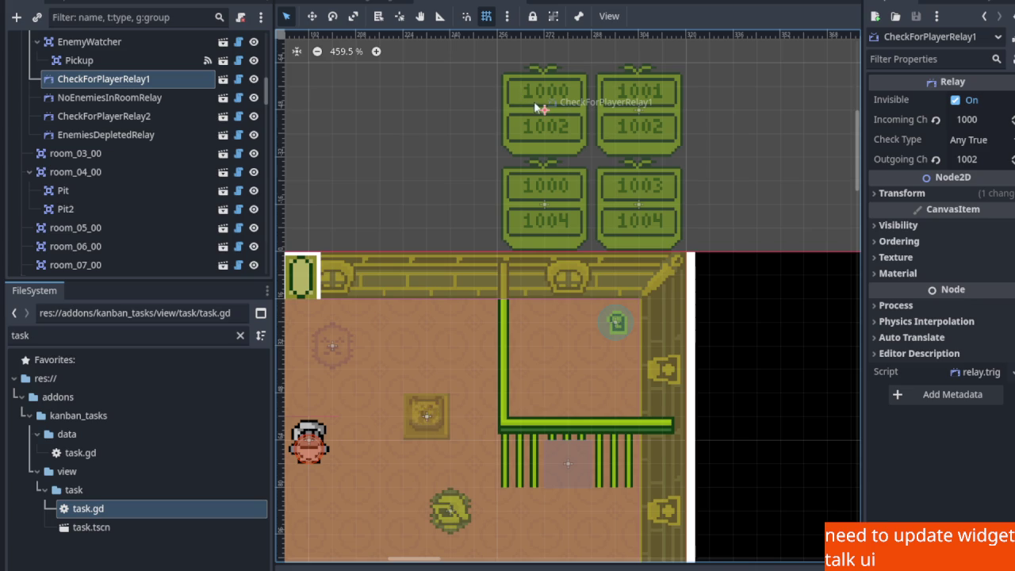
scroll(547, 107, up, 3)
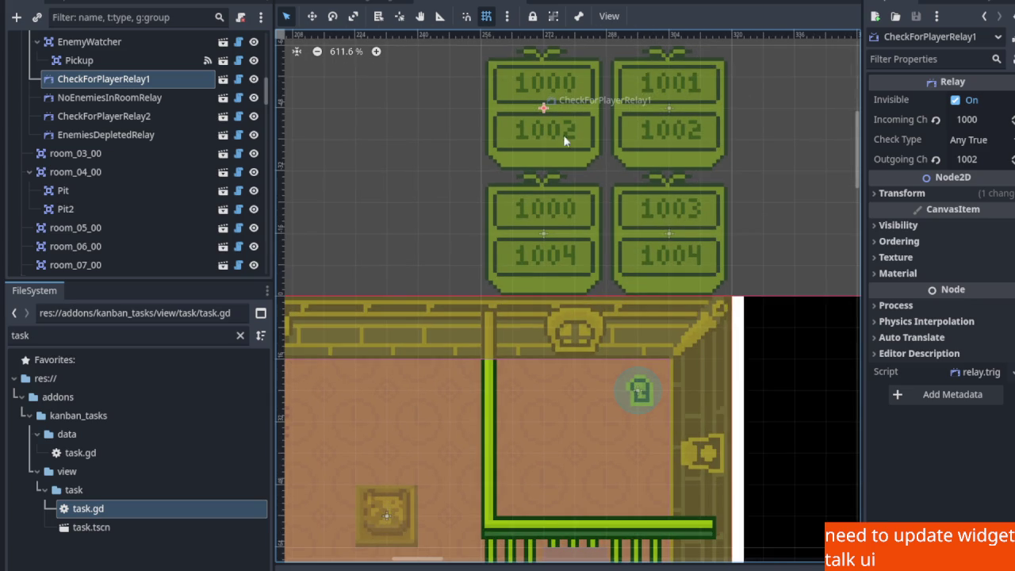
click(164, 103)
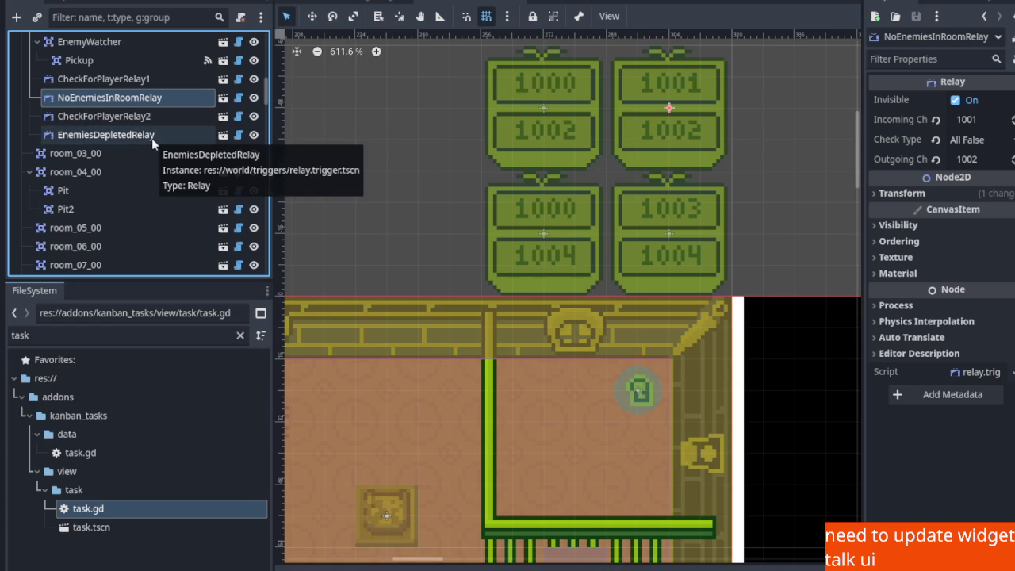
click(151, 138)
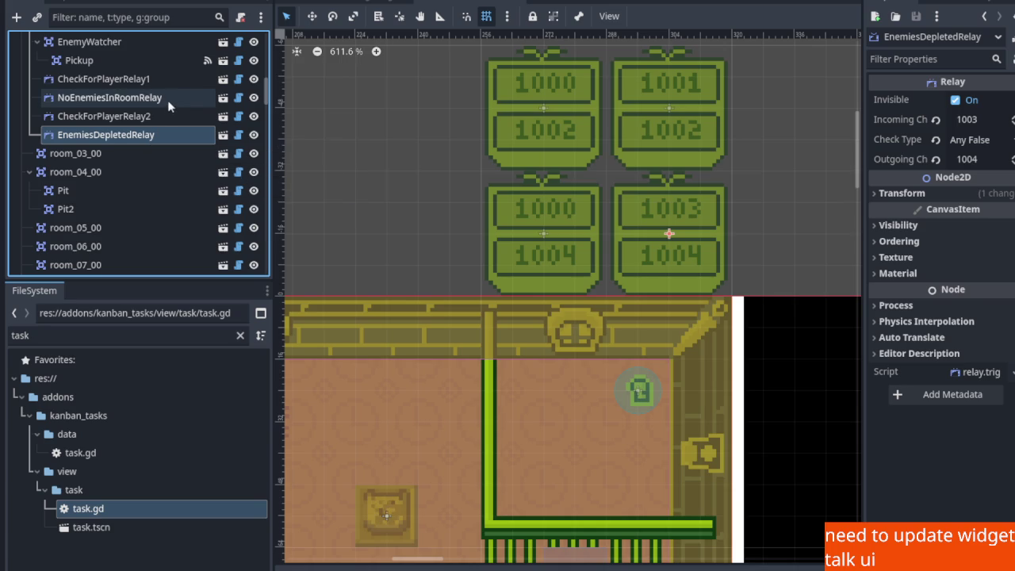
click(163, 103)
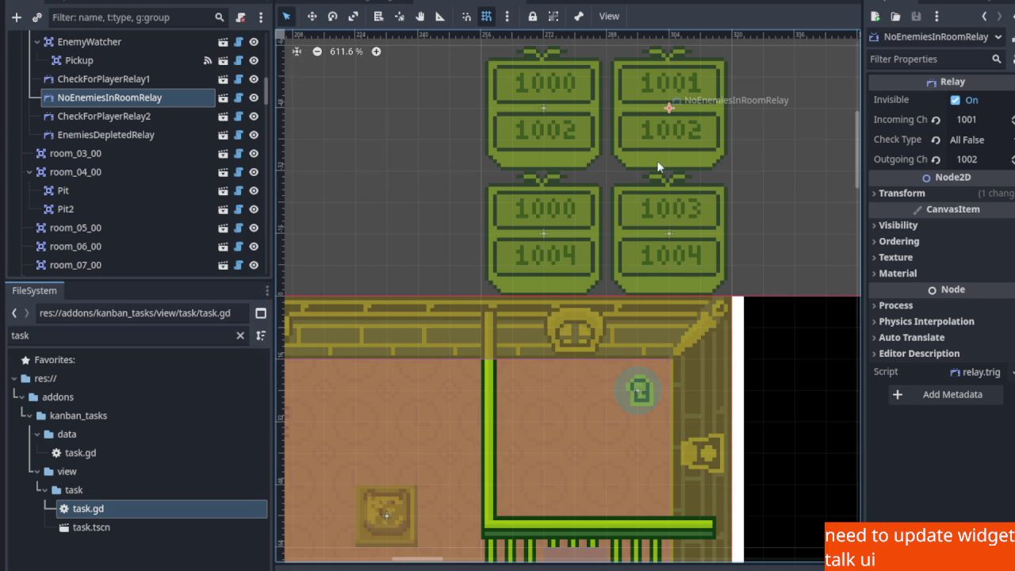
scroll(667, 154, down, 12)
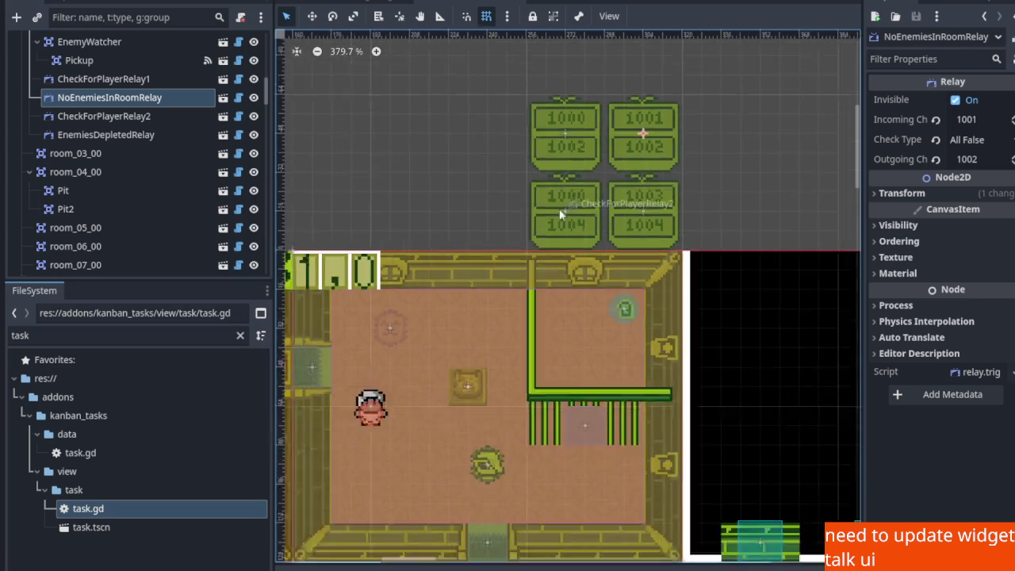
Instantiate relay.trigger.tscn under room_01_03 and place it outside room 1,3's left wall
scroll(525, 348, down, 10)
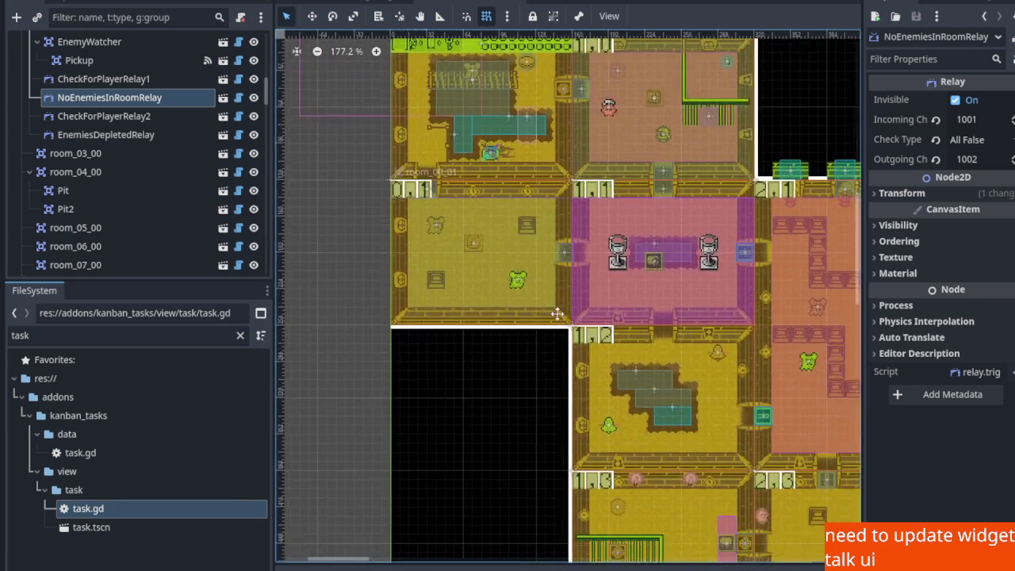
scroll(561, 331, up, 3)
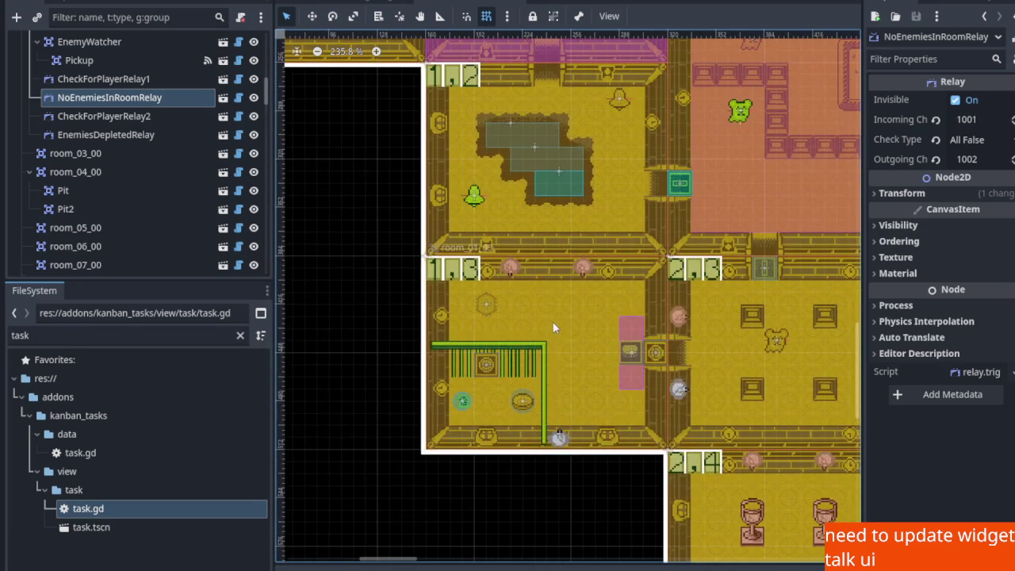
scroll(627, 316, left, 1)
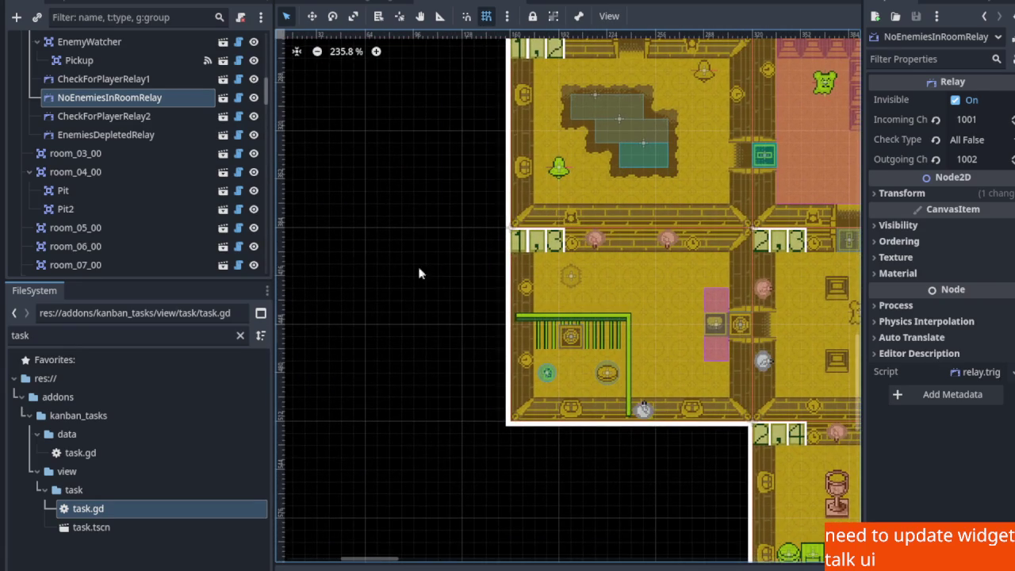
click(545, 249)
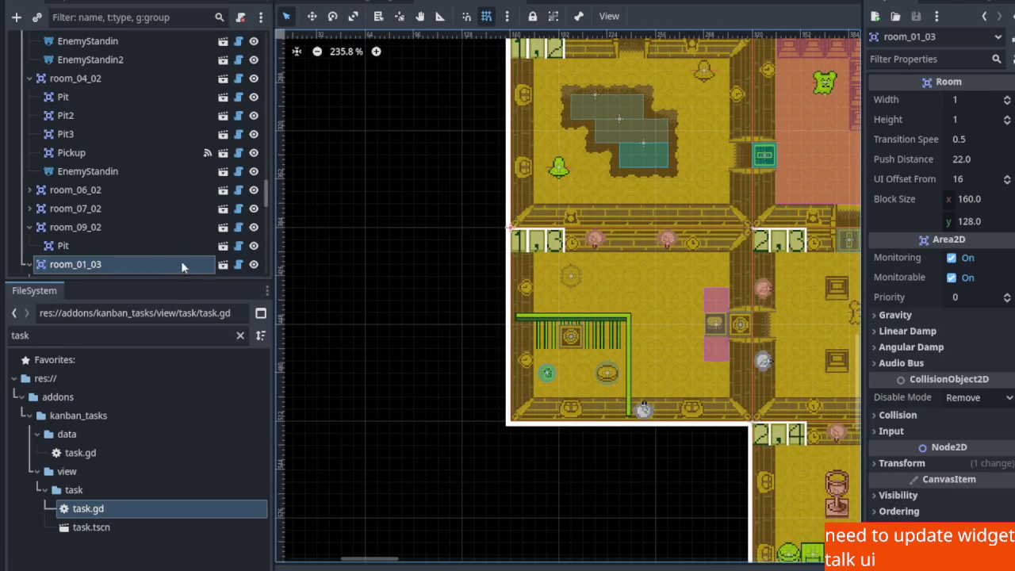
scroll(114, 176, down, 3)
right_click(115, 176)
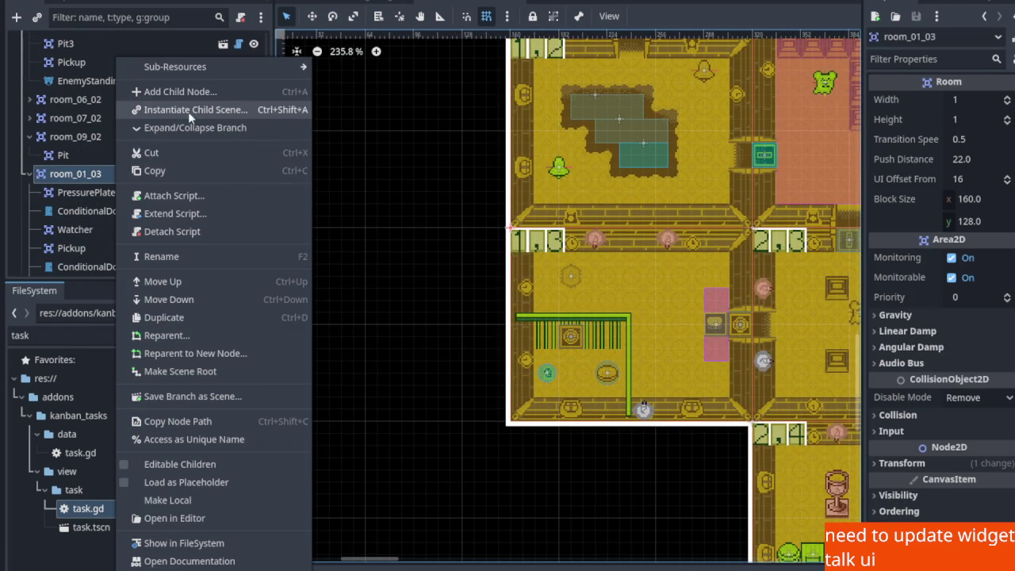
click(159, 112)
text(rel)
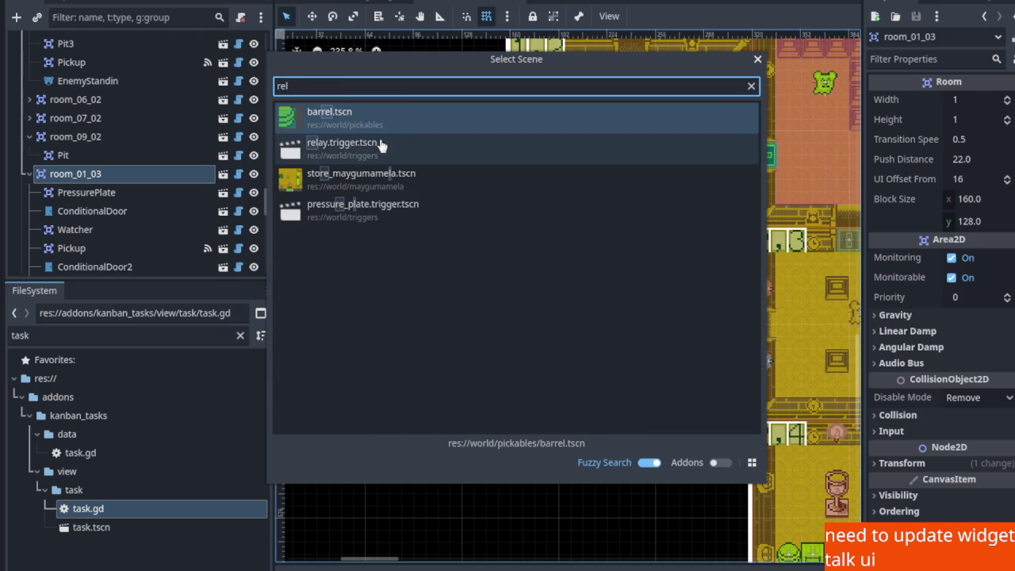
double_click(379, 140)
scroll(468, 213, up, 3)
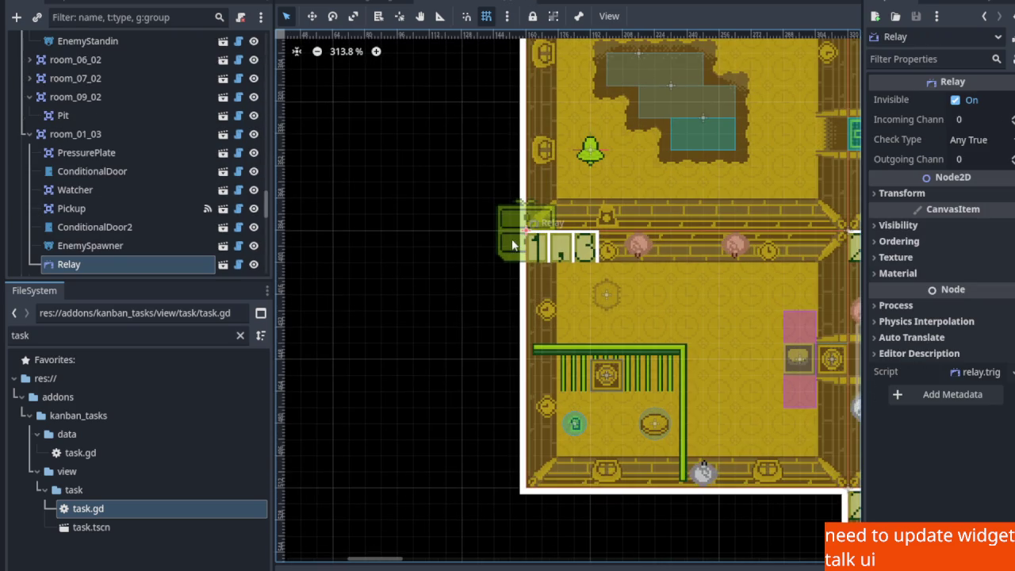
mouse_move(517, 230)
mouse_down()
mouse_move(437, 289)
mouse_move(455, 289)
mouse_up()
Add a second relay, Relay2, directly below the first one
scroll(563, 264, down, 6)
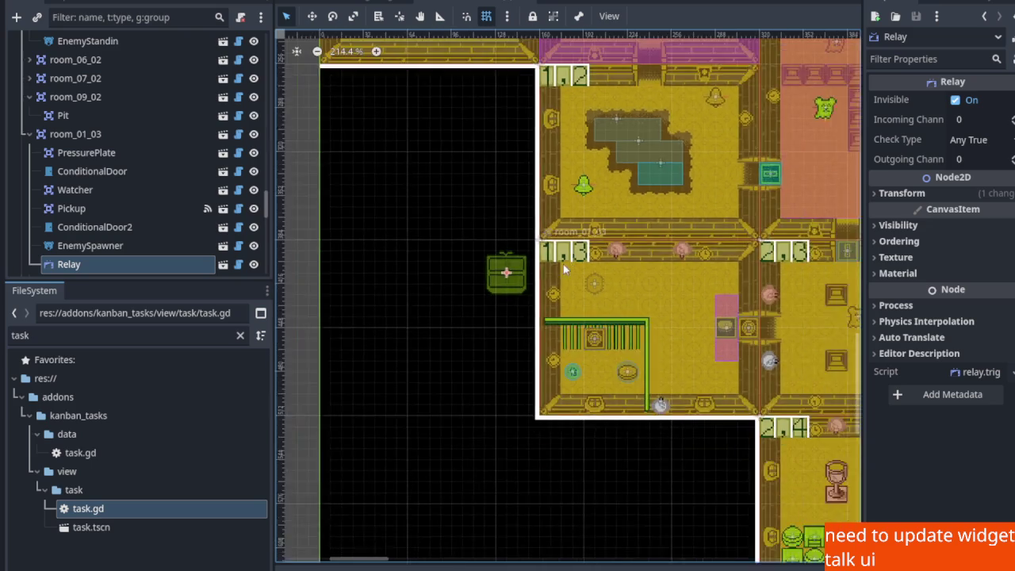
right_click(85, 135)
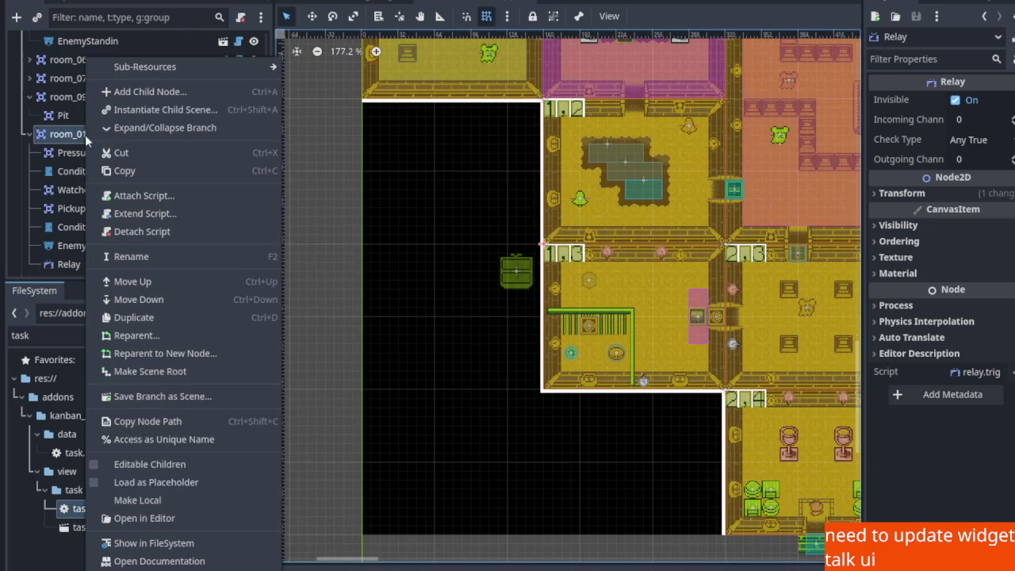
click(157, 110)
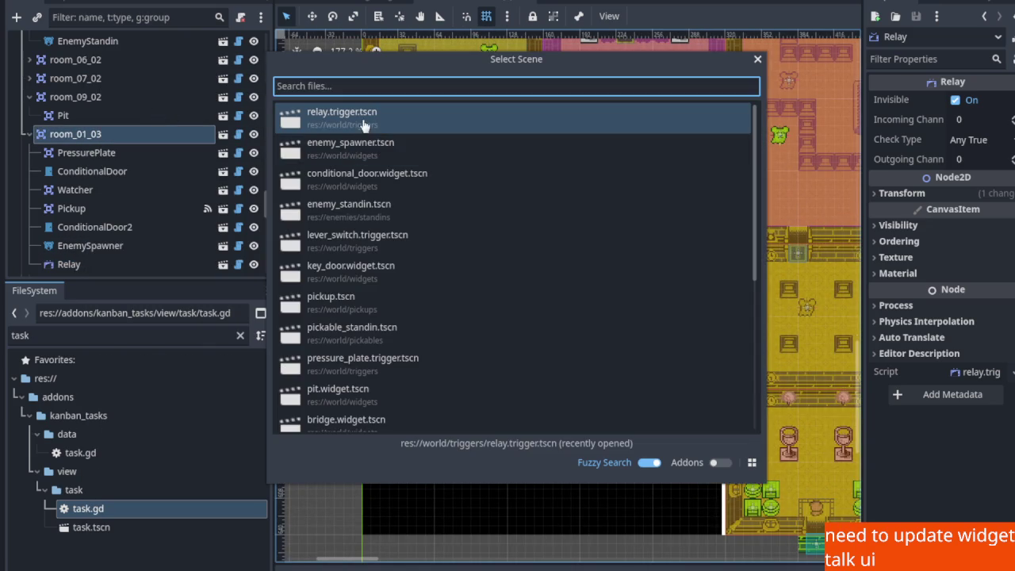
double_click(364, 125)
scroll(531, 266, up, 3)
scroll(531, 266, up, 2)
mouse_move(543, 230)
mouse_down()
mouse_move(514, 327)
mouse_move(501, 331)
mouse_up()
click(486, 283)
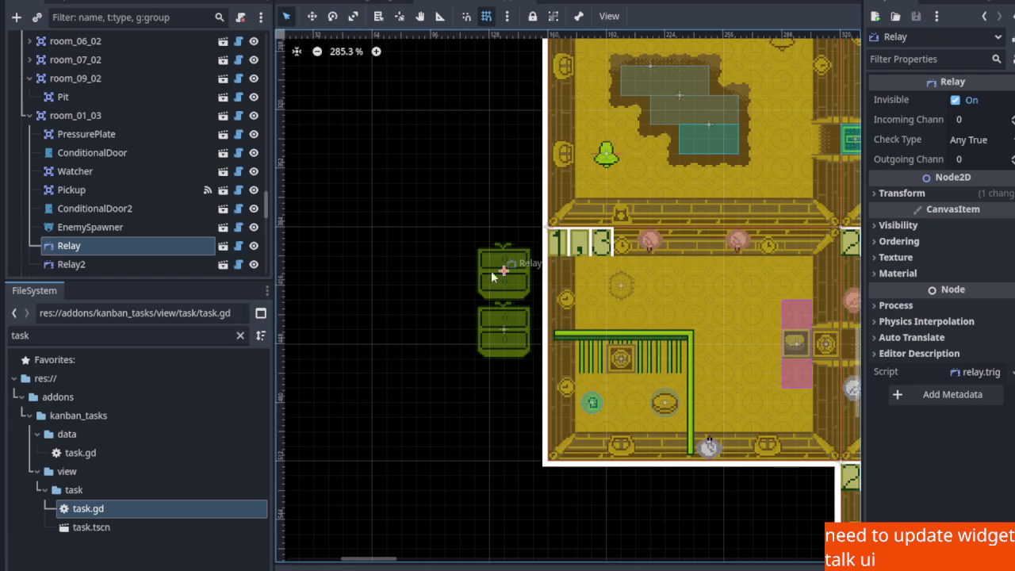
scroll(488, 275, down, 8)
scroll(554, 151, up, 5)
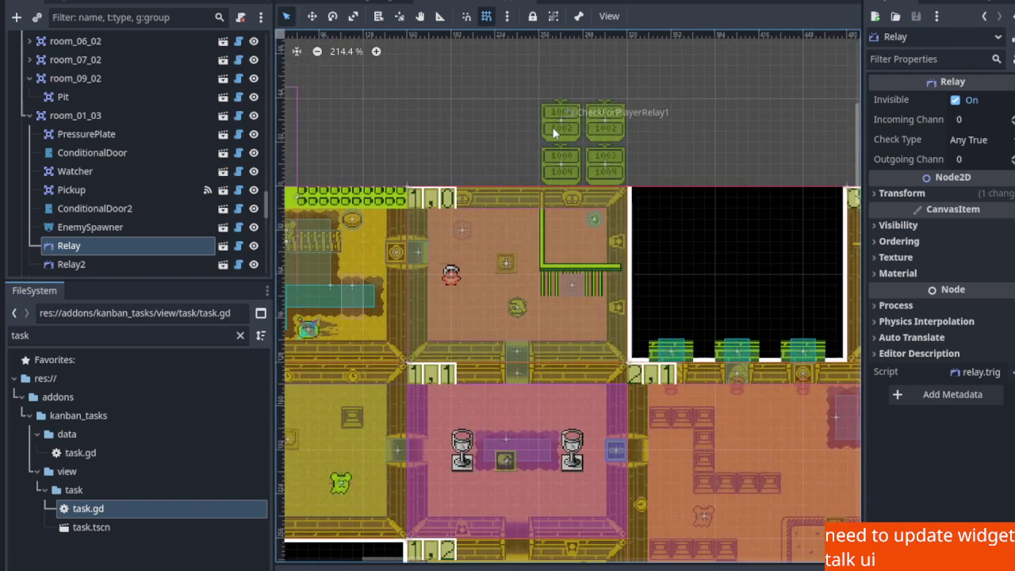
Select room 01_00's CheckForPlayerRelay1 for comparison
click(555, 132)
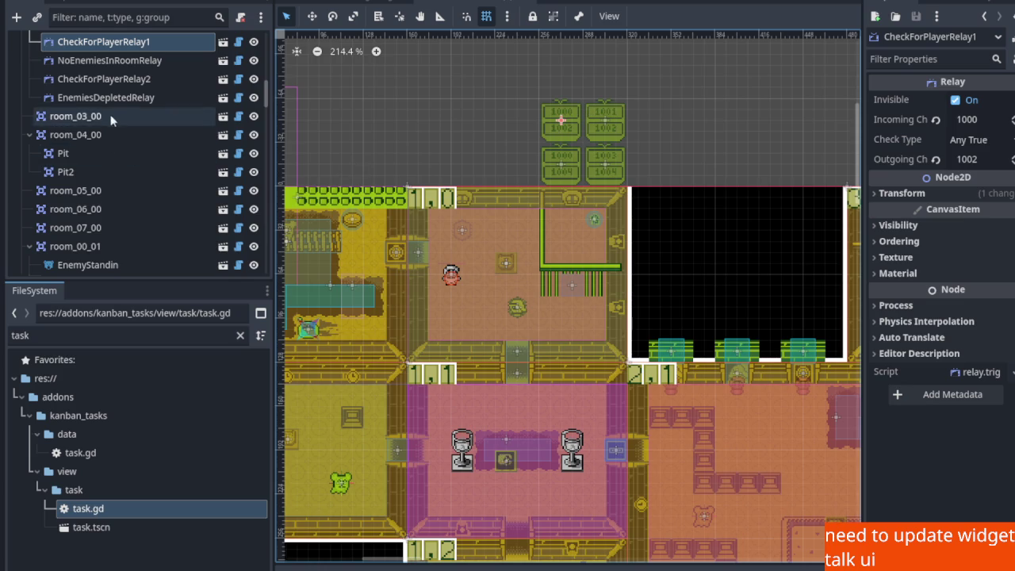
scroll(118, 112, up, 3)
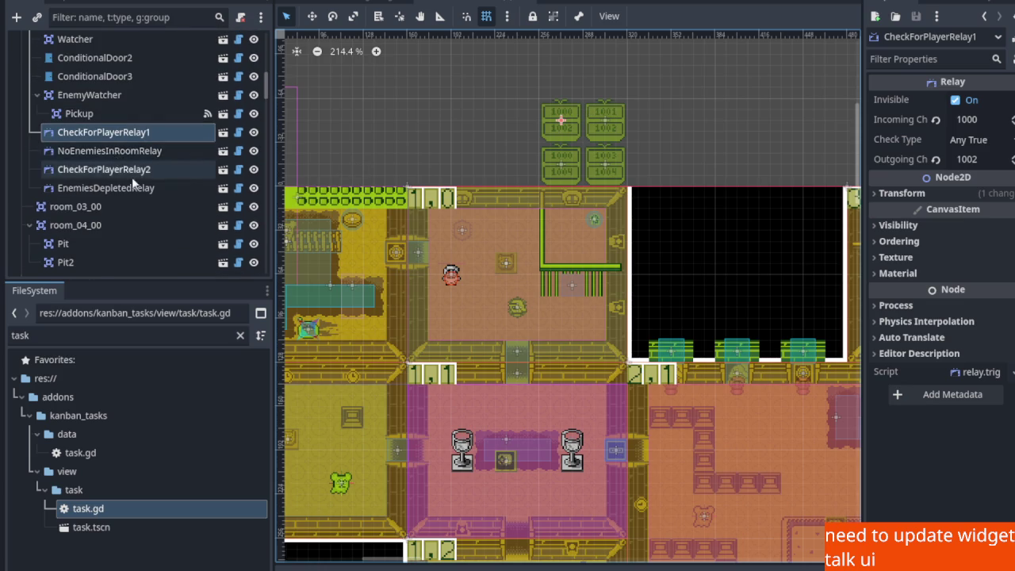
scroll(127, 166, up, 3)
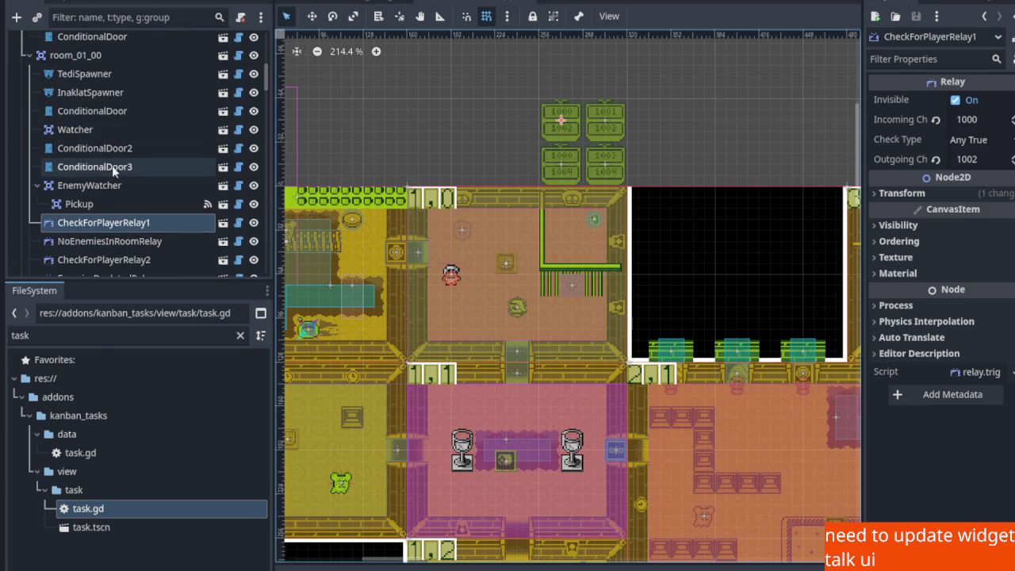
scroll(111, 182, down, 2)
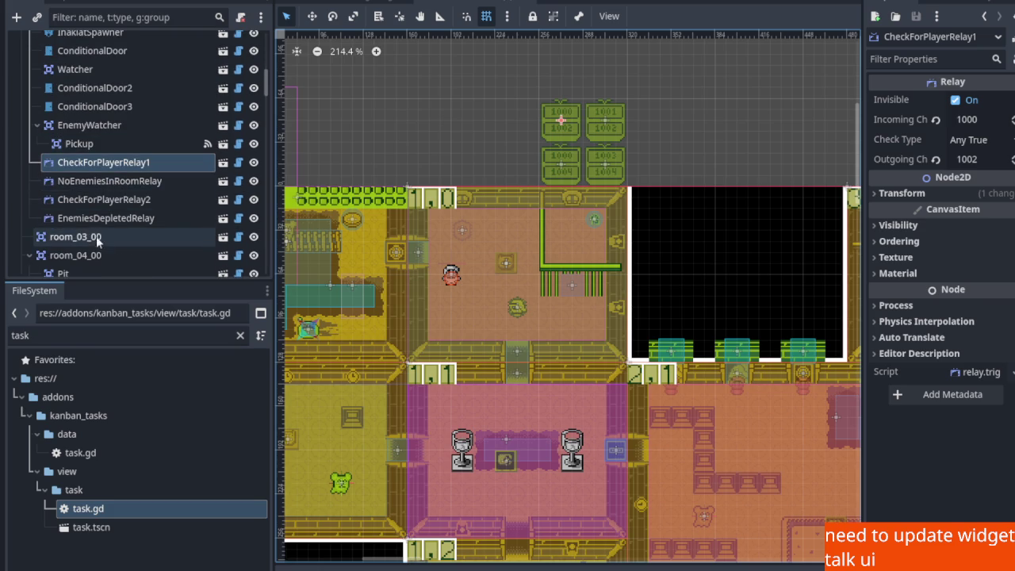
scroll(104, 187, up, 1)
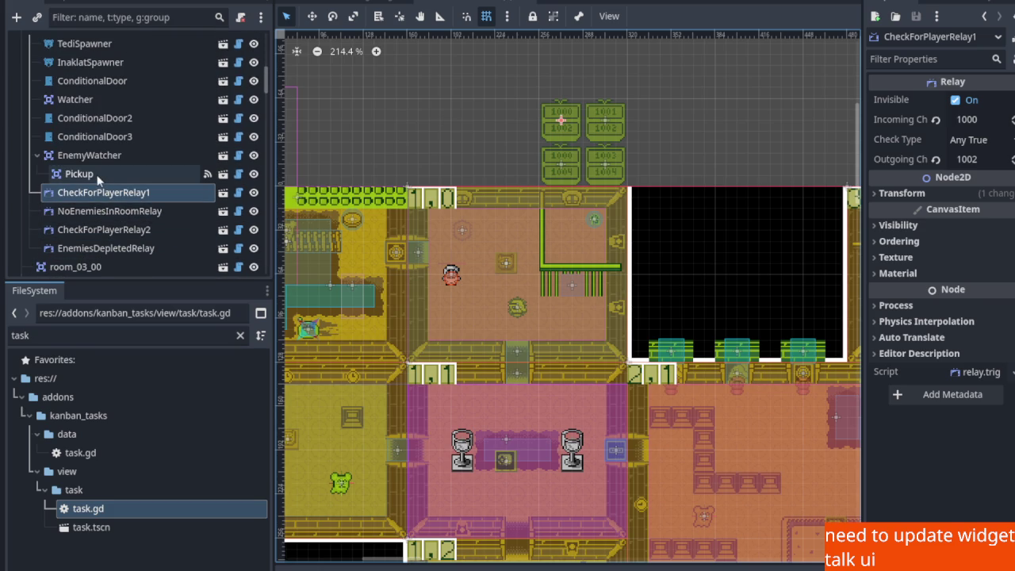
scroll(101, 186, up, 1)
Move Pickup out from under EnemyWatcher, save, then nest it back under EnemyWatcher
click(73, 203)
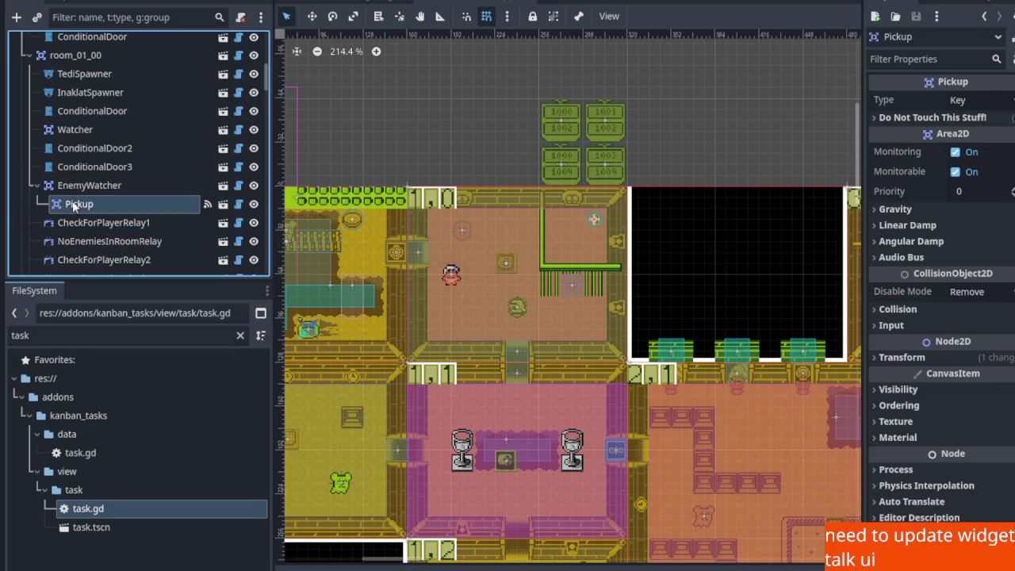
drag(73, 203, 69, 182)
key(ctrl+s)
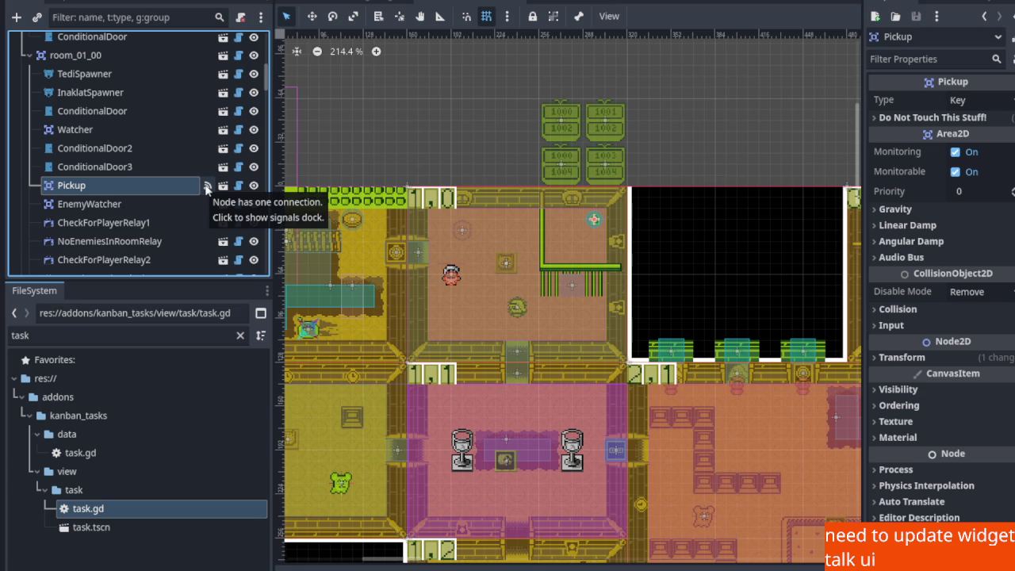
drag(199, 186, 181, 204)
Delete room_01_00's Pickup node and save
right_click(94, 204)
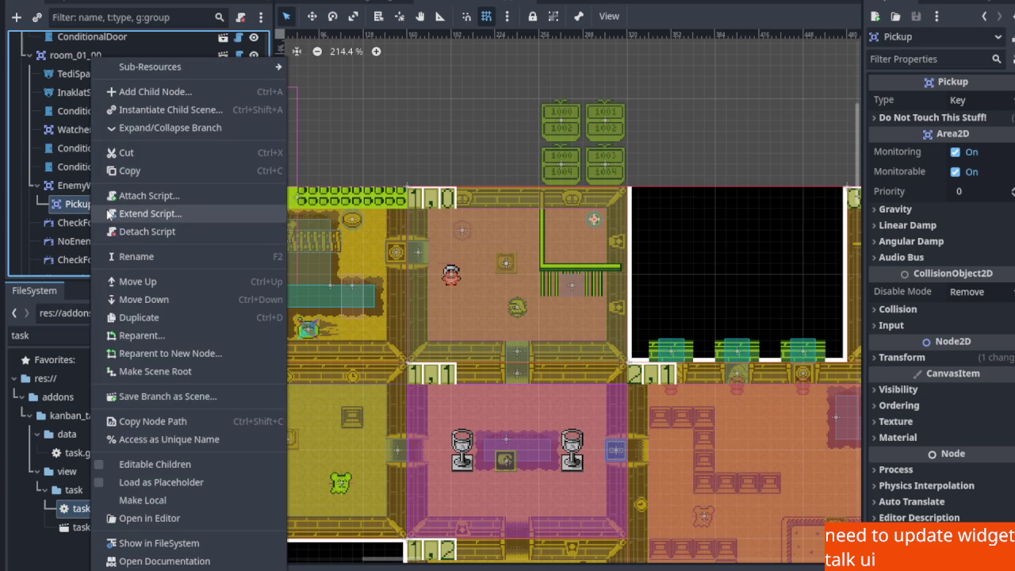
key(Delete)
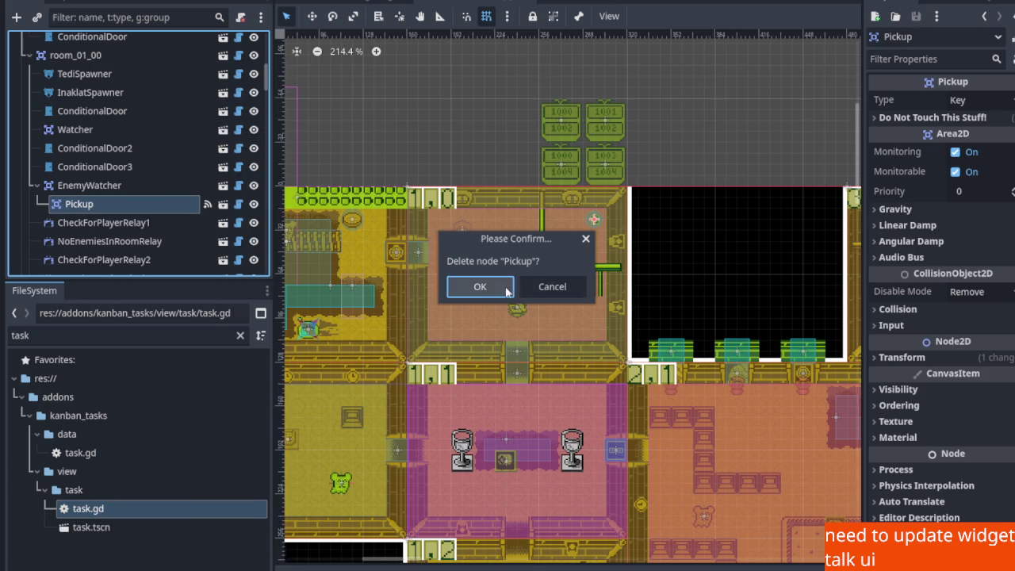
click(498, 290)
key(ctrl+s)
Add pickup.tscn under room_01_00, place it in room 1,0's upper-right corner, and save
right_click(76, 55)
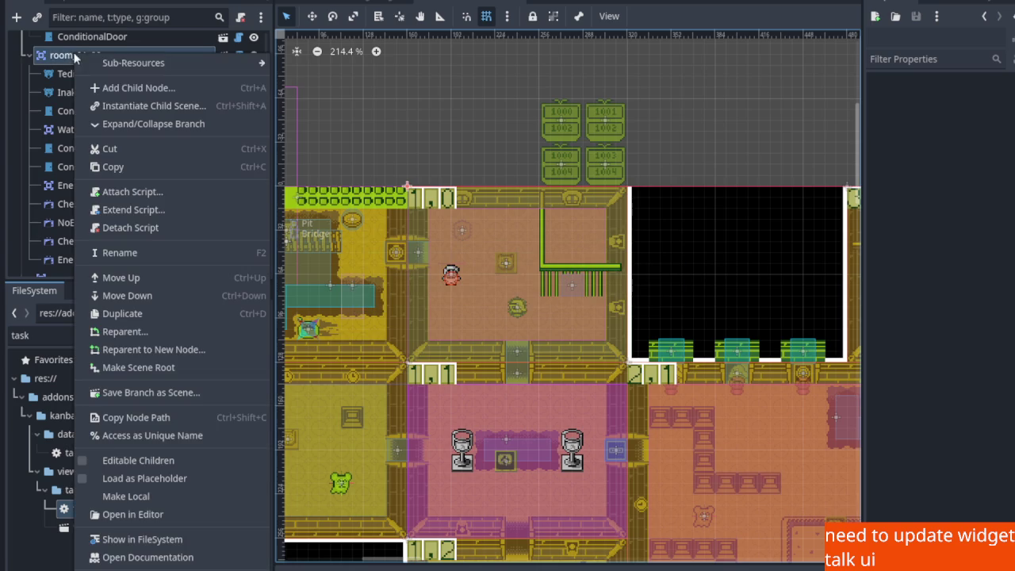
click(130, 106)
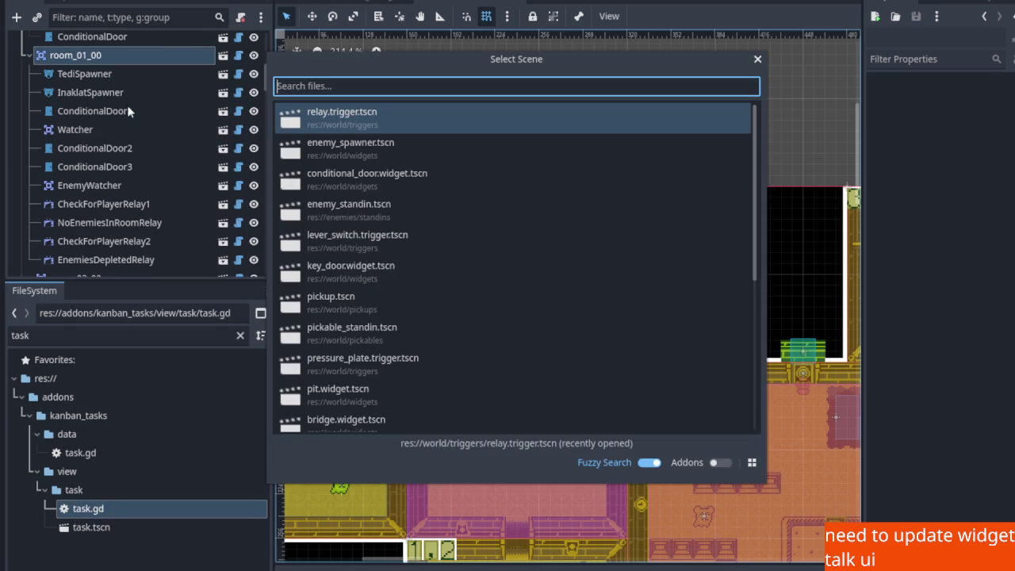
text(pick)
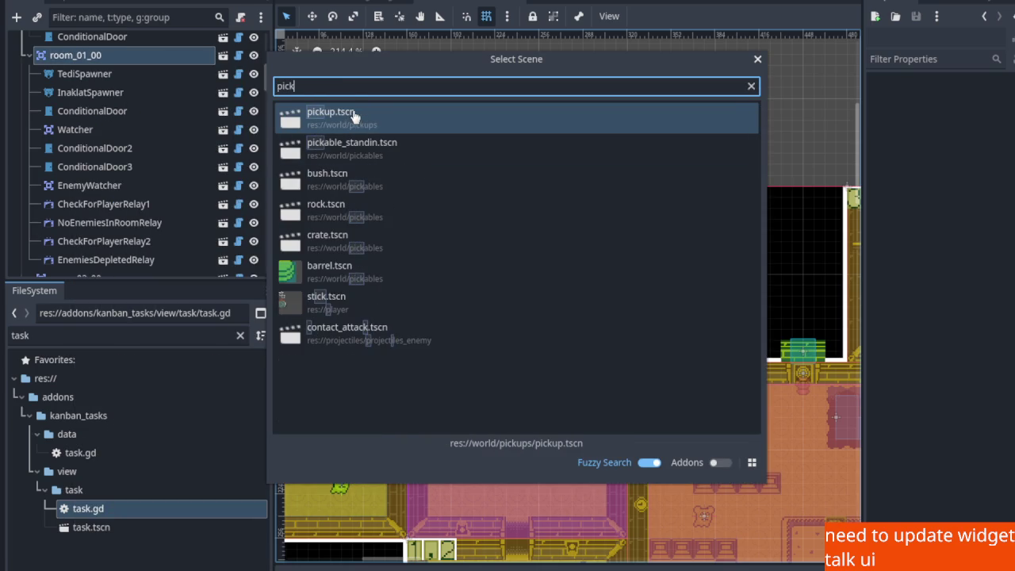
double_click(354, 116)
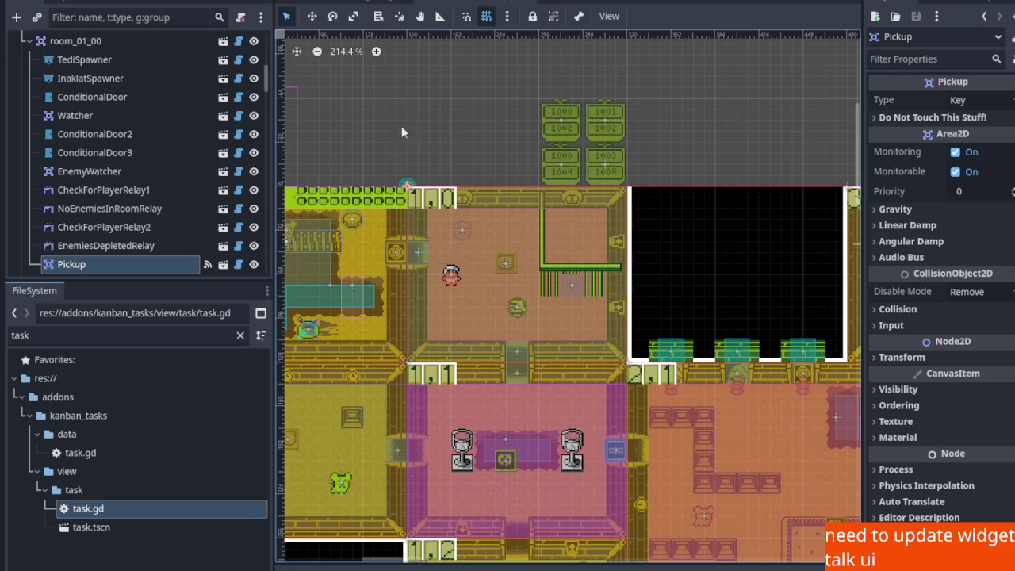
click(311, 17)
scroll(396, 183, up, 3)
mouse_move(361, 166)
mouse_down()
mouse_move(668, 239)
mouse_move(644, 244)
mouse_up()
key(ctrl+s)
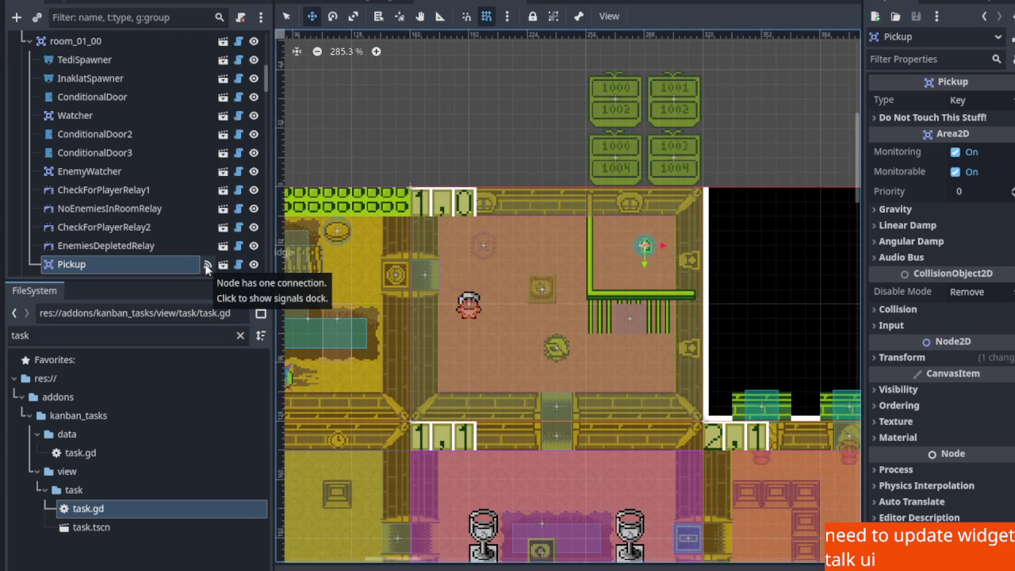
Review the signal connections of Pickup, room_01_00 and the Watcher node
click(207, 268)
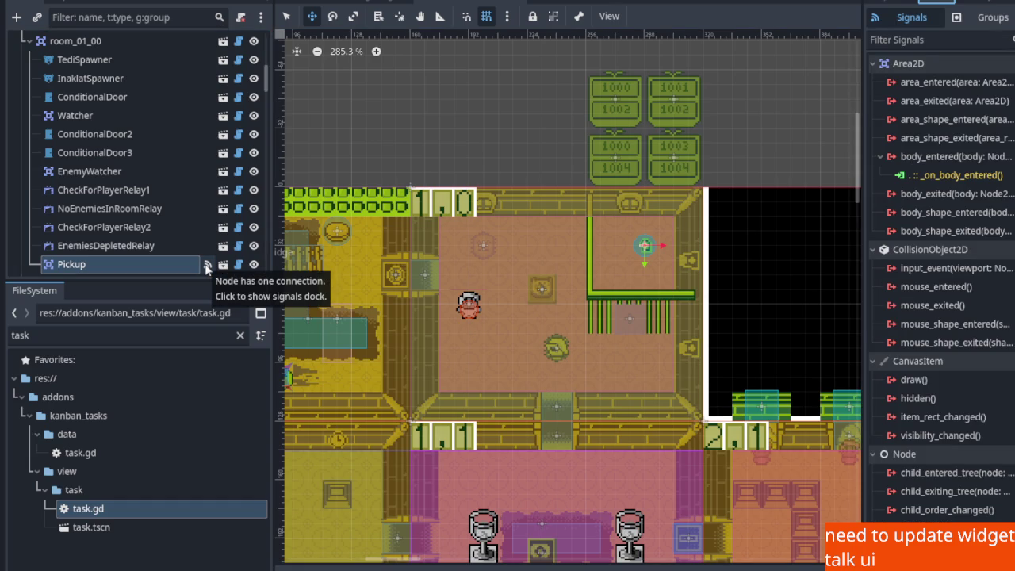
scroll(146, 185, up, 2)
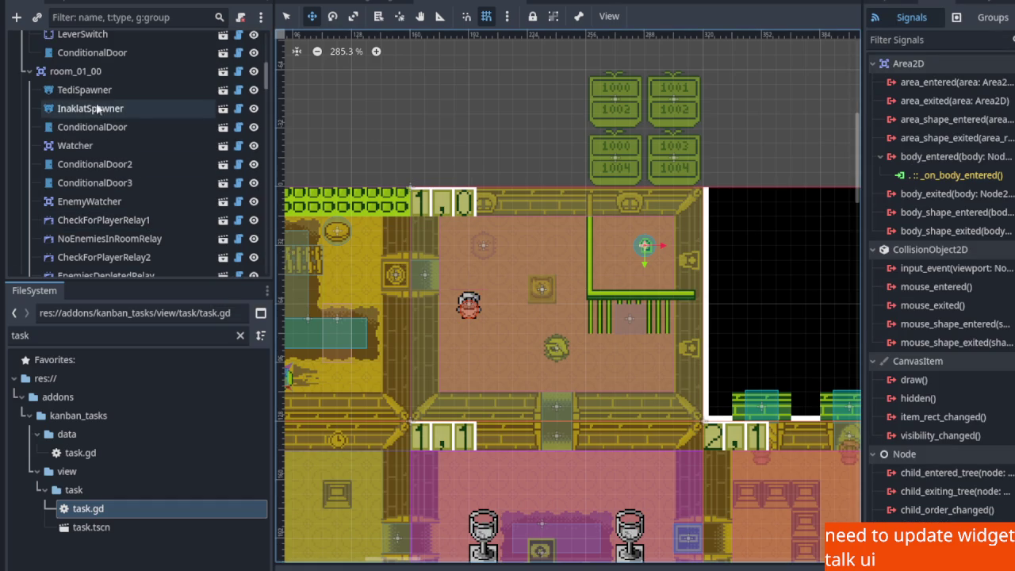
click(76, 70)
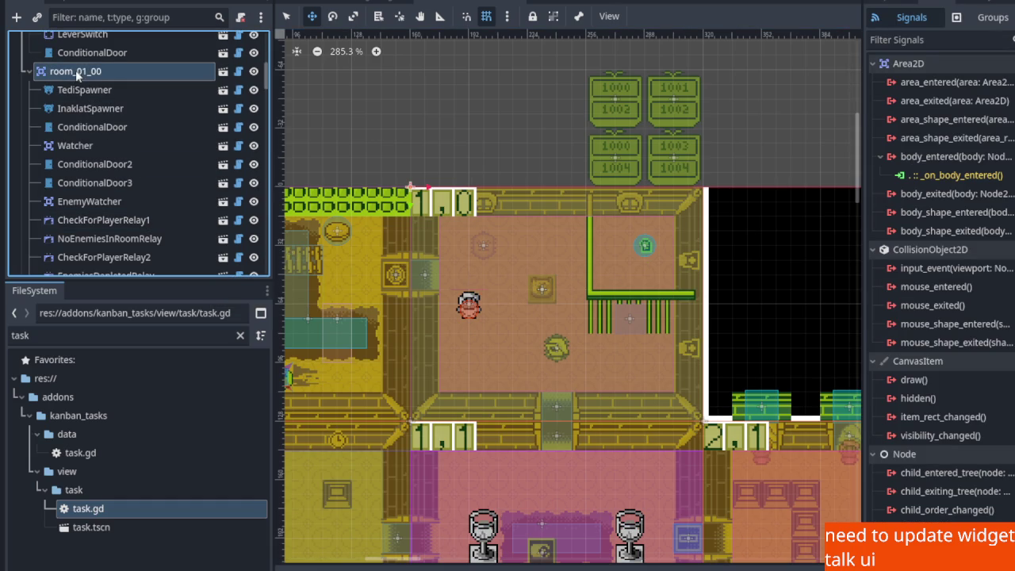
click(86, 149)
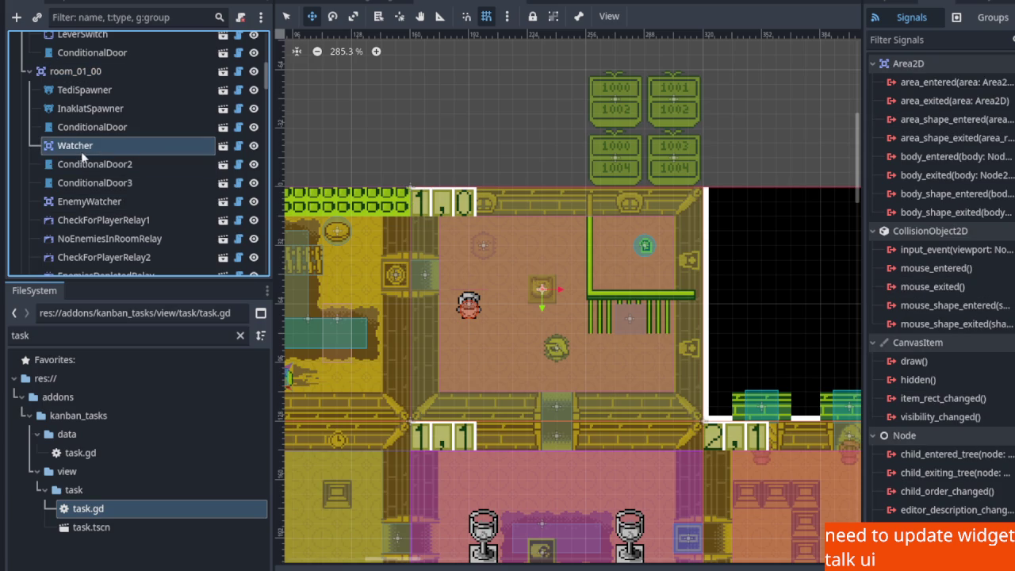
click(89, 203)
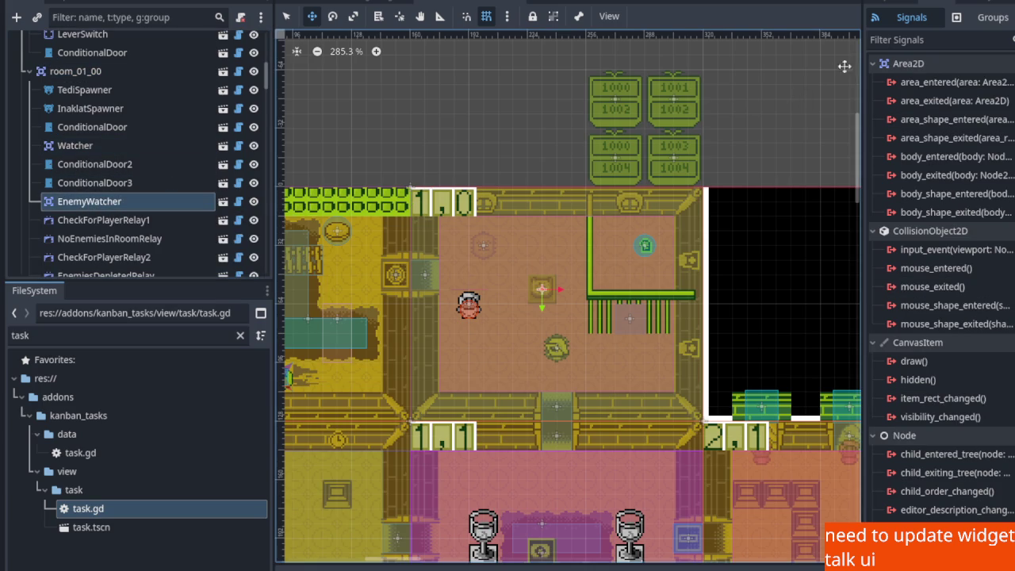
Check EnemyWatcher's properties: channel 1001, width 10, height 8
click(890, 3)
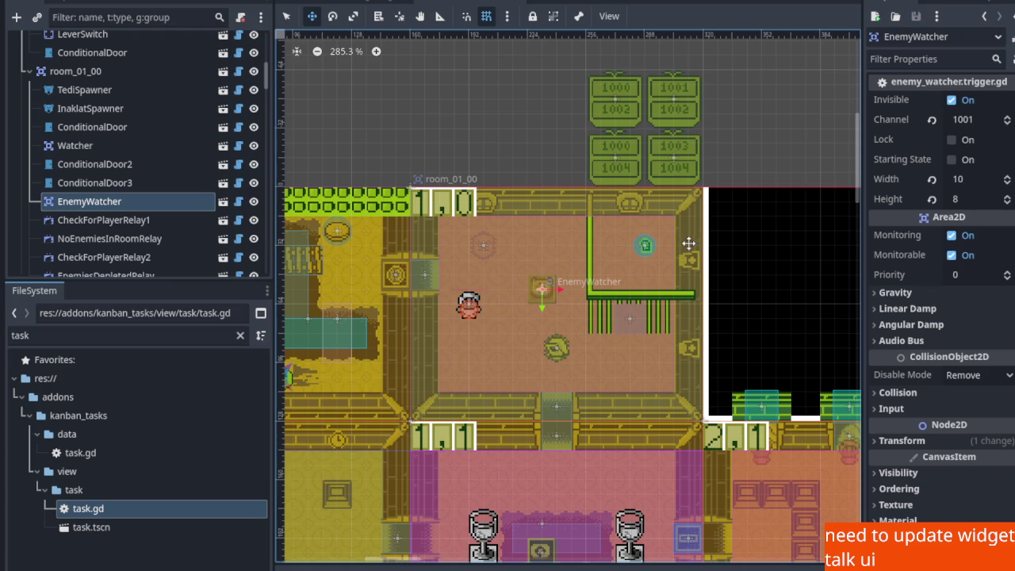
scroll(615, 252, down, 5)
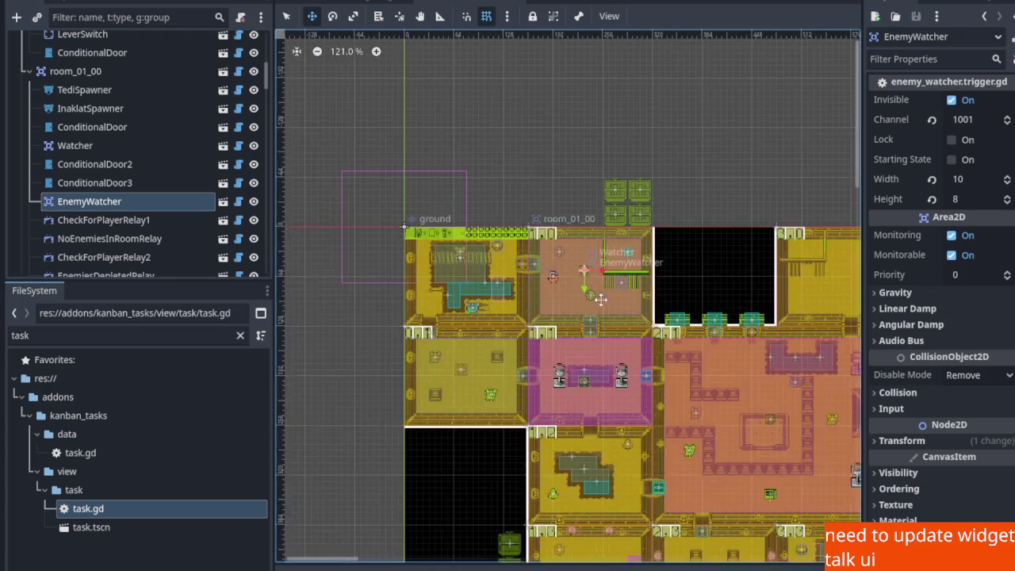
scroll(547, 290, up, 5)
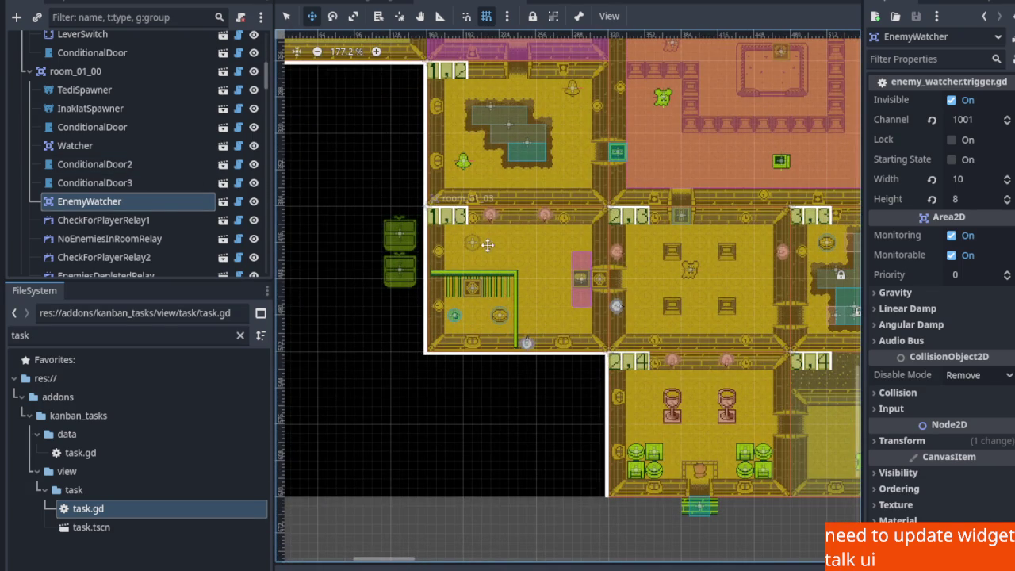
scroll(119, 182, down, 3)
click(286, 16)
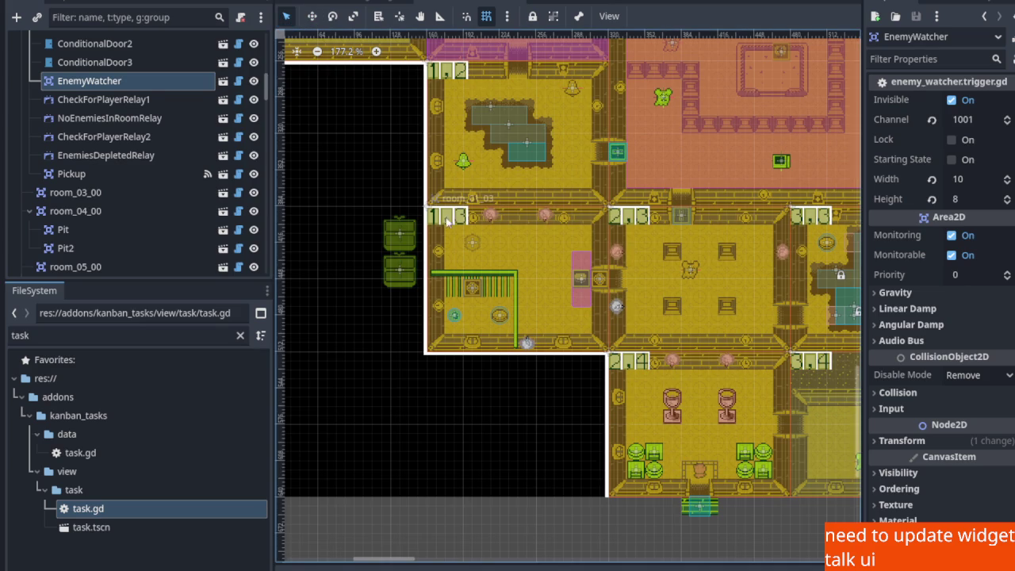
Drag room_01_03's EnemySpawner to a spot beside the end of the green fence
click(468, 208)
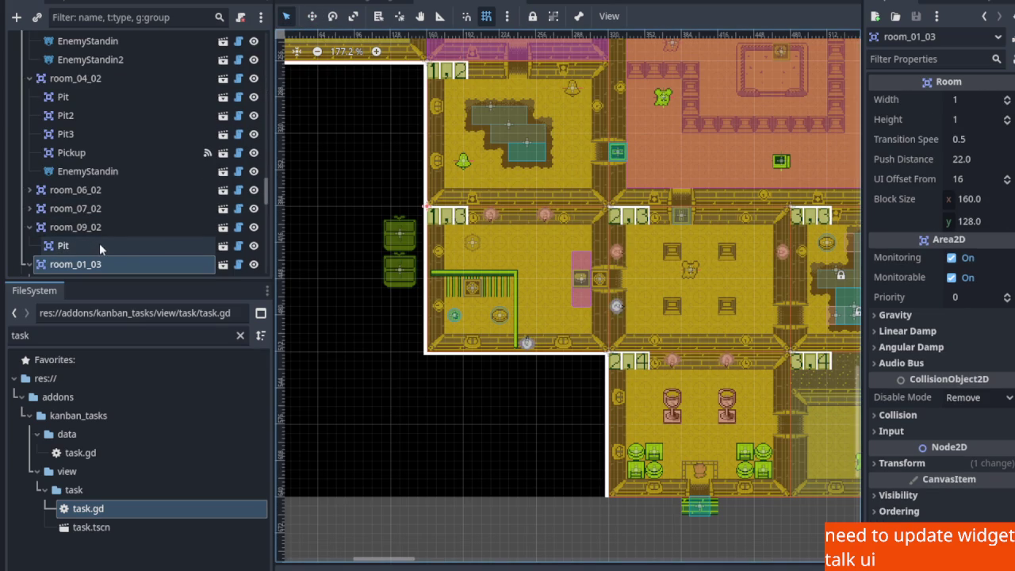
scroll(476, 240, up, 4)
scroll(476, 245, up, 2)
mouse_move(464, 243)
mouse_down()
mouse_move(563, 290)
mouse_move(566, 327)
mouse_move(582, 328)
mouse_up()
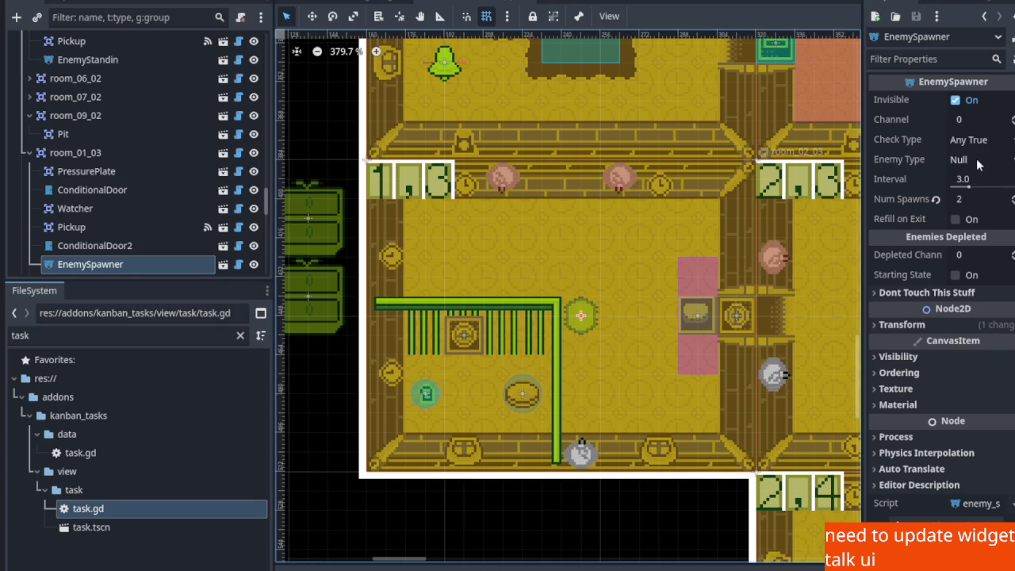
scroll(611, 196, down, 4)
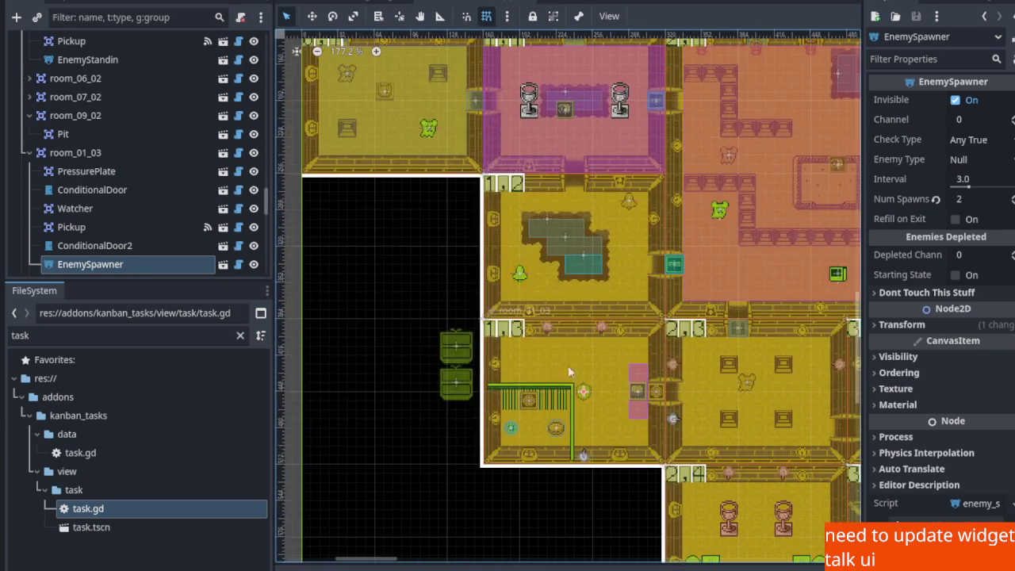
scroll(575, 388, up, 2)
drag(583, 395, 503, 342)
right_click(101, 155)
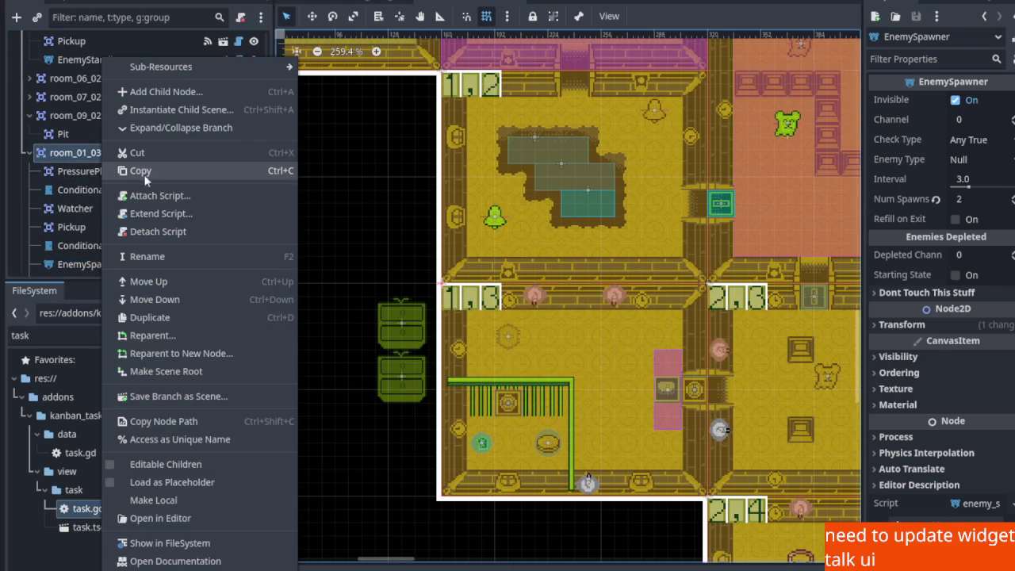
Instantiate enemy_watcher.tscn under room_01_03 and place it inside room 1,3
click(168, 111)
text(e)
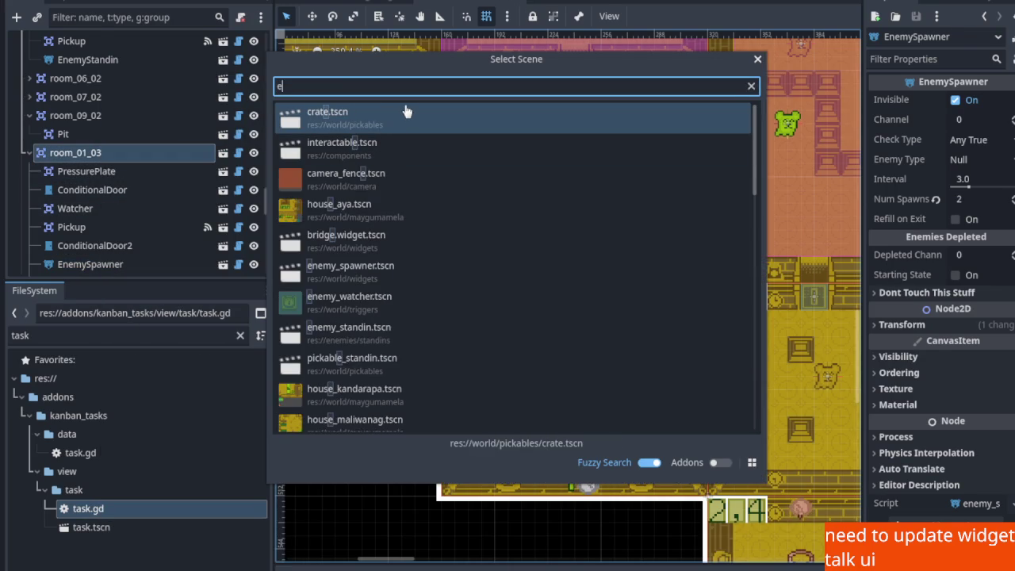
text(nem)
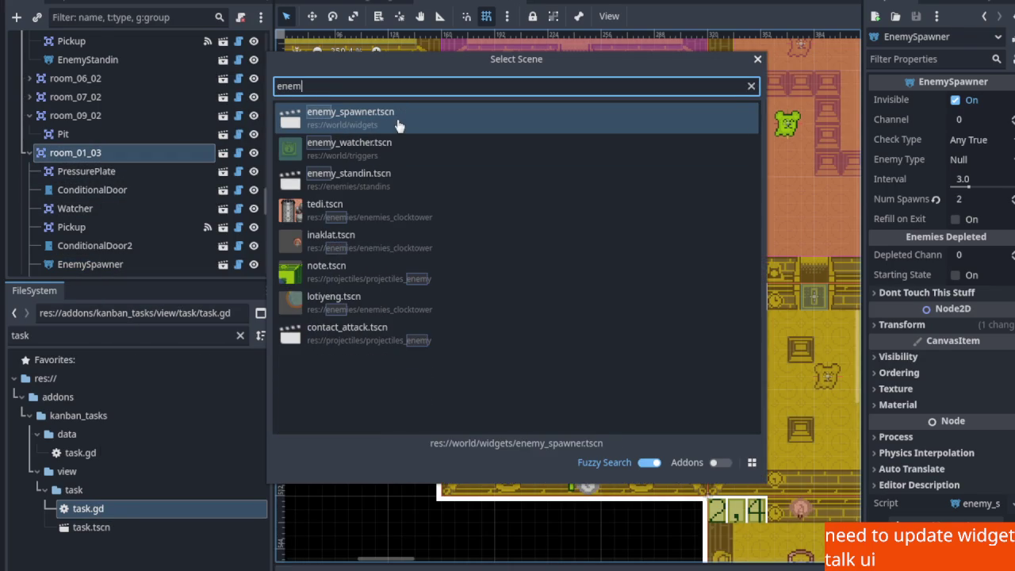
double_click(386, 150)
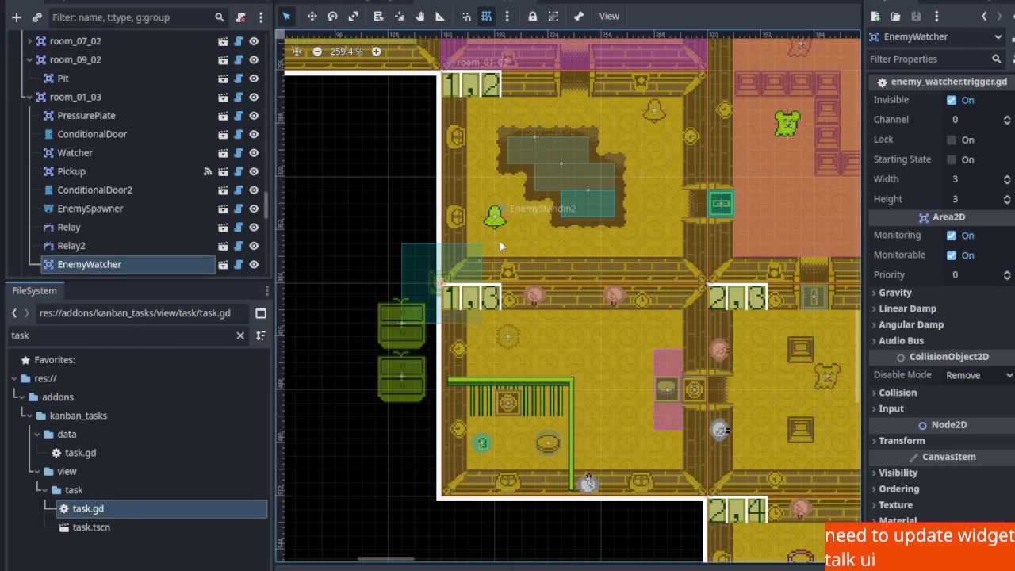
click(313, 16)
mouse_move(434, 244)
mouse_down()
mouse_move(503, 341)
mouse_move(602, 373)
mouse_move(616, 357)
mouse_up()
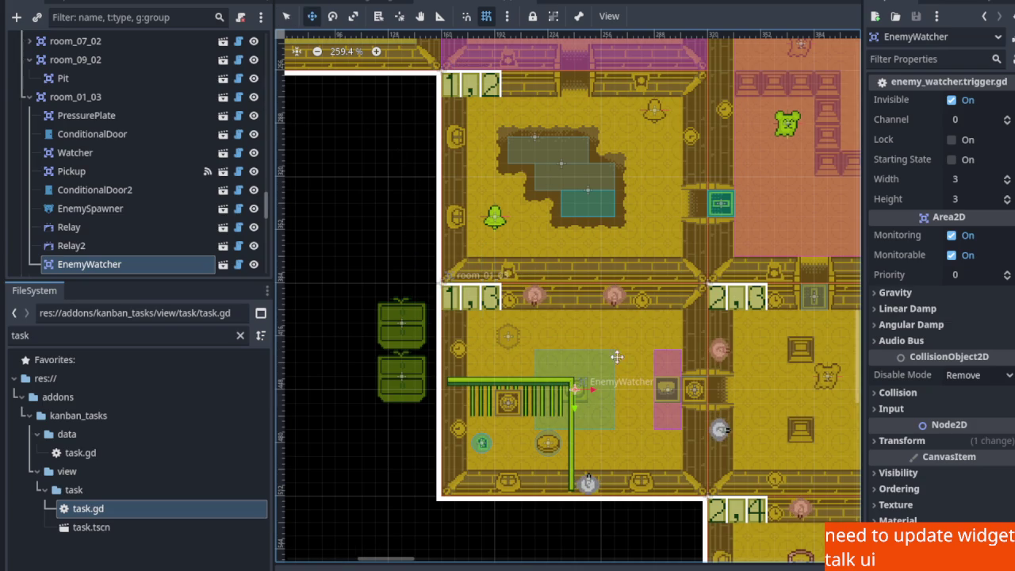
Size the EnemyWatcher to width 10 and height 8, nudge it into place, and save
click(967, 182)
text(10)
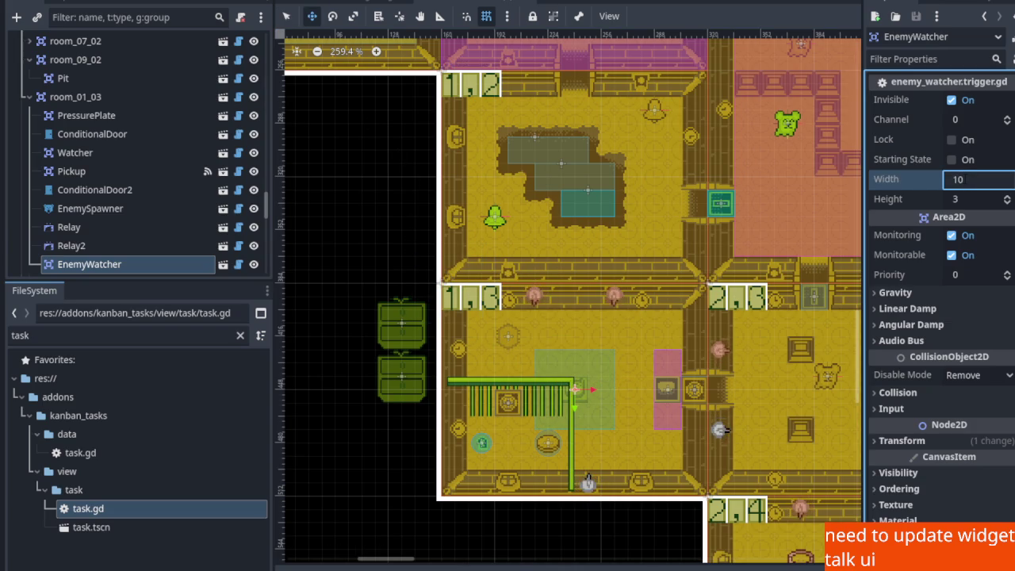
key(Return)
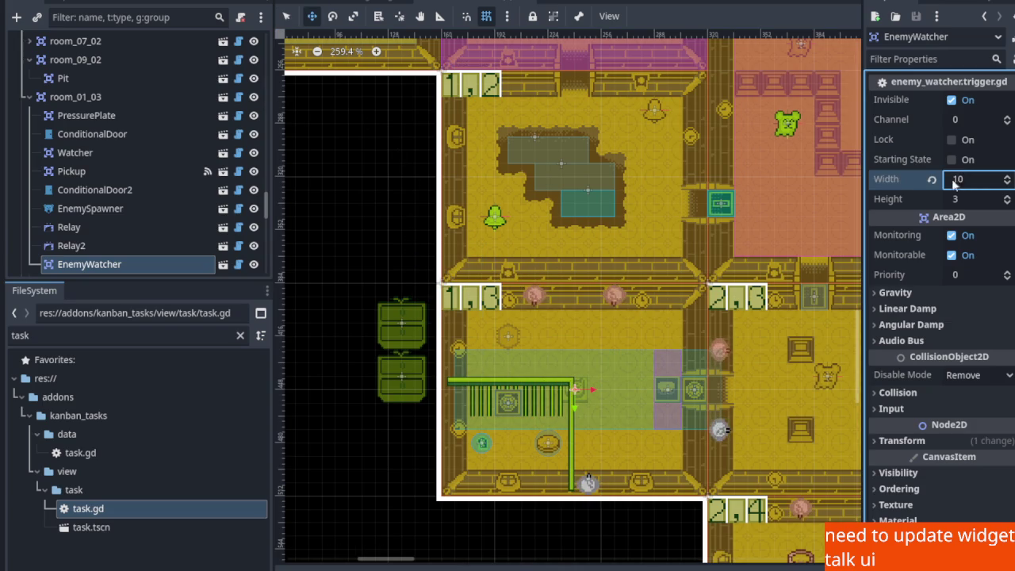
click(967, 202)
text(8)
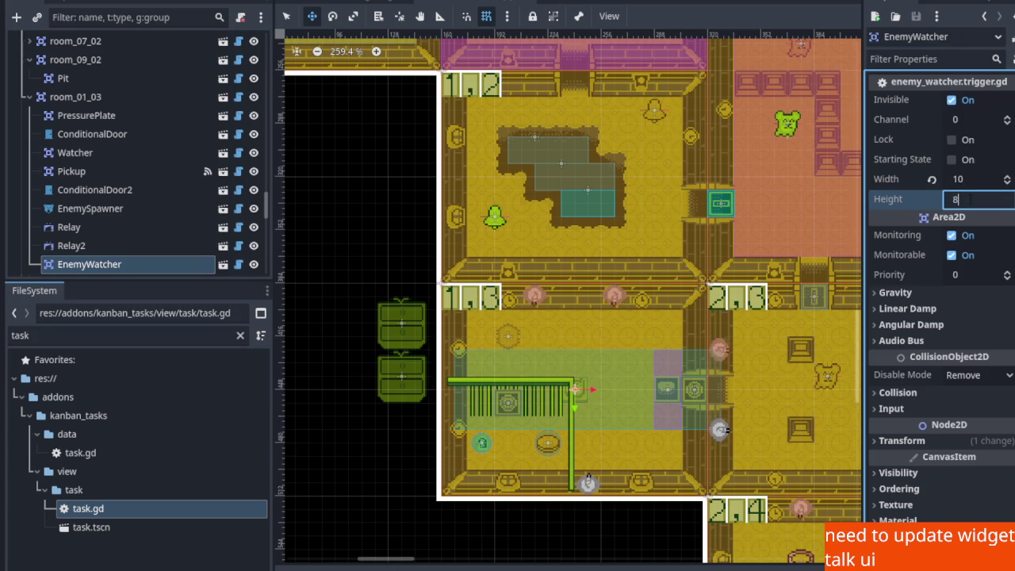
key(Return)
scroll(605, 415, up, 2)
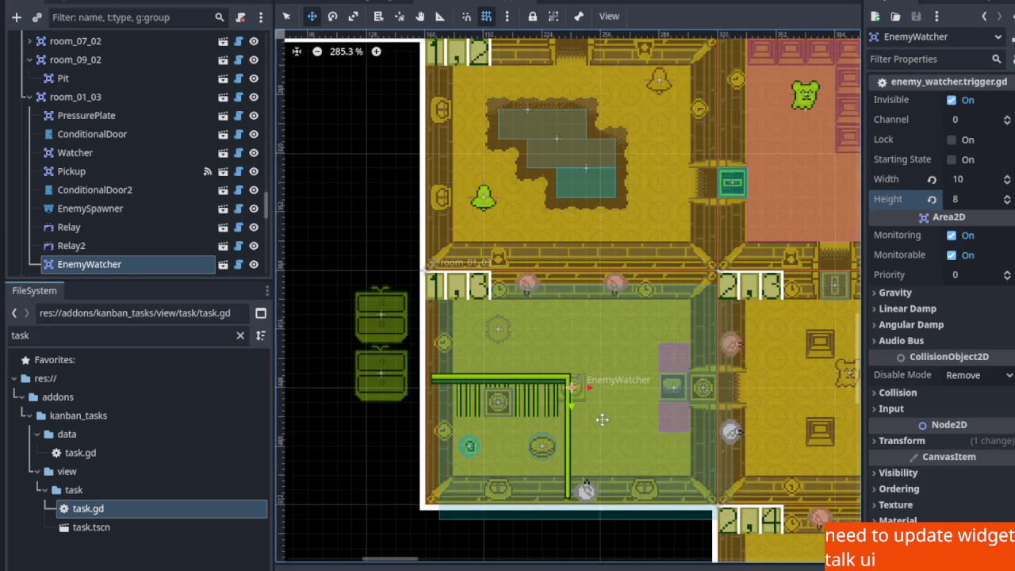
key(shift+Up)
key(Left)
key(Left)
key(Left)
key(ctrl+s)
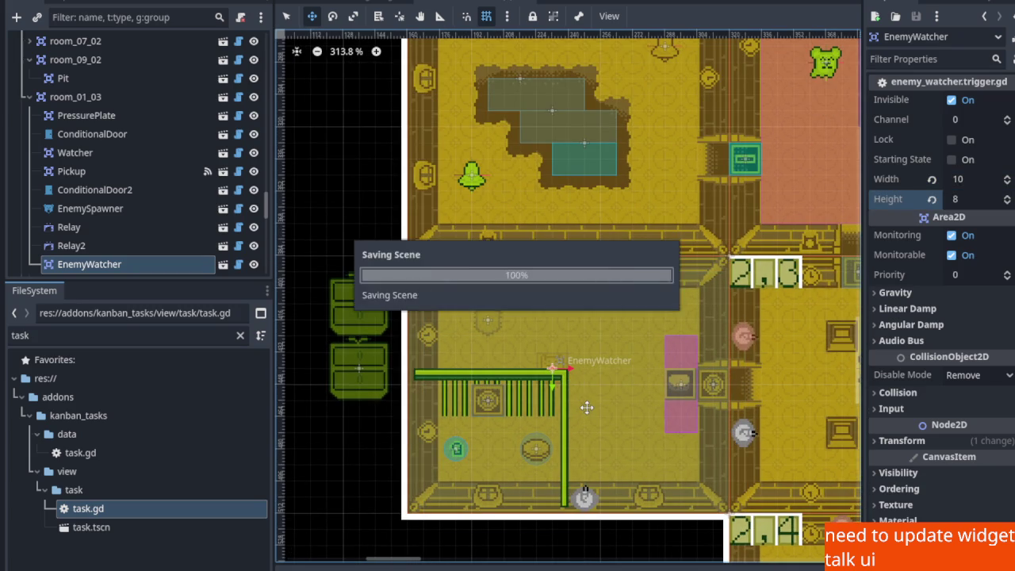
Scroll the view back over to room 1,0
scroll(599, 404, down, 2)
scroll(612, 418, up, 3)
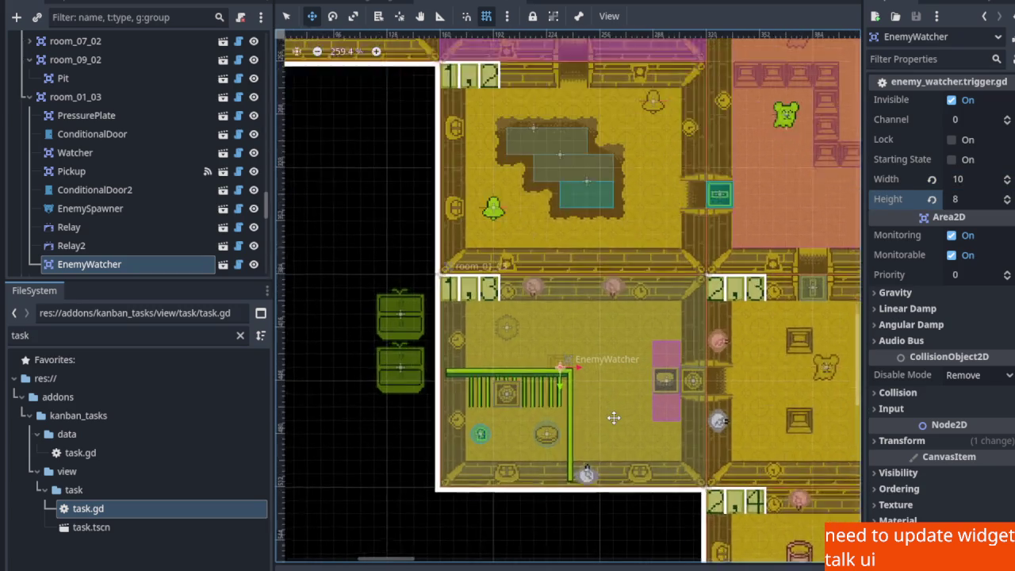
scroll(591, 388, up, 2)
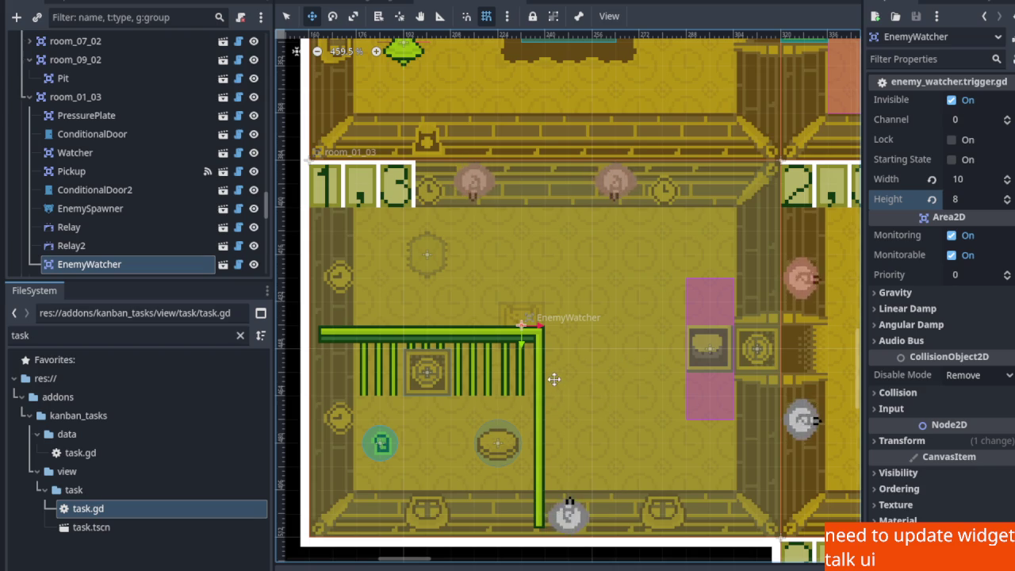
scroll(503, 320, down, 5)
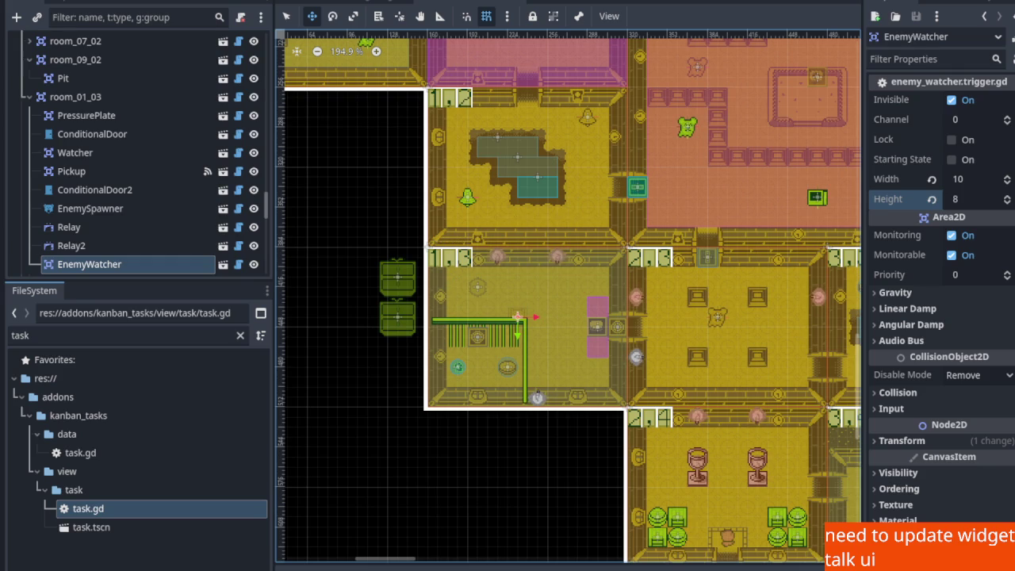
scroll(376, 349, down, 3)
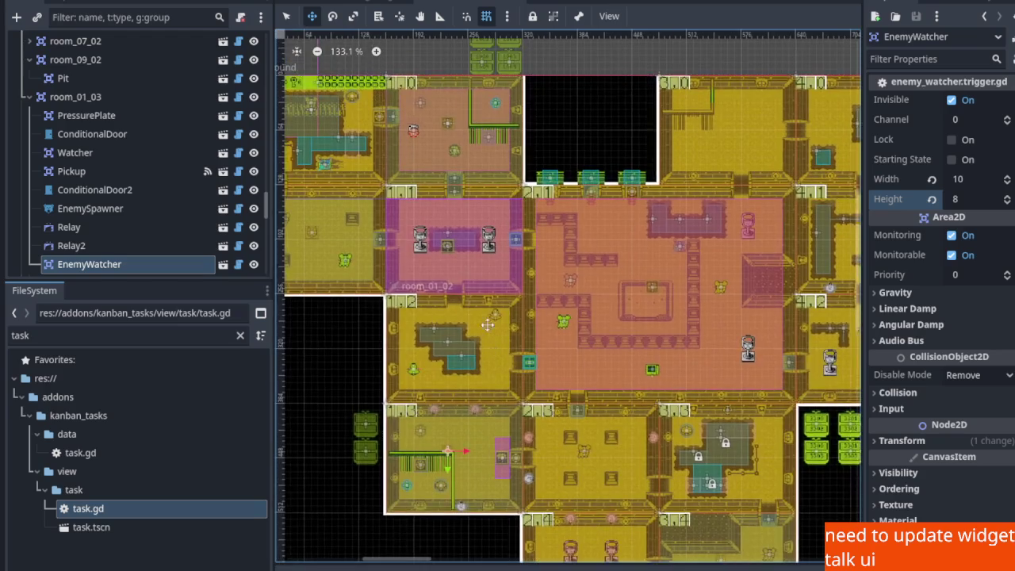
scroll(502, 232, up, 4)
scroll(491, 242, up, 7)
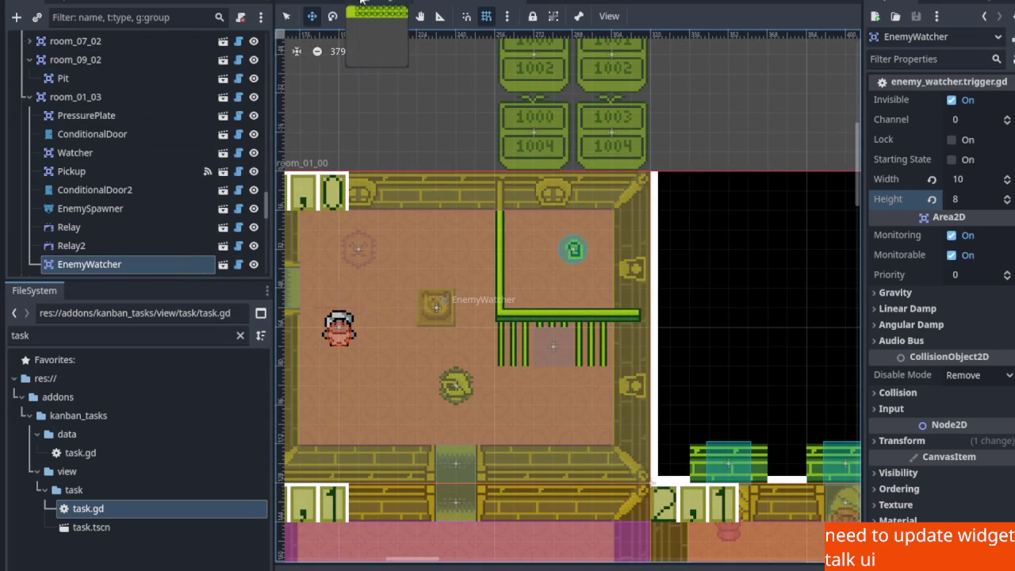
Use selection mode to select room 01_00's EnemyWatcher on the map
click(286, 16)
click(326, 204)
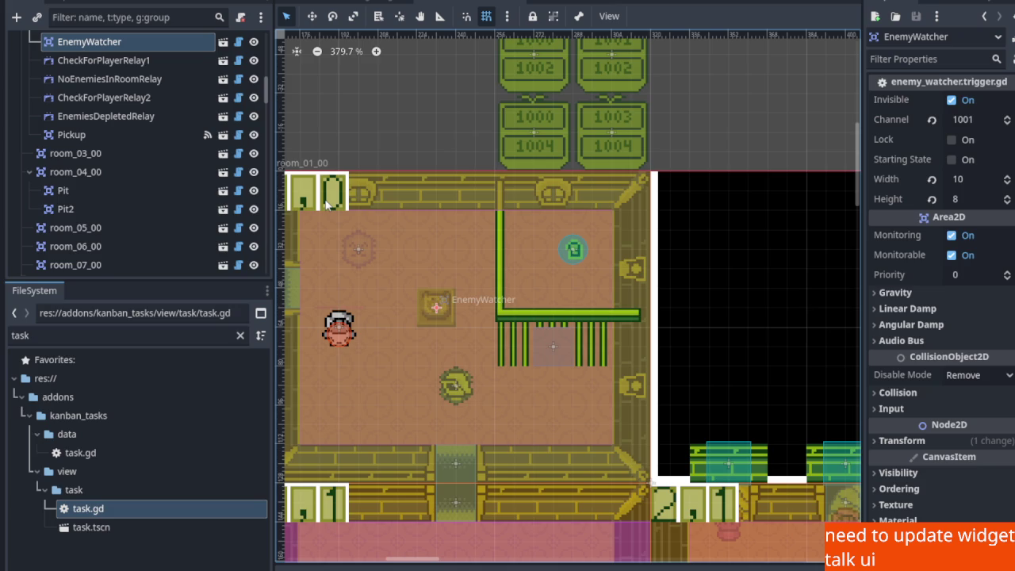
scroll(404, 252, up, 3)
scroll(126, 159, up, 5)
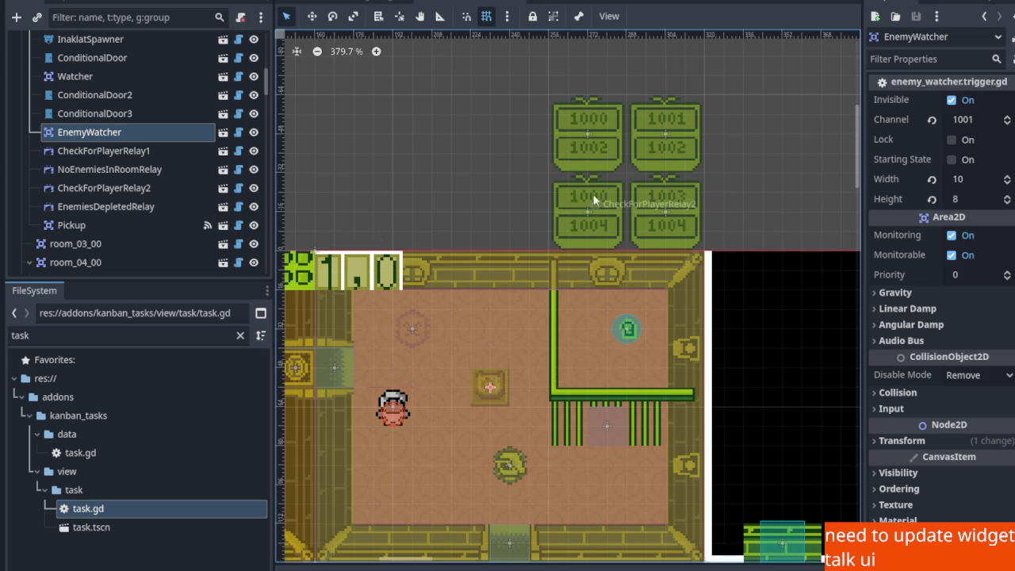
scroll(574, 276, down, 5)
scroll(569, 228, down, 1)
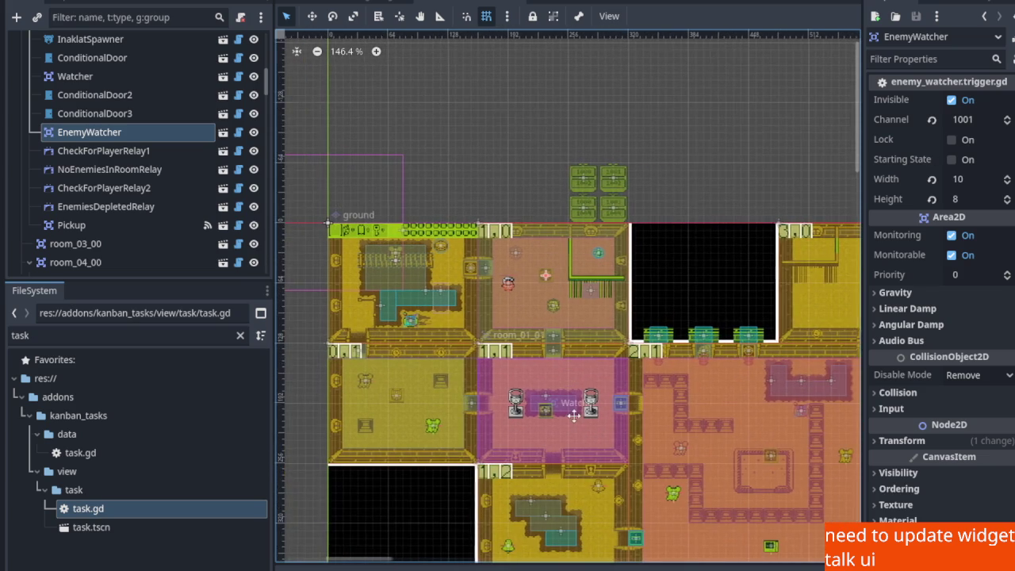
scroll(575, 234, down, 5)
Pan down to the lower rooms and select room_01_03's EnemyWatcher, showing Channel 0
drag(578, 240, 570, 274)
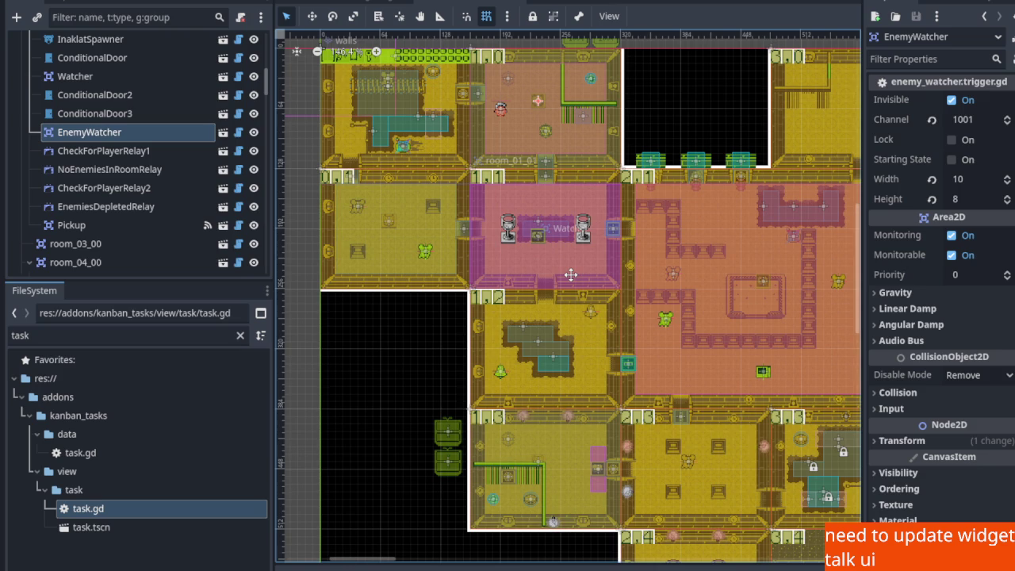
drag(570, 274, 553, 208)
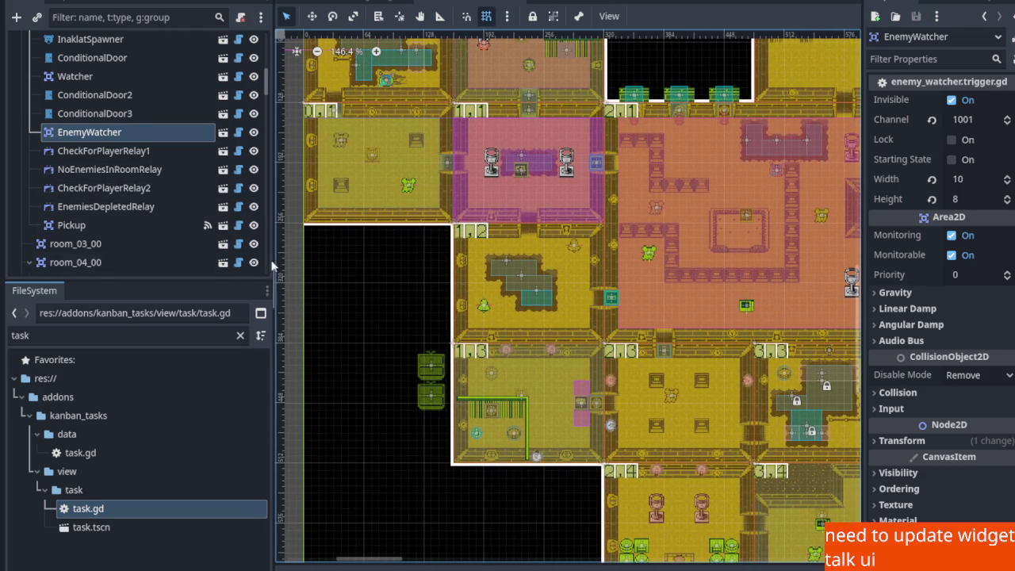
click(478, 349)
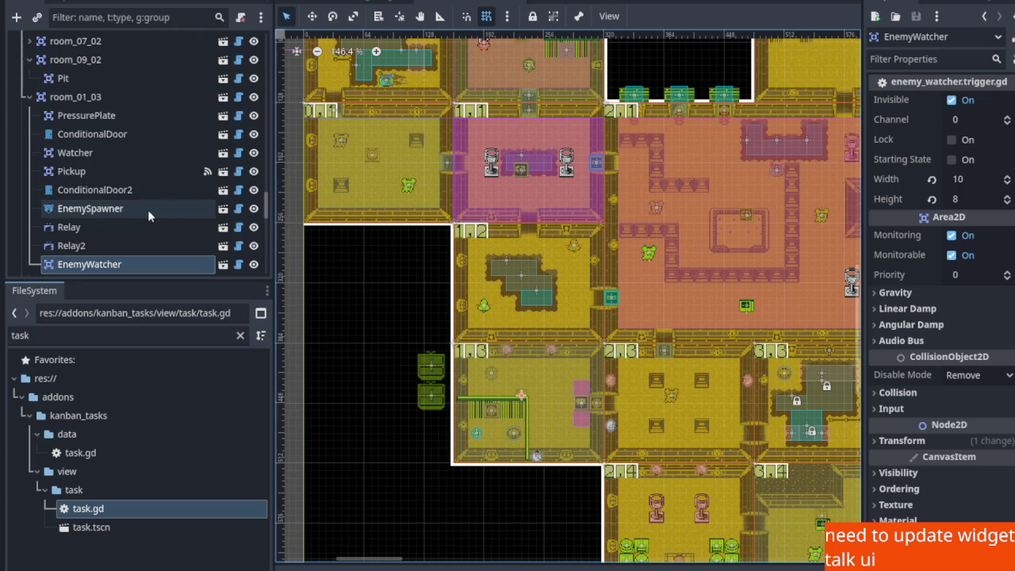
Compare room_01_03's Relay with room_01_00's EnemyWatcher and NoEnemiesInRoomRelay settings
scroll(119, 251, down, 3)
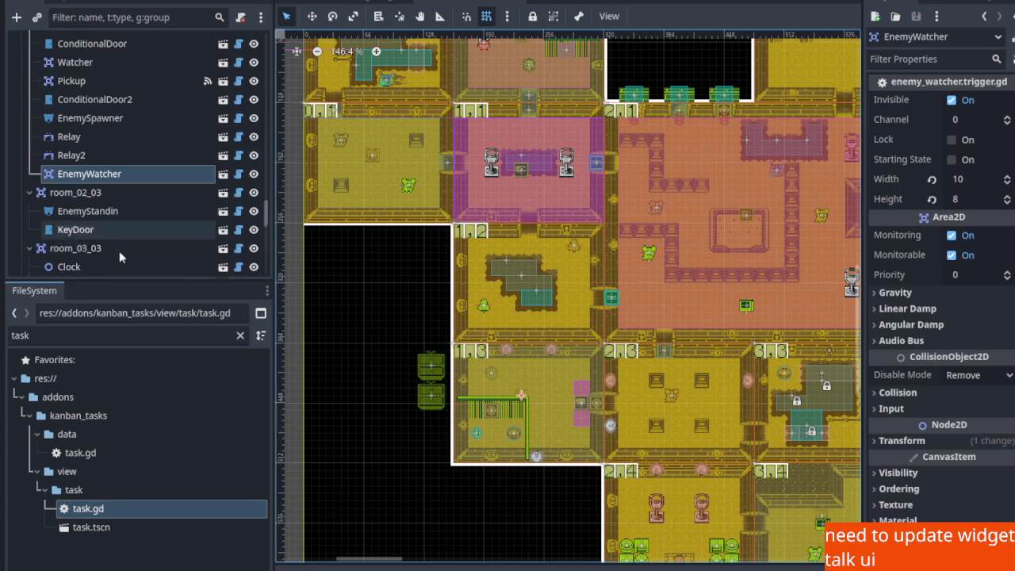
click(99, 137)
scroll(493, 429, up, 5)
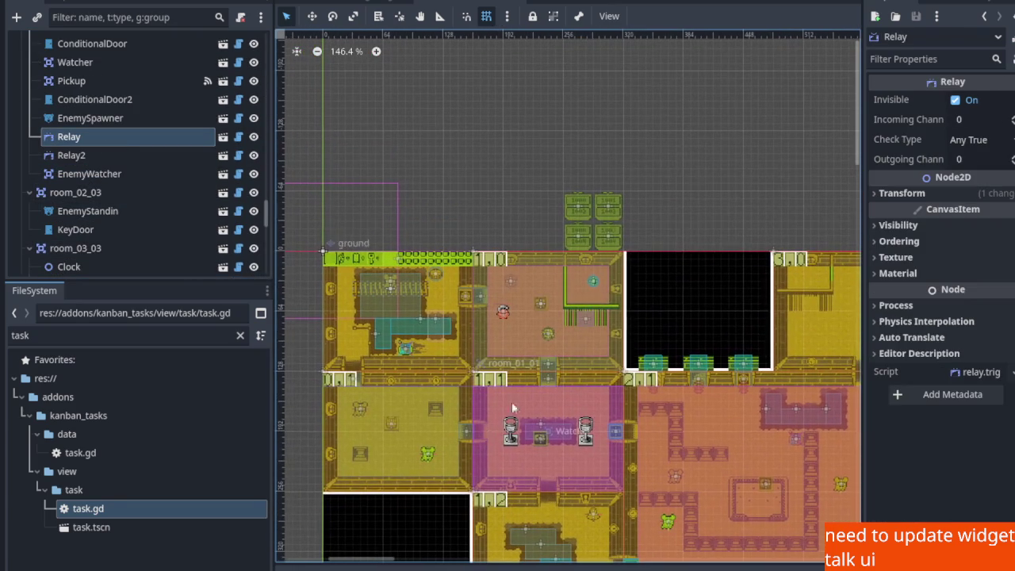
click(502, 263)
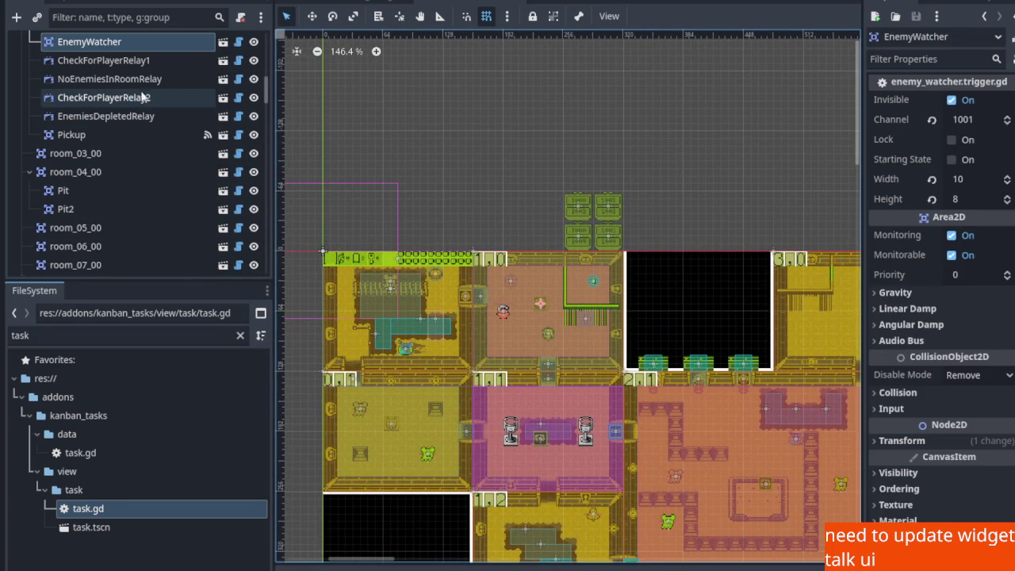
click(199, 79)
scroll(512, 270, down, 4)
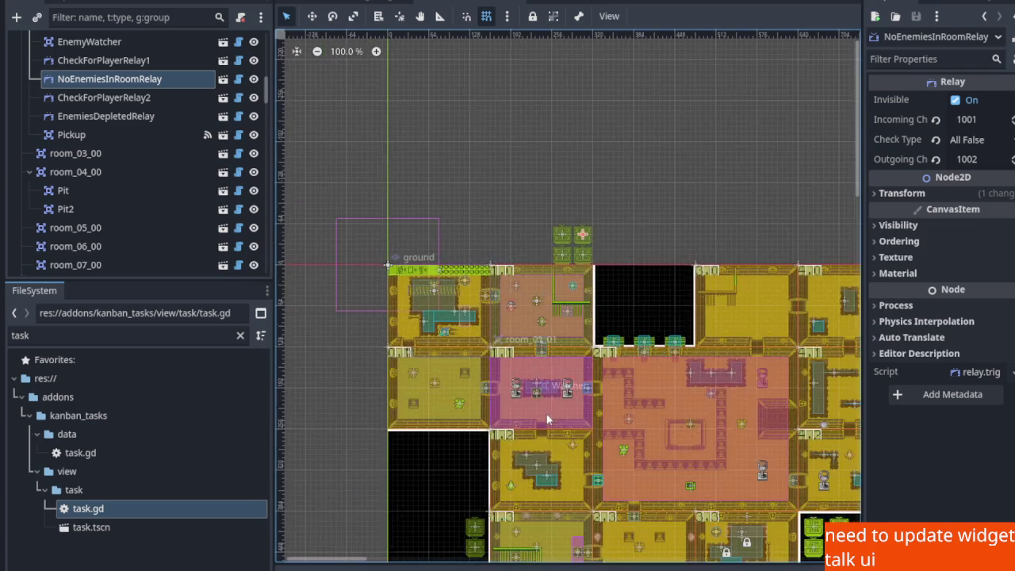
drag(546, 410, 500, 186)
scroll(454, 135, up, 4)
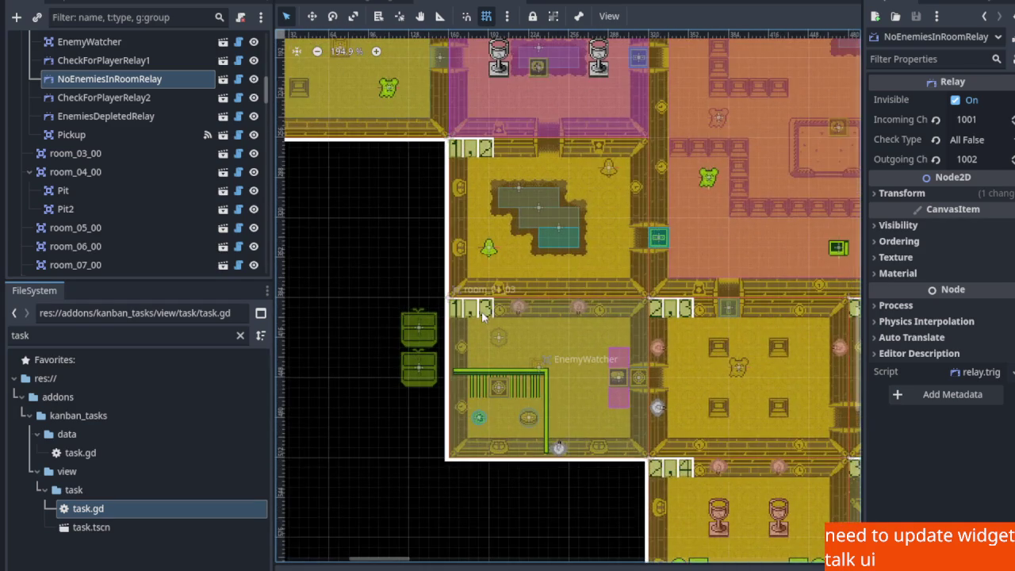
click(558, 448)
Rename room_01_03's Relay to NoEnemiesInRoomRelay
right_click(77, 227)
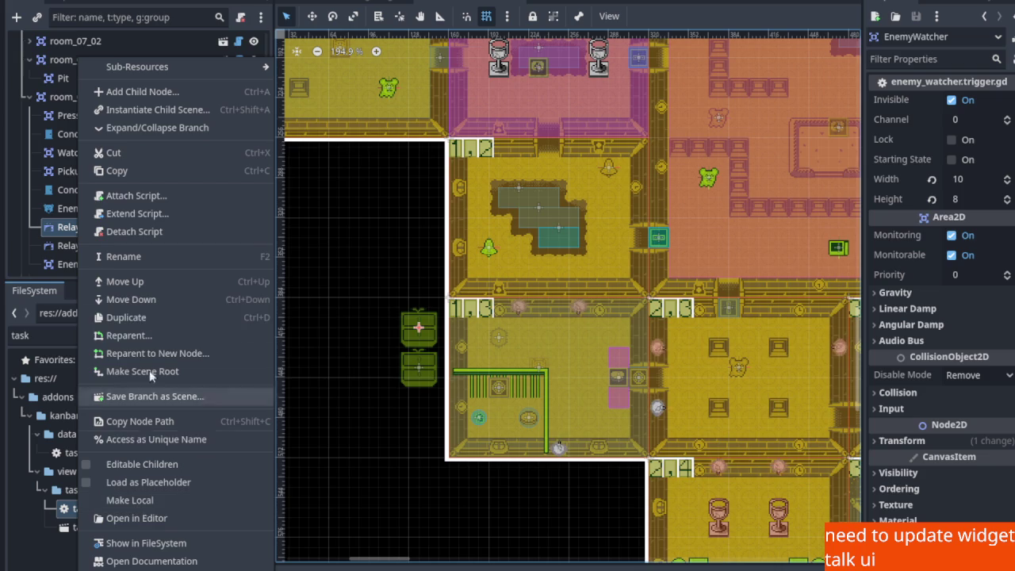
click(123, 257)
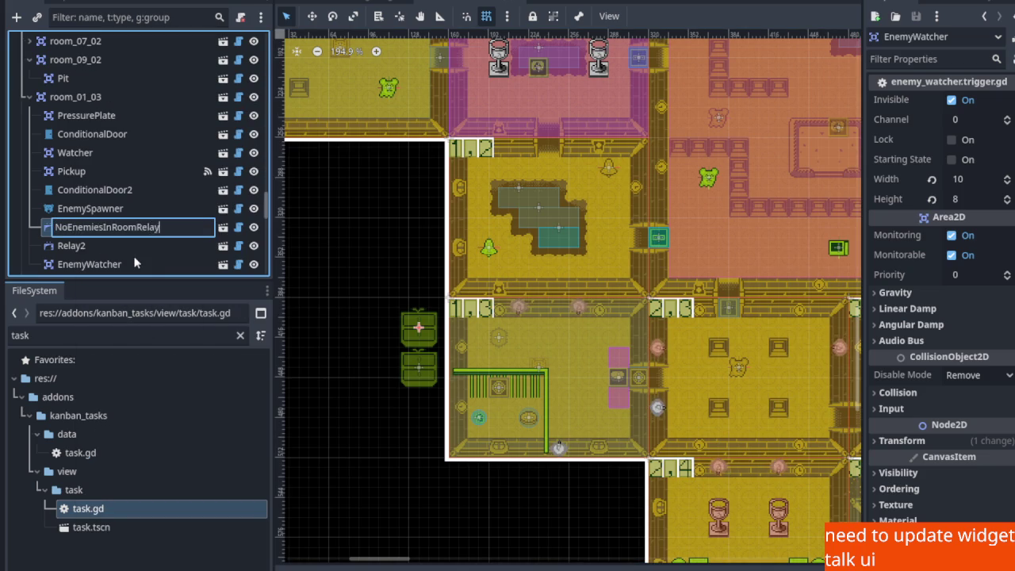
key(Return)
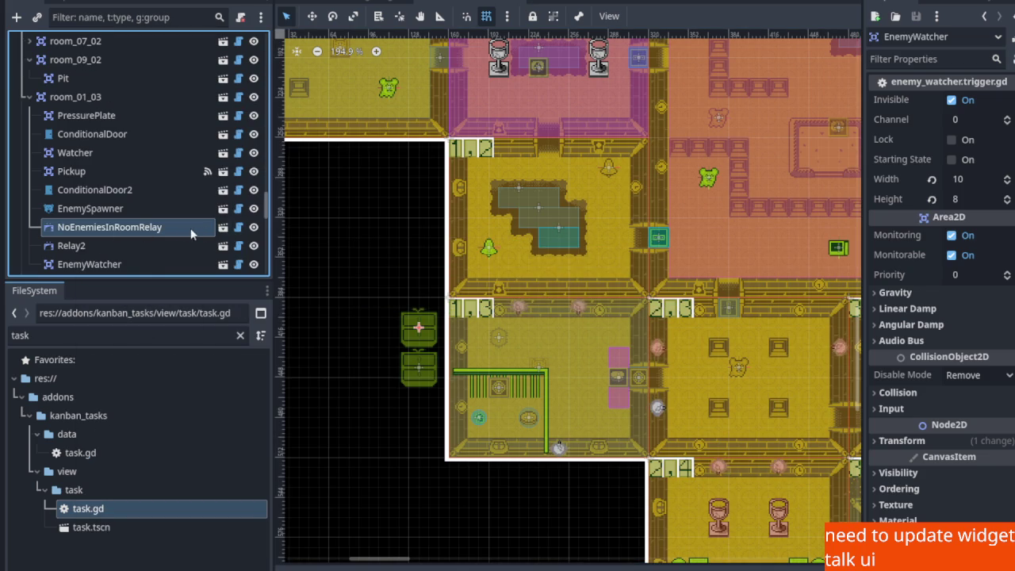
double_click(202, 228)
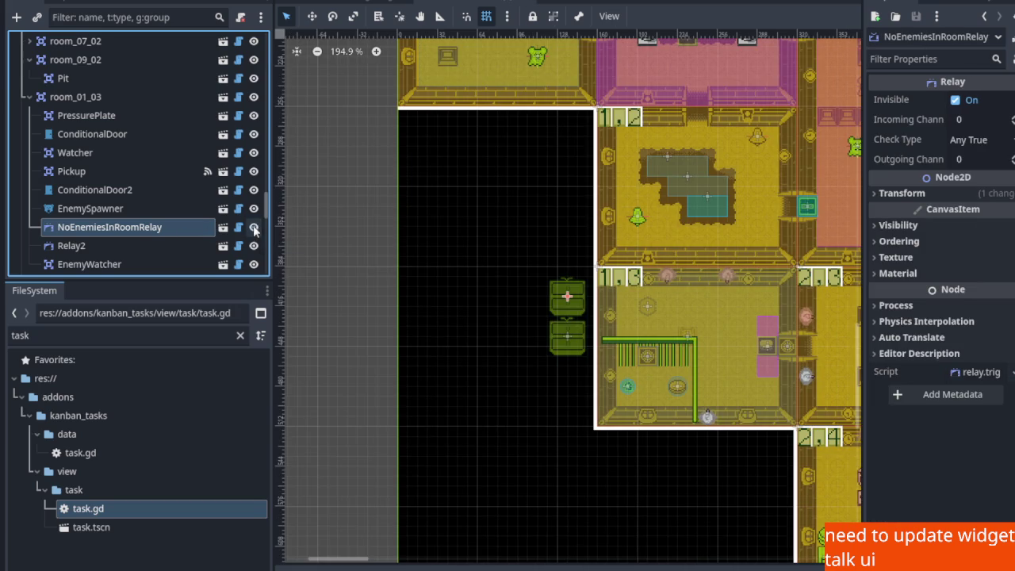
Set the relay's Incoming Channel to 1301 after checking the ConditionalDoor's channel 1300, and save
scroll(587, 299, up, 4)
scroll(586, 299, up, 3)
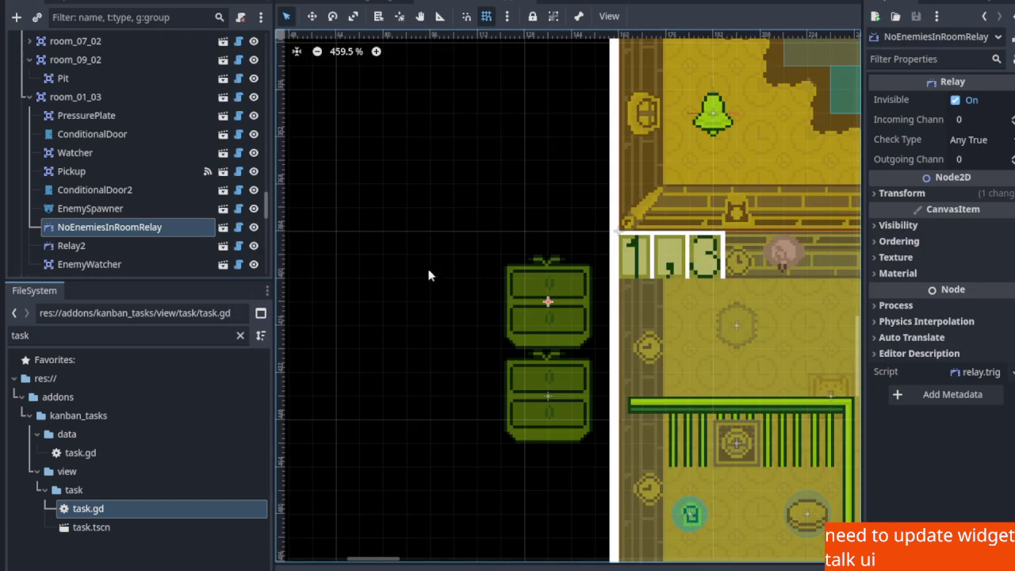
mouse_move(701, 283)
mouse_down()
mouse_move(442, 216)
mouse_move(524, 269)
mouse_up()
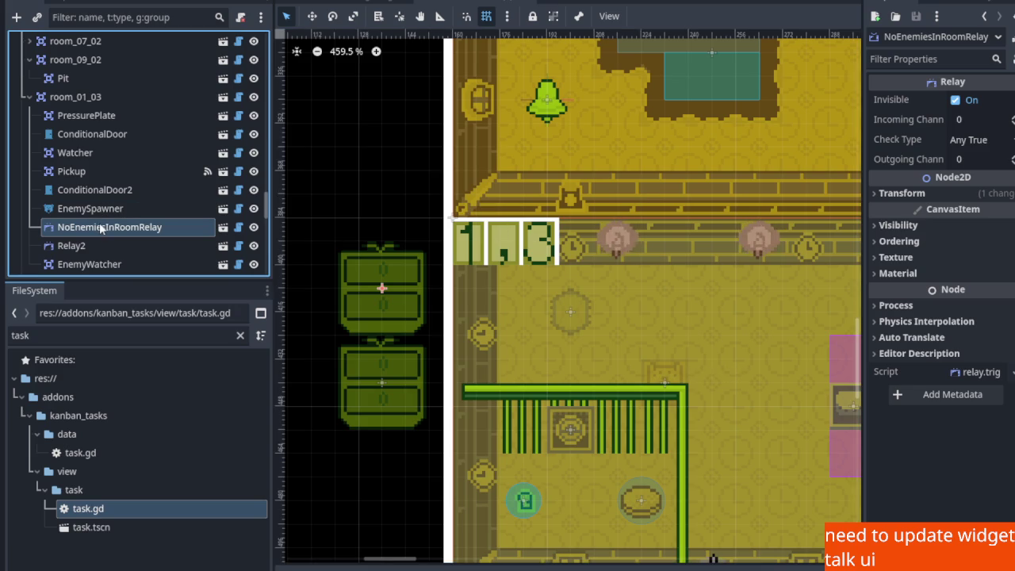
scroll(793, 194, down, 4)
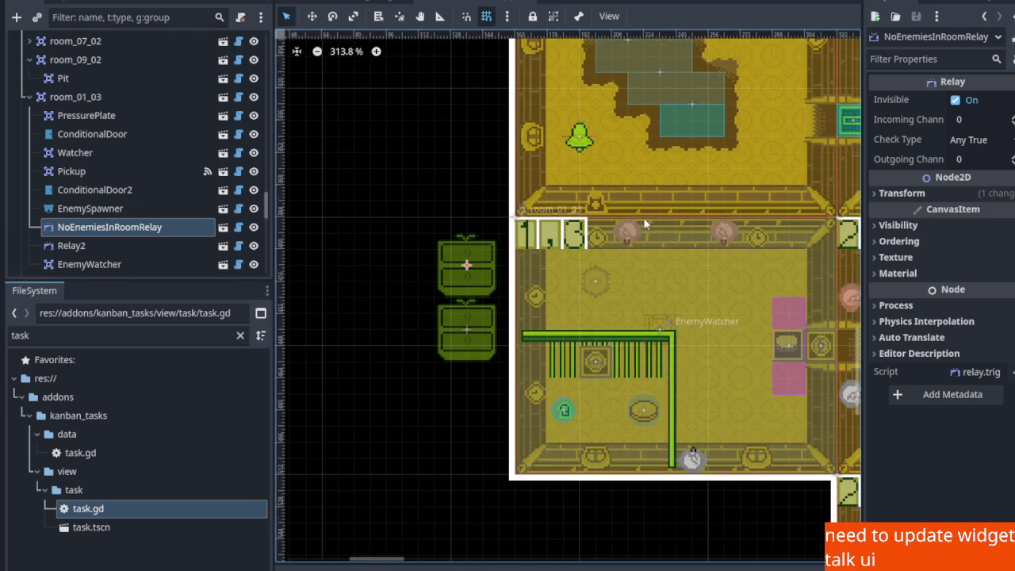
click(975, 120)
text(1001)
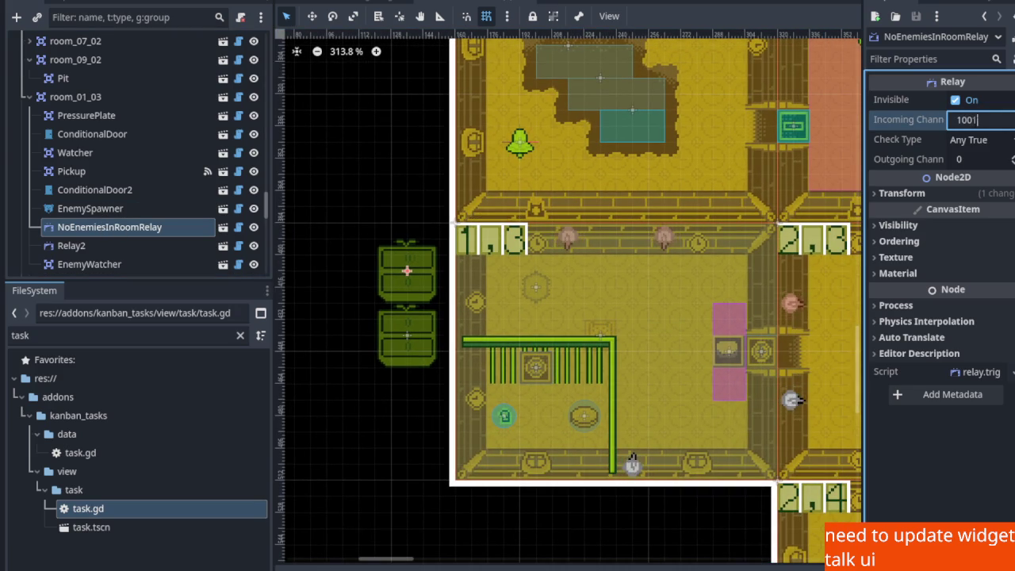
key(Return)
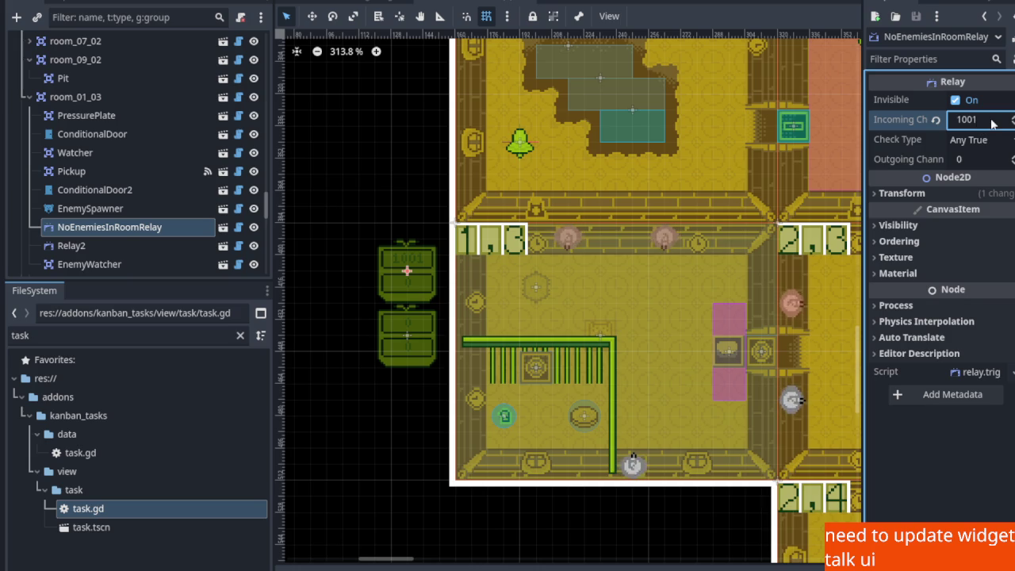
key(Home)
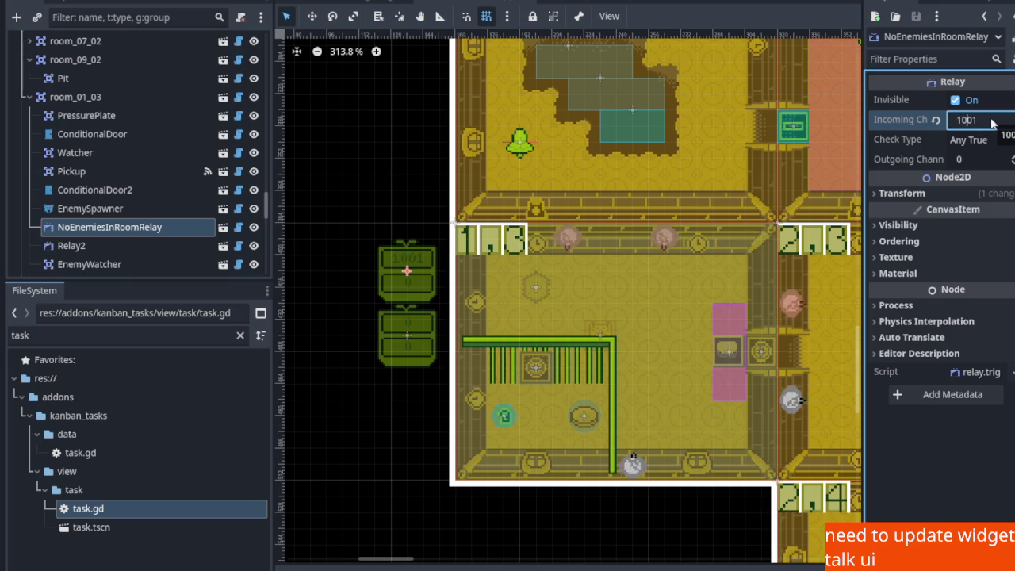
text(1301)
key(ctrl+s)
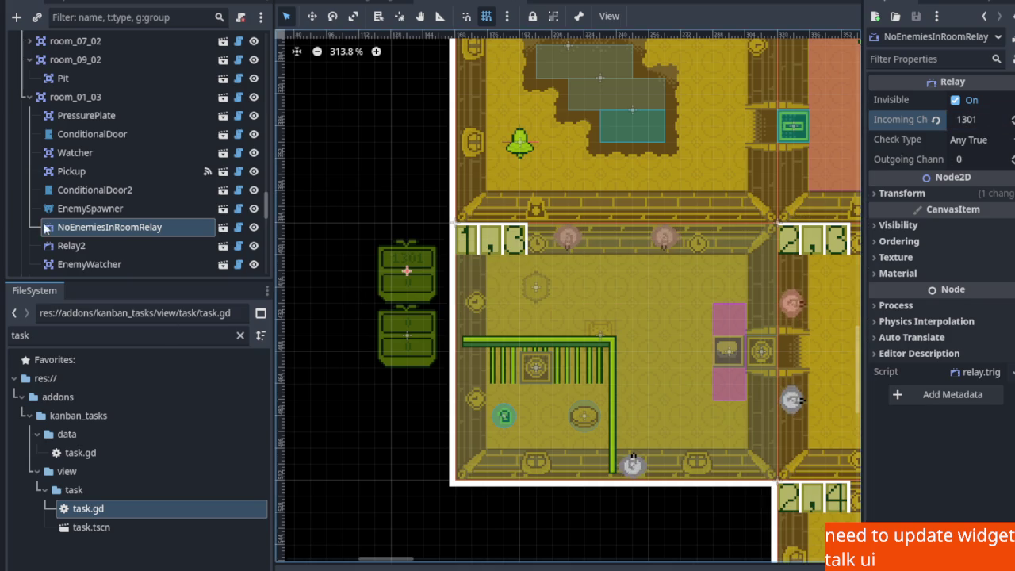
click(126, 139)
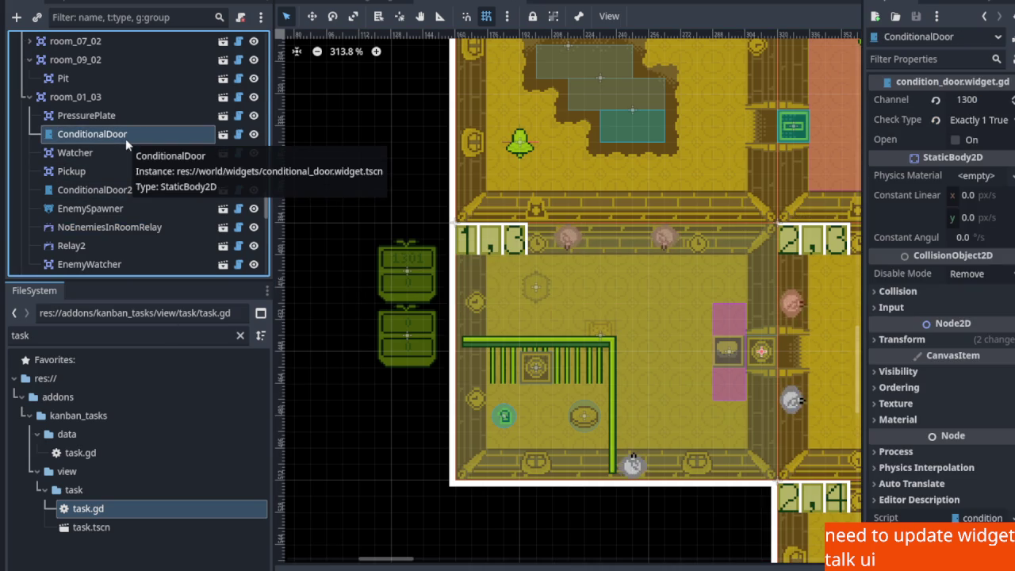
click(85, 225)
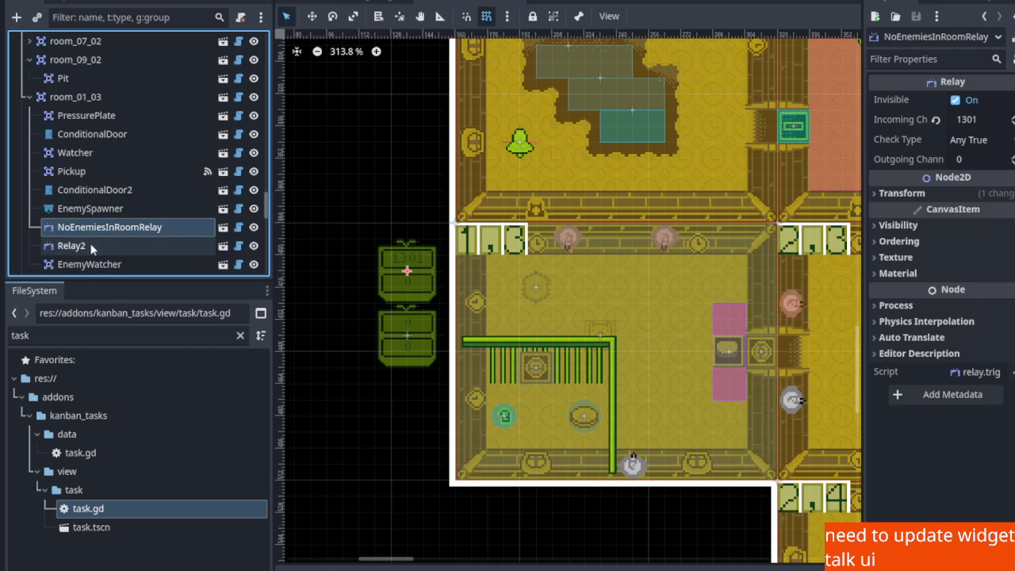
Set the relay's Outgoing Channel to 1302 and save the scene
click(976, 161)
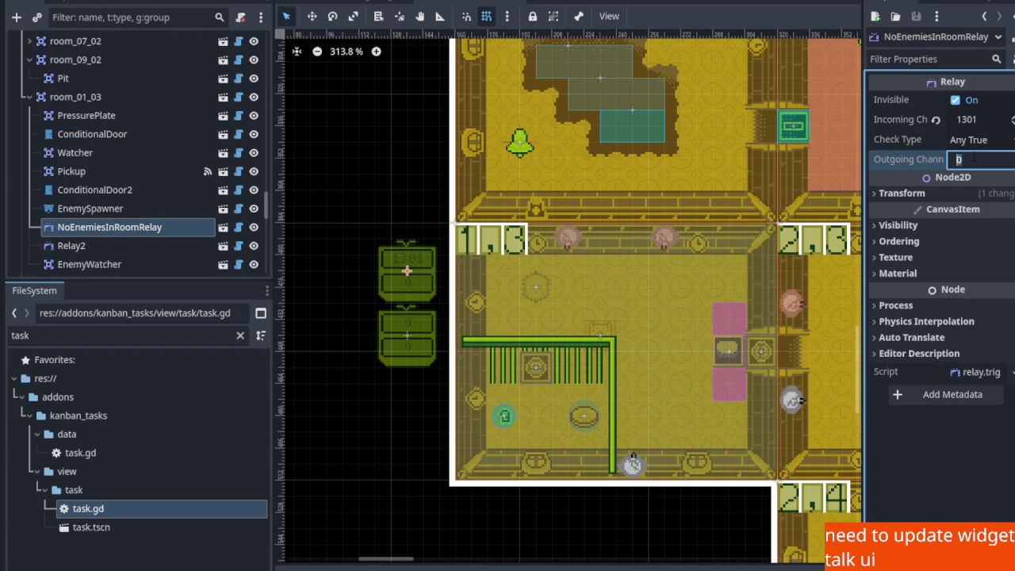
text(1302)
key(Return)
key(ctrl+s)
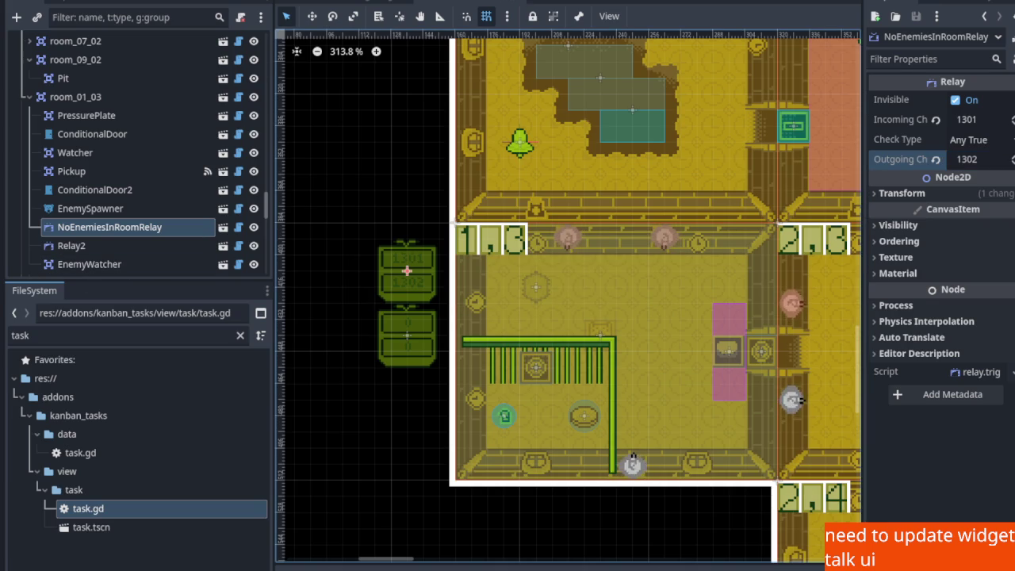
scroll(539, 371, up, 1)
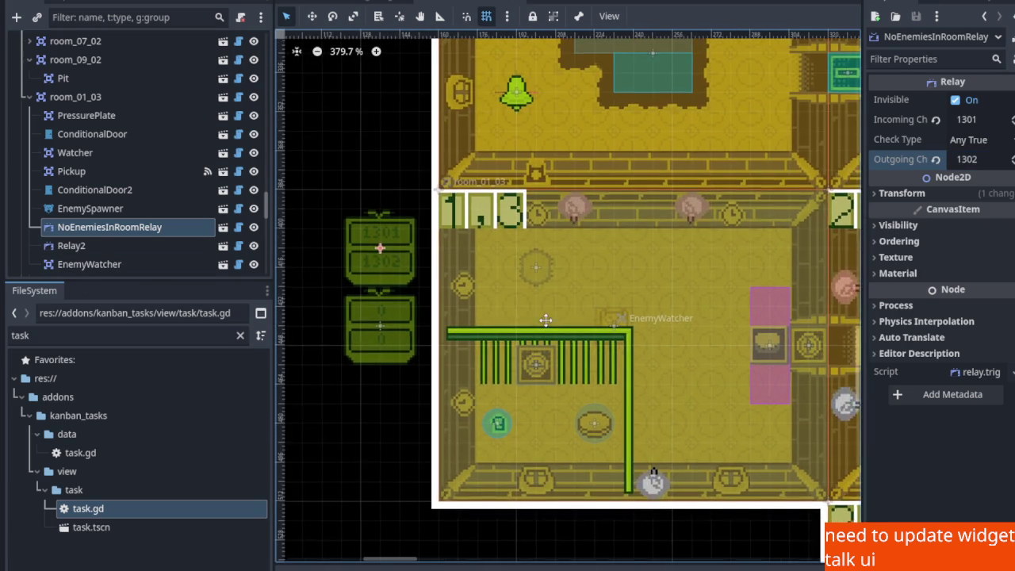
drag(546, 319, 523, 253)
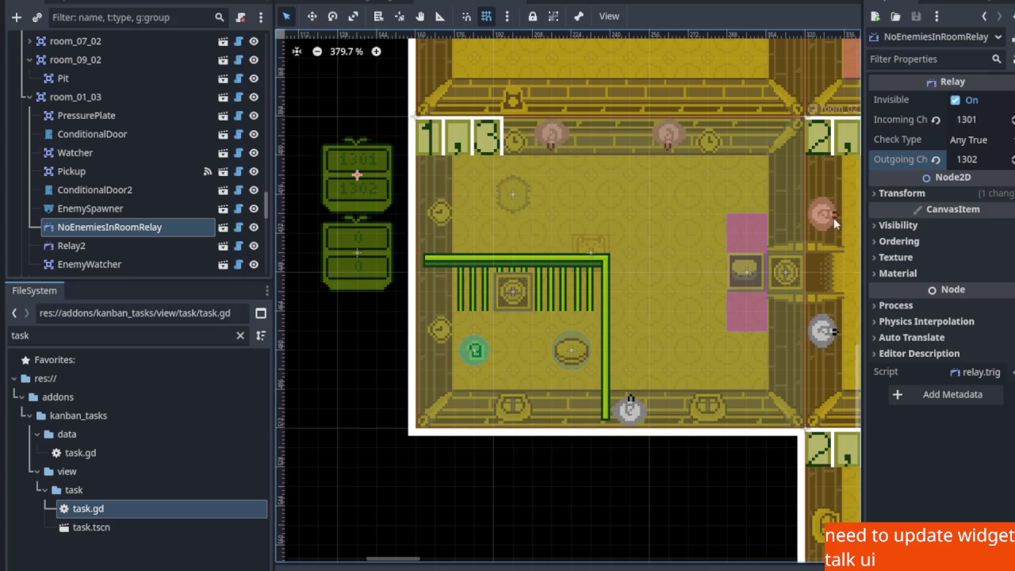
scroll(411, 270, up, 3)
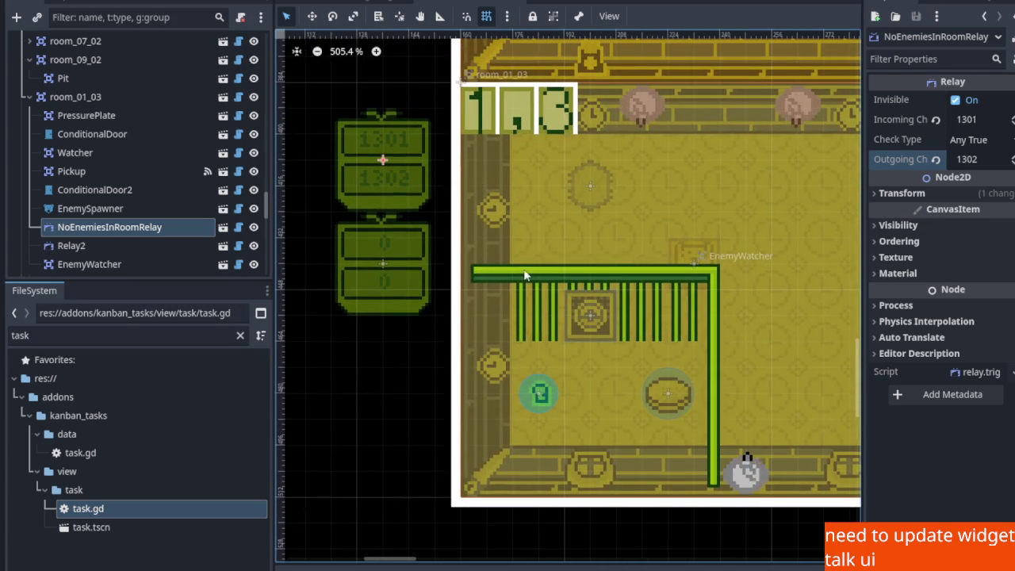
drag(600, 272, 594, 270)
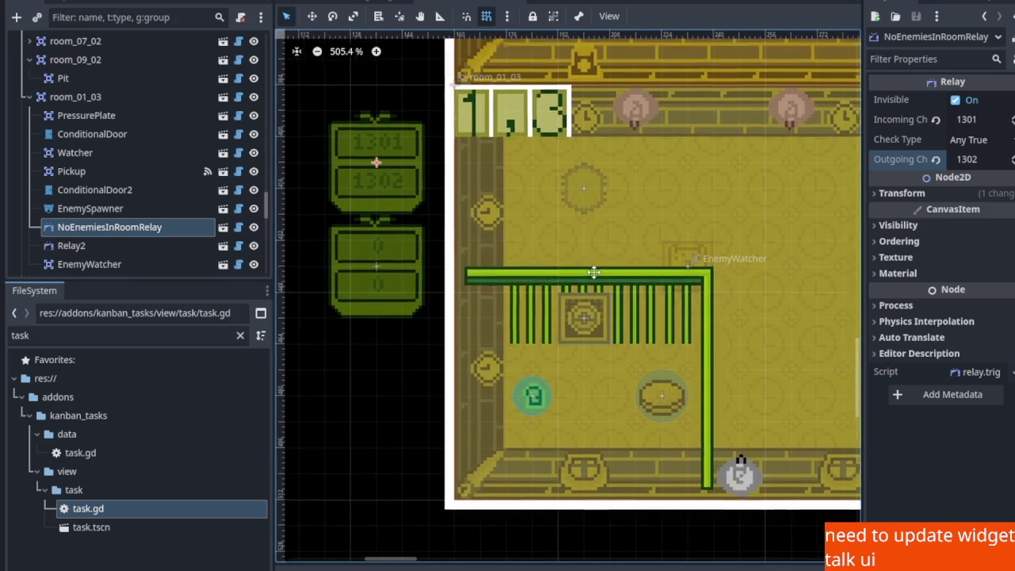
scroll(594, 274, down, 3)
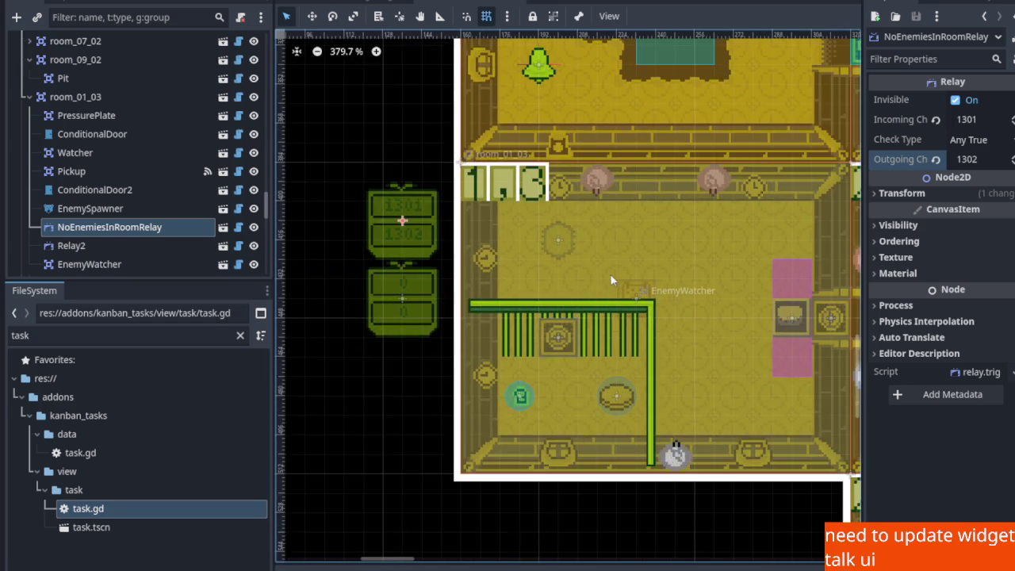
scroll(609, 273, up, 2)
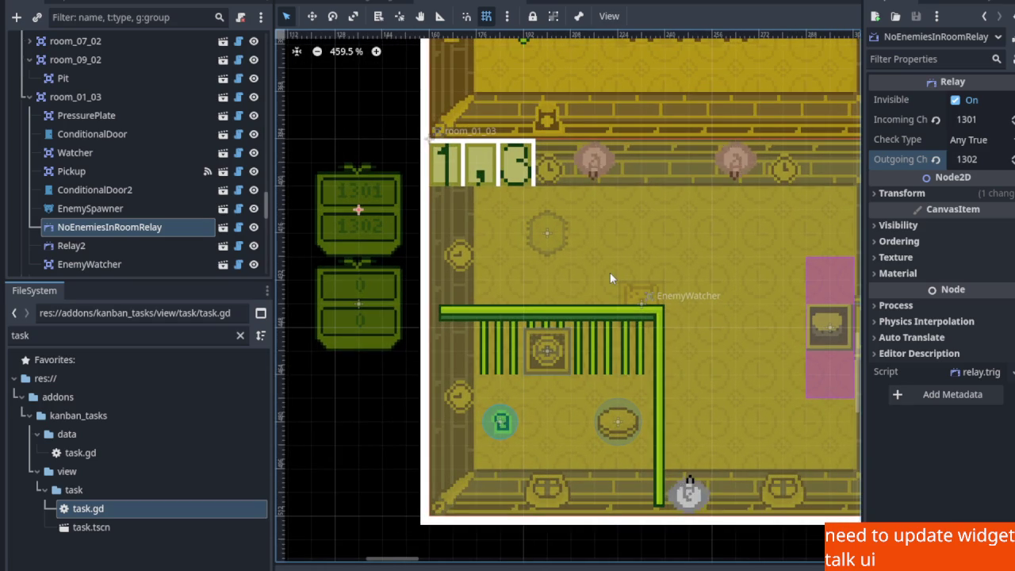
scroll(609, 274, down, 6)
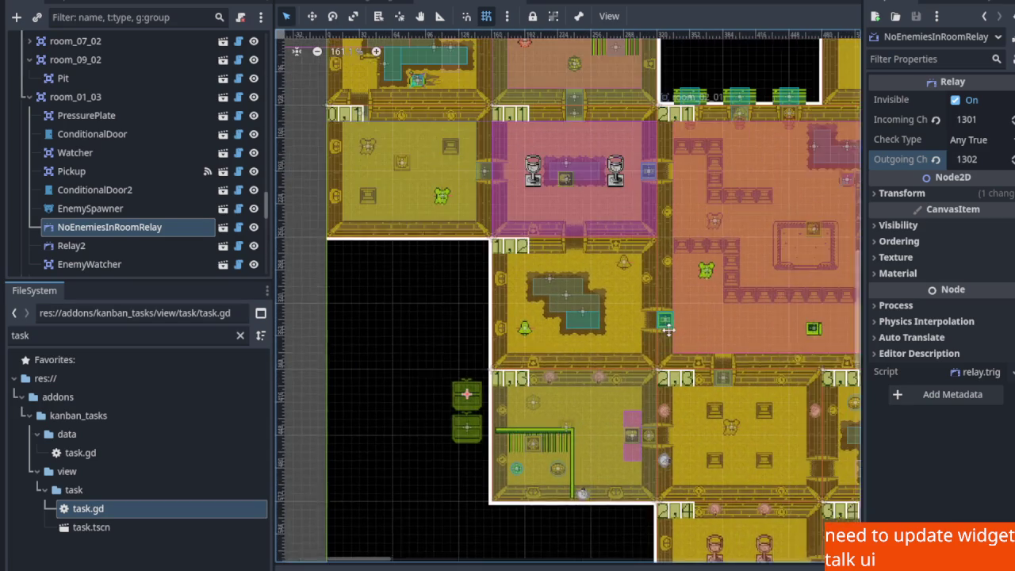
drag(668, 329, 594, 451)
scroll(159, 119, down, 5)
scroll(158, 116, up, 15)
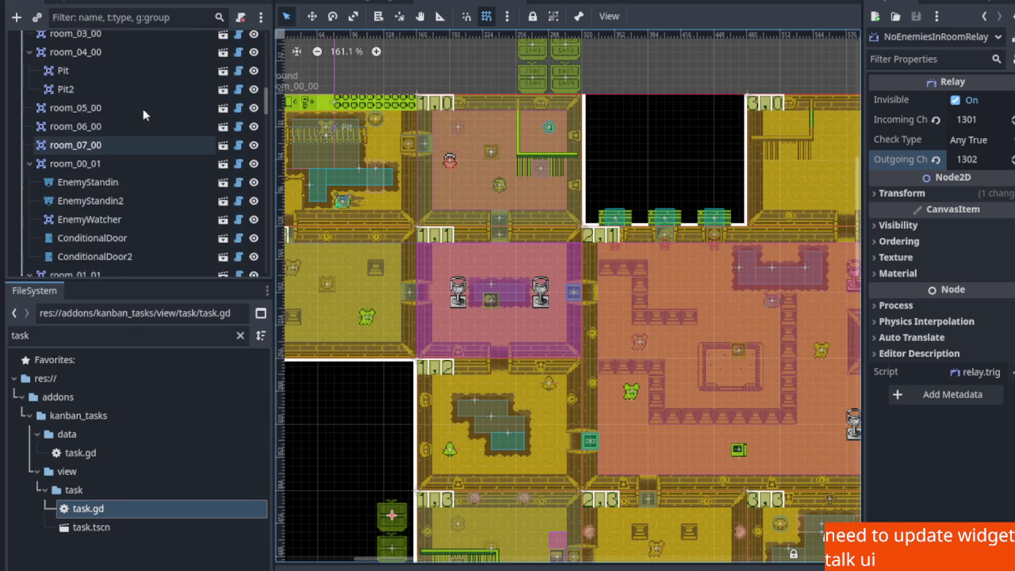
Move the player gulo_gulo into room 1,3 and save the scene
scroll(143, 111, up, 15)
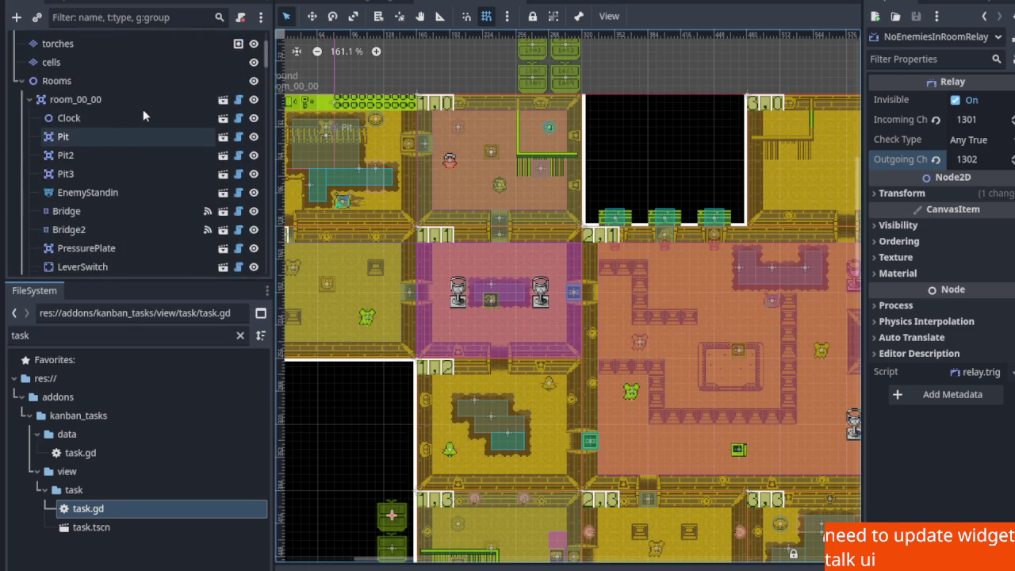
scroll(143, 108, up, 5)
click(142, 97)
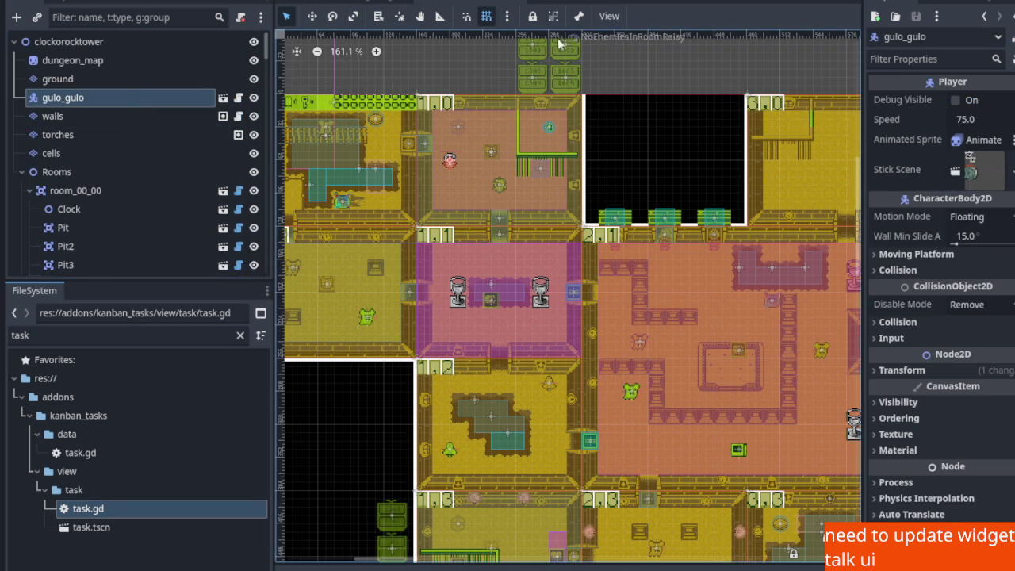
click(312, 16)
drag(450, 161, 465, 560)
scroll(467, 539, up, 4)
mouse_move(448, 369)
mouse_down()
mouse_move(533, 366)
mouse_move(573, 317)
mouse_up()
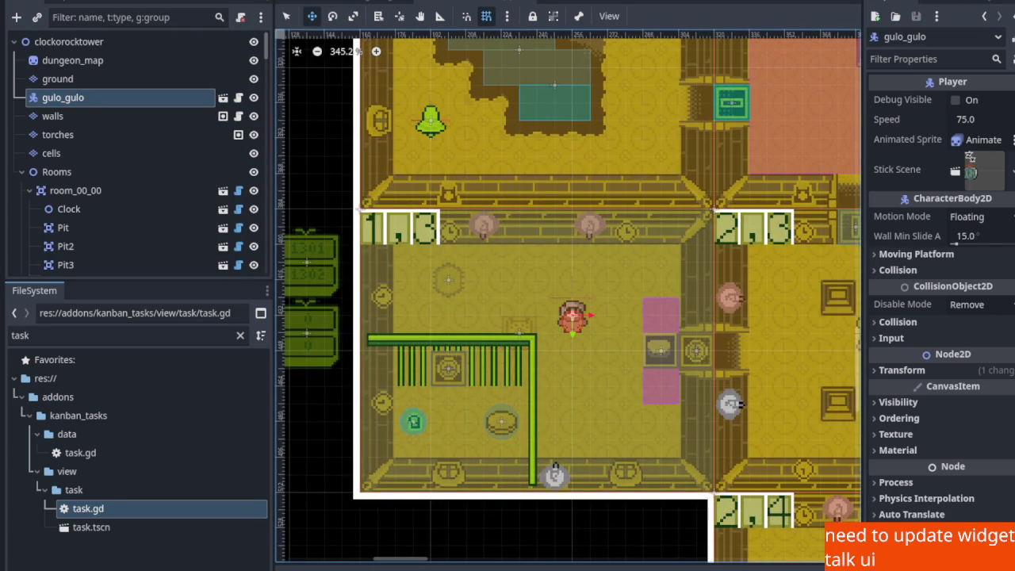
key(ctrl+s)
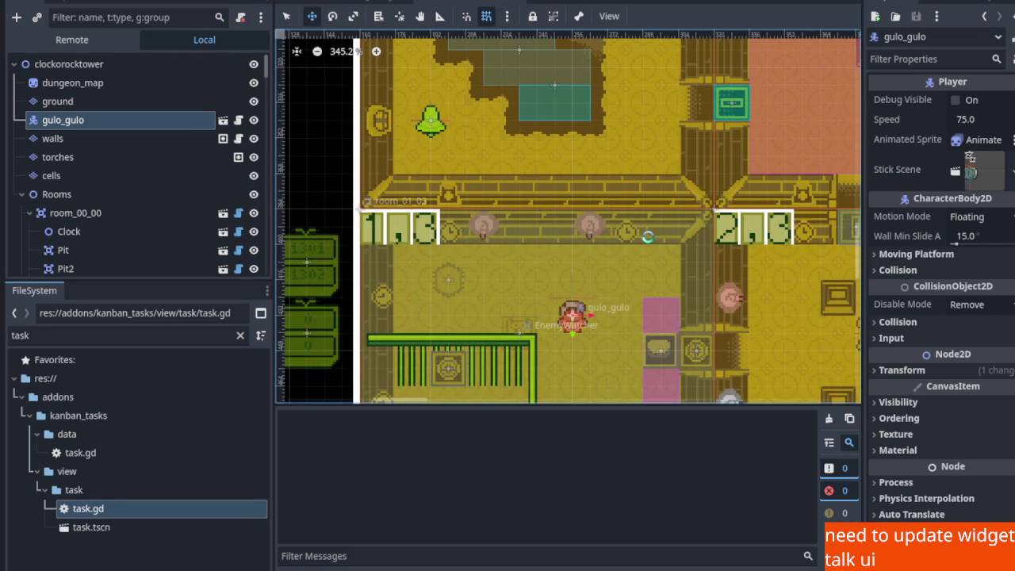
Playtest room 1,3, walking the player left and right, then stop the game
key(Left)
key(Right)
key(Right)
key(Left)
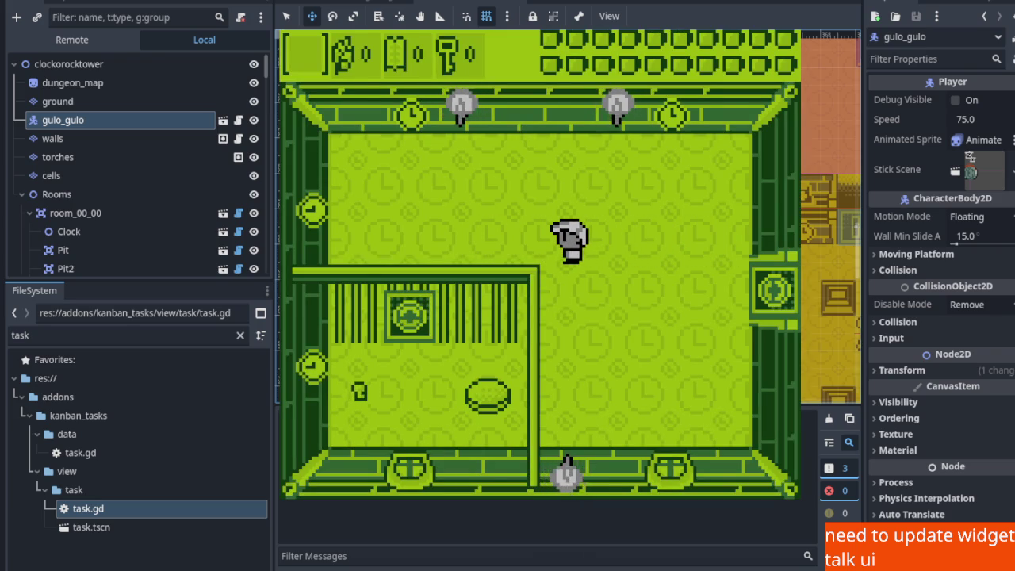
key(F8)
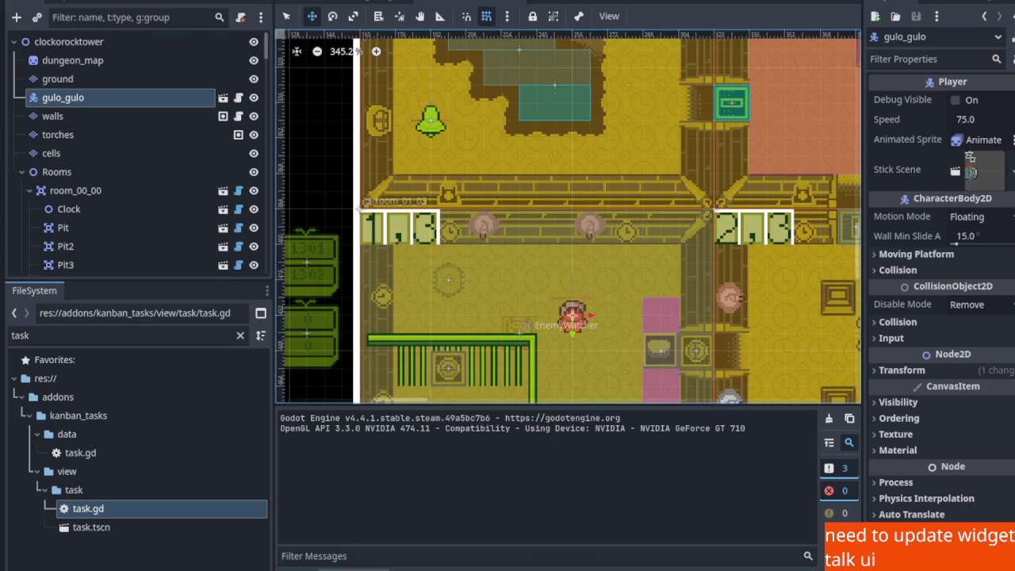
Review the three startup errors, then select room_01_03's EnemyWatcher (channel 0, 10 by 8)
click(367, 564)
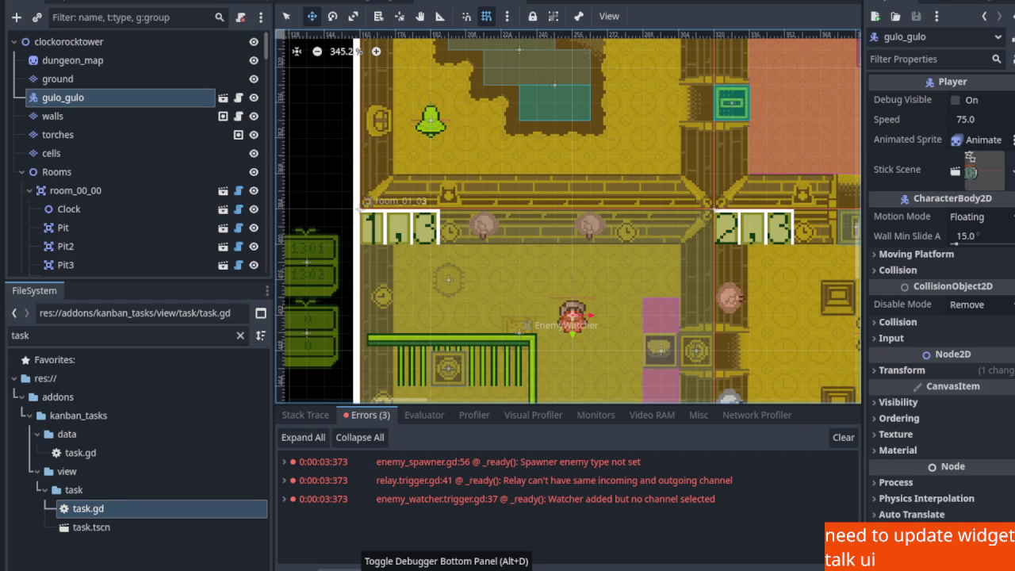
click(367, 564)
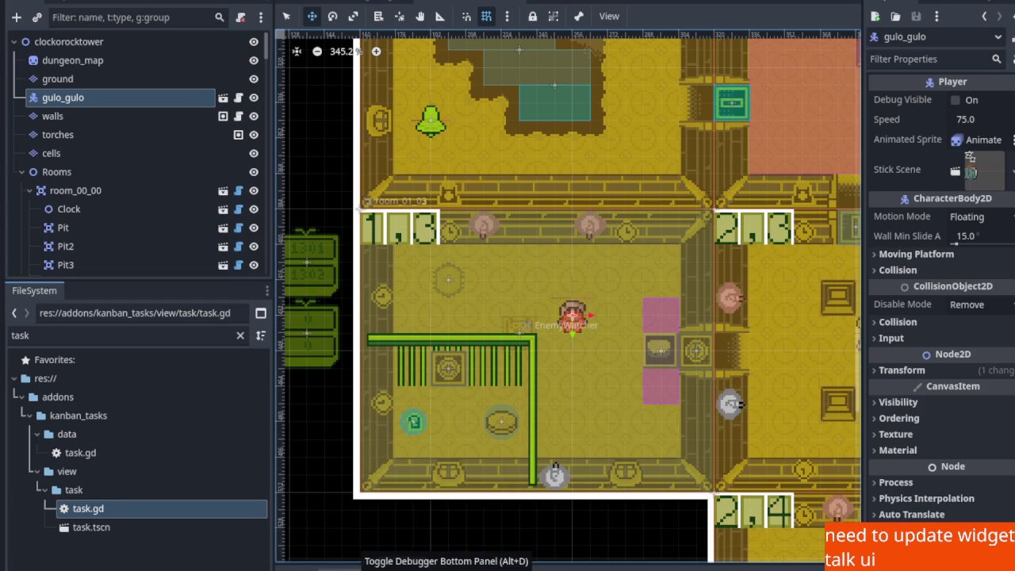
drag(506, 317, 608, 286)
scroll(607, 285, up, 2)
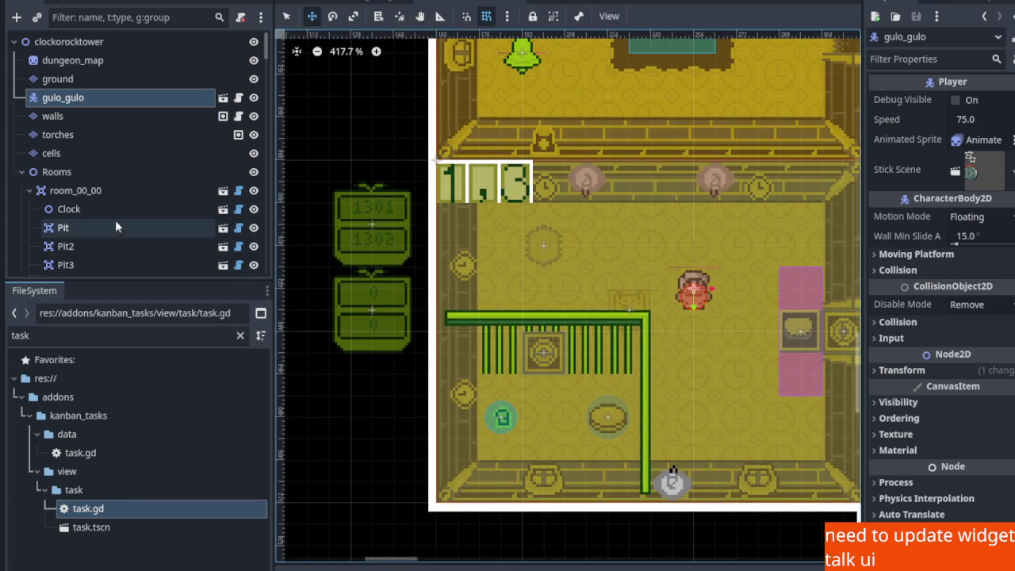
mouse_move(294, 4)
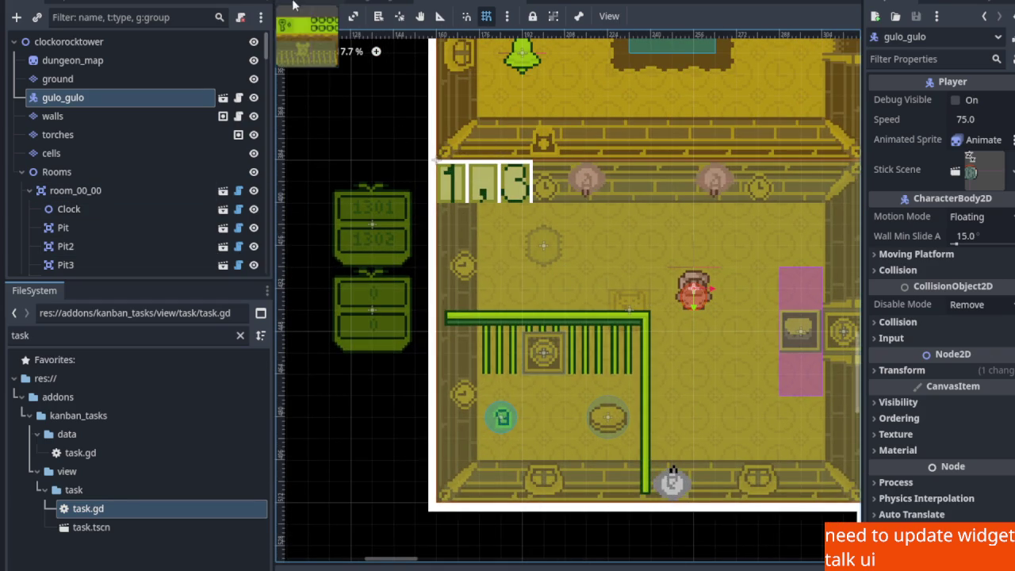
click(630, 308)
scroll(162, 246, down, 1)
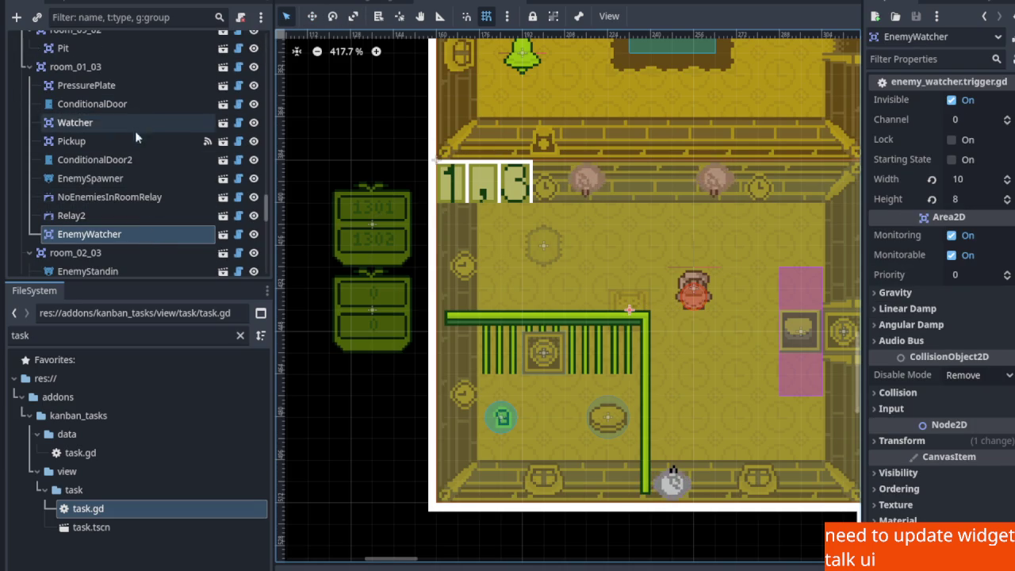
Set room_01_03's EnemySpawner Channel to 1301, save, and launch a playtest
click(136, 177)
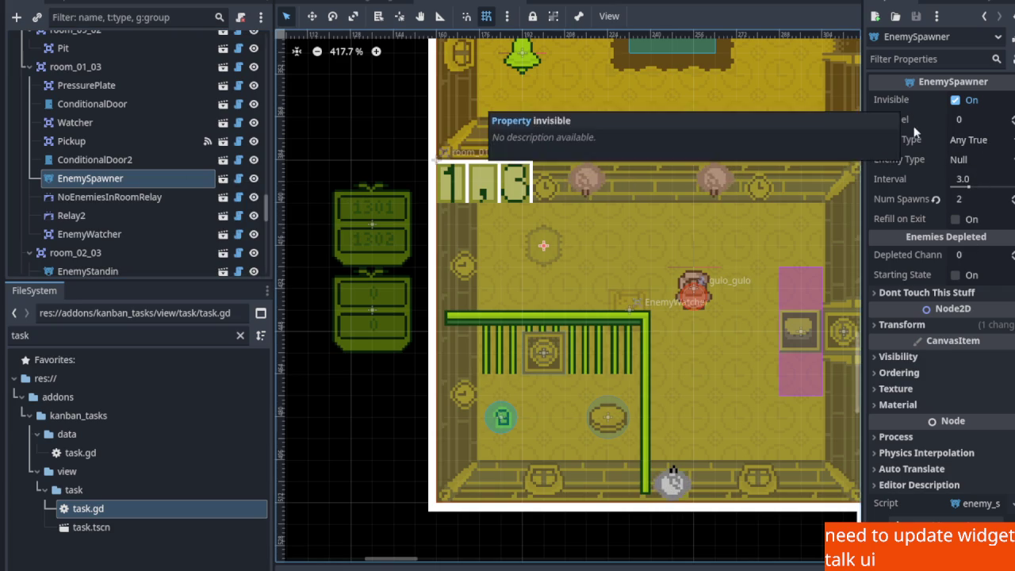
click(969, 119)
text(13)
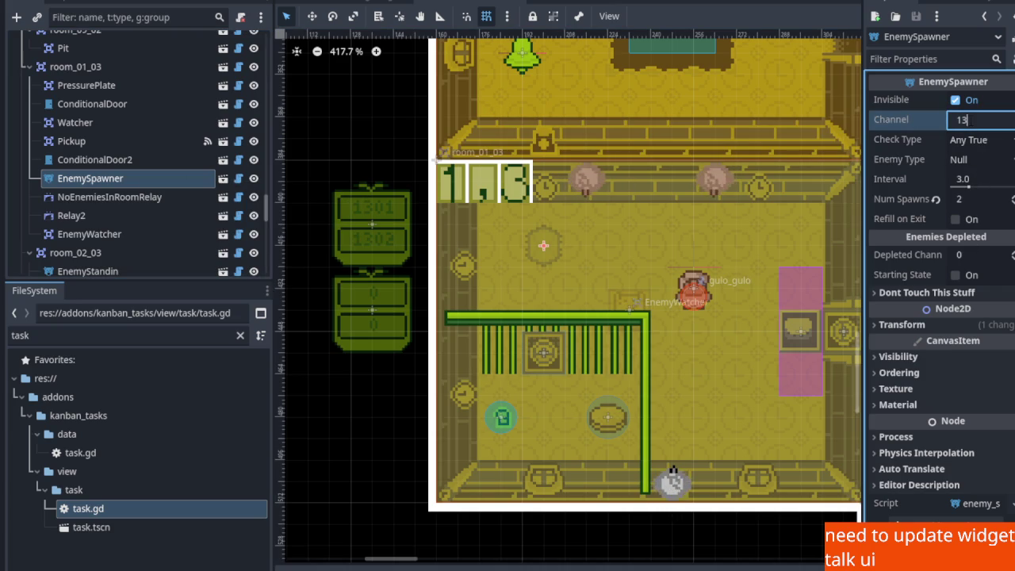
text(01)
key(ctrl+s)
scroll(513, 131, down, 6)
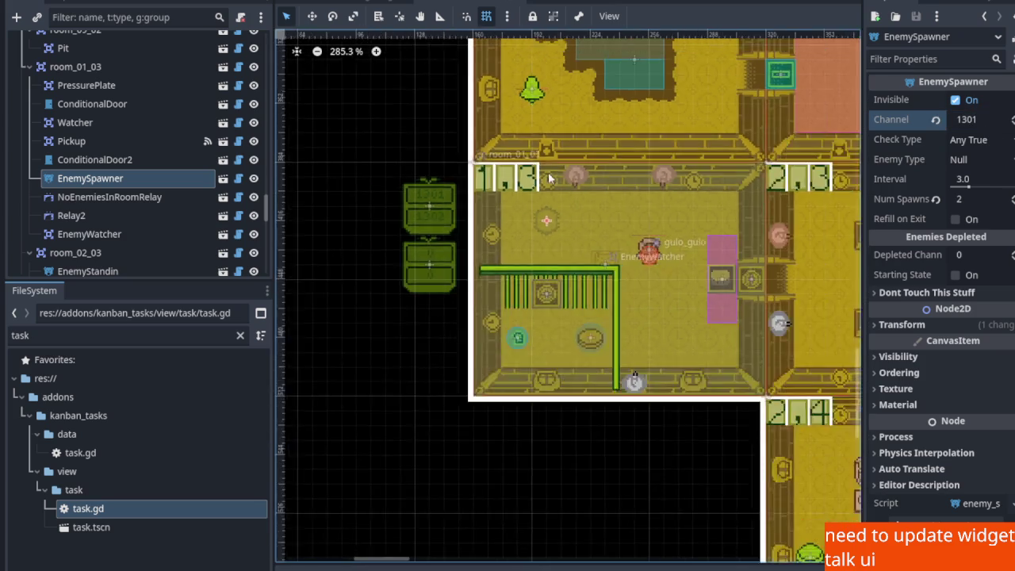
scroll(513, 131, up, 2)
scroll(514, 131, up, 6)
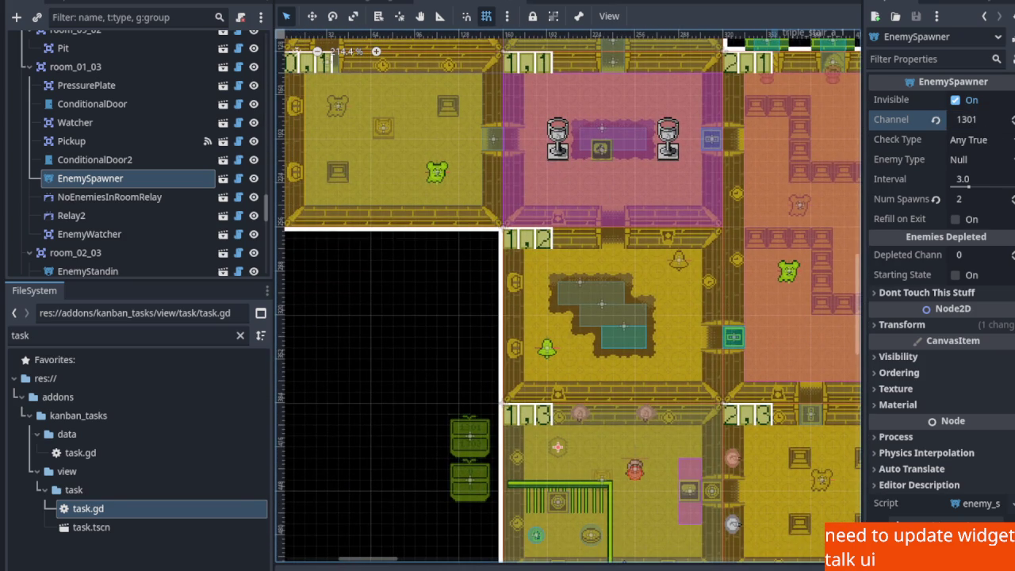
key(F5)
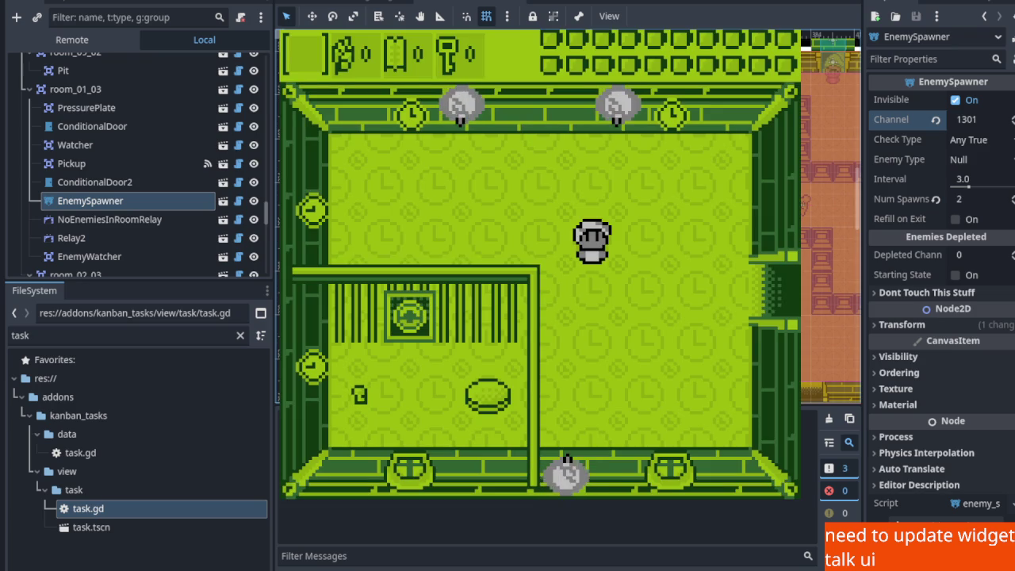
scroll(570, 252, down, 4)
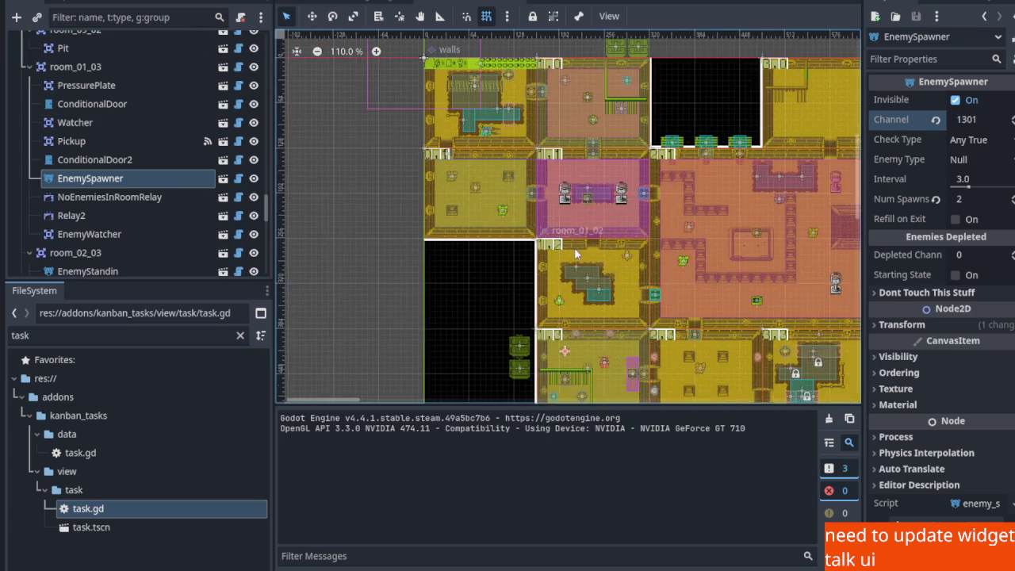
Inspect room_01_00's EnemyWatcher and NoEnemiesInRoomRelay: All False check, channel 1001 in, 1002 out
scroll(565, 205, up, 5)
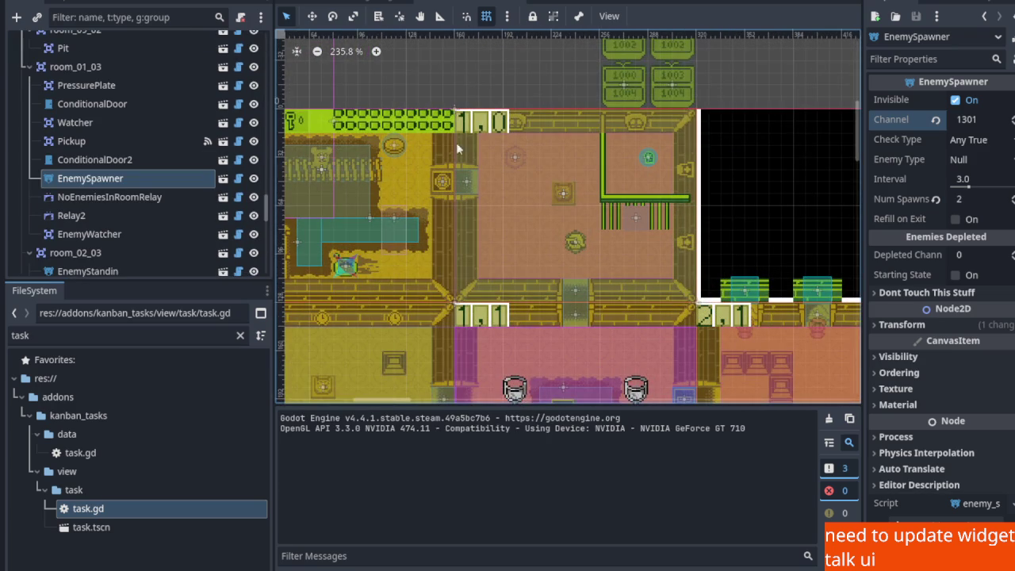
click(563, 192)
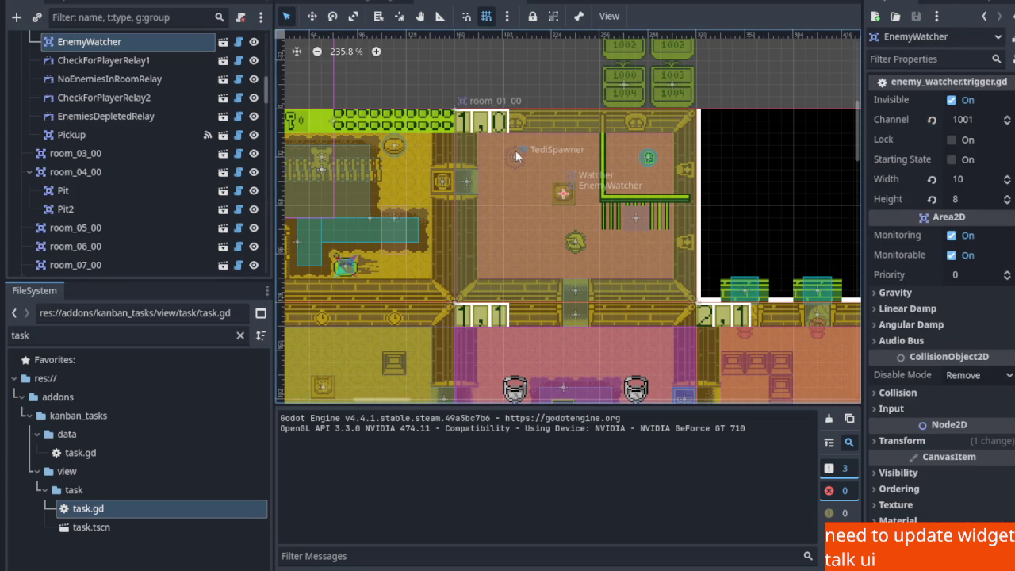
scroll(126, 191, up, 4)
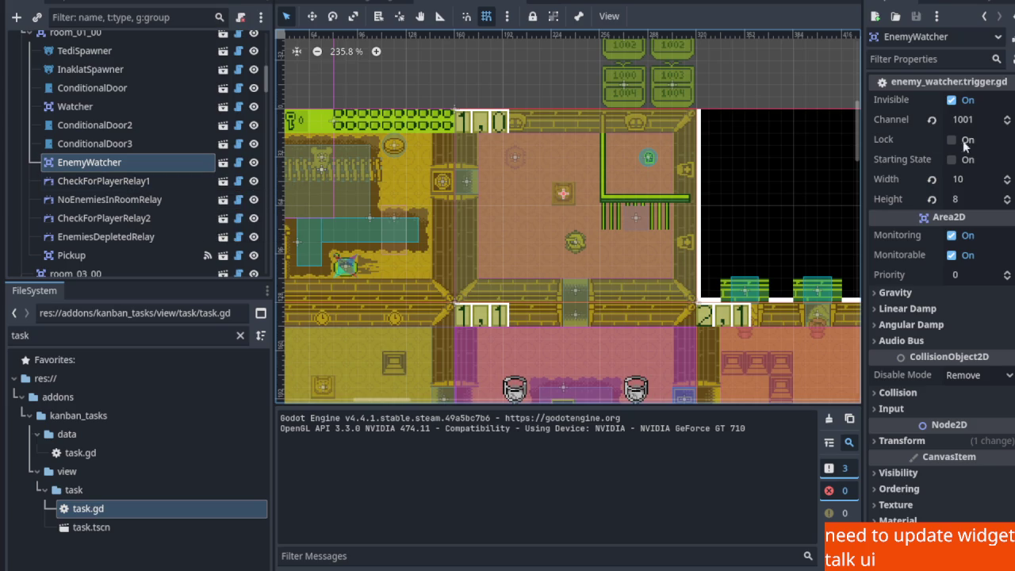
click(149, 202)
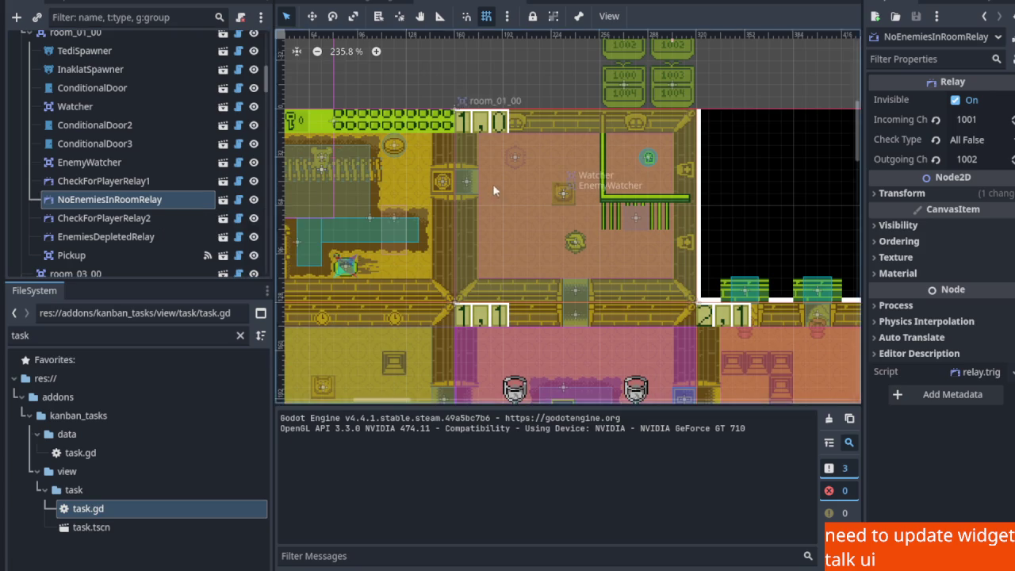
scroll(492, 185, down, 5)
scroll(456, 163, down, 2)
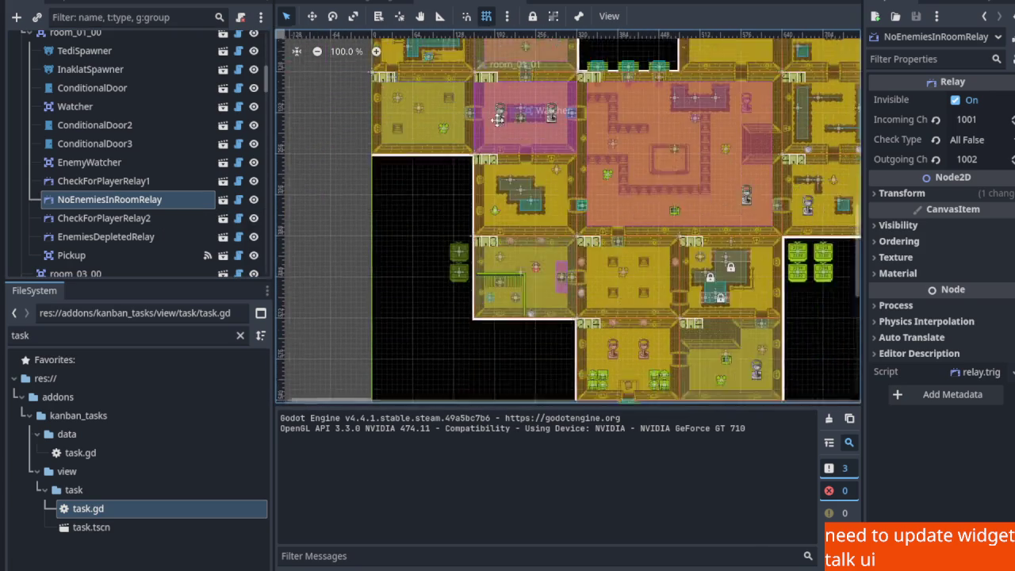
scroll(489, 222, up, 4)
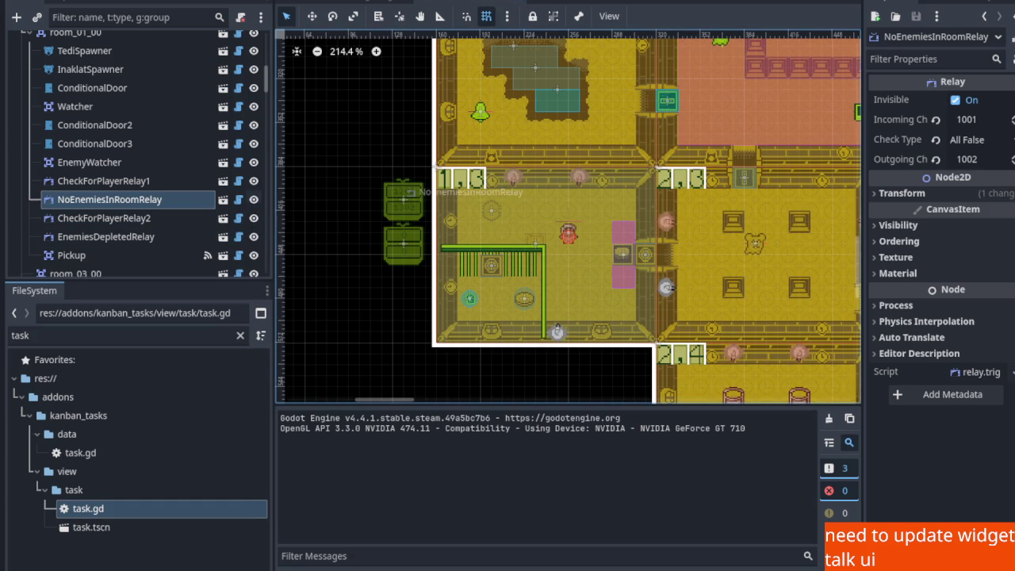
Change room_01_03's NoEnemiesInRoomRelay Check Type from Any True to All False and save
click(536, 242)
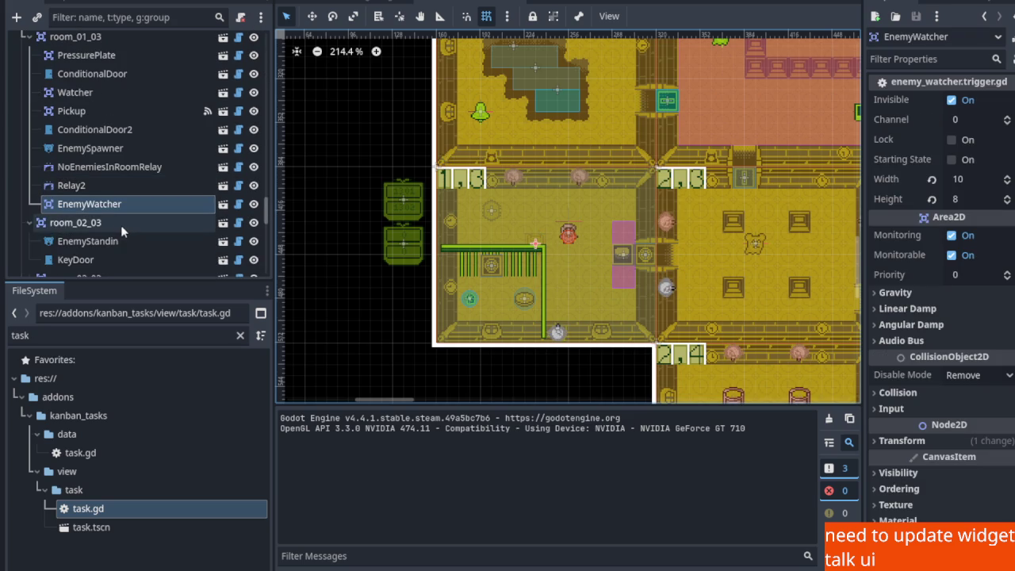
click(118, 168)
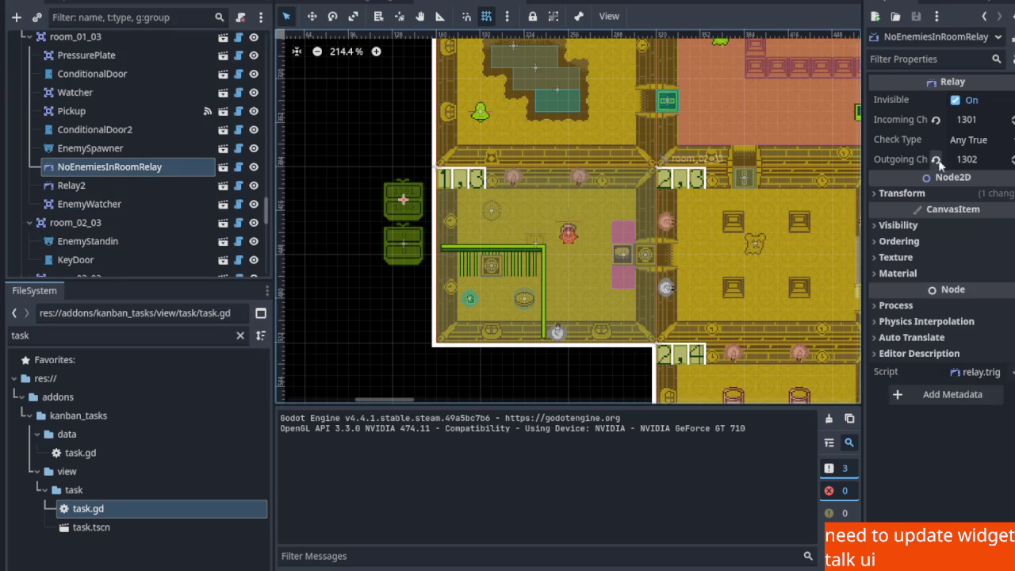
click(981, 147)
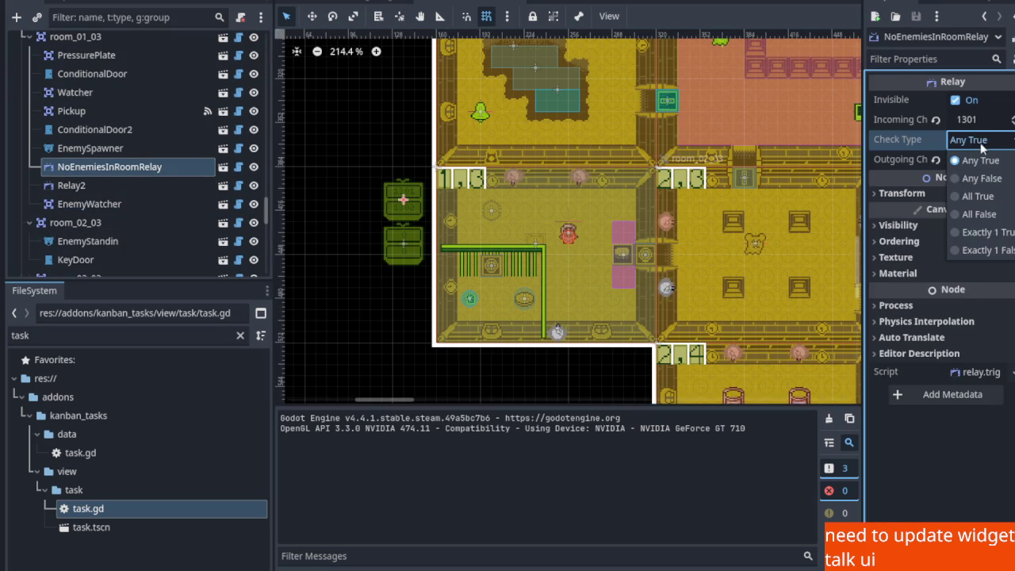
click(975, 214)
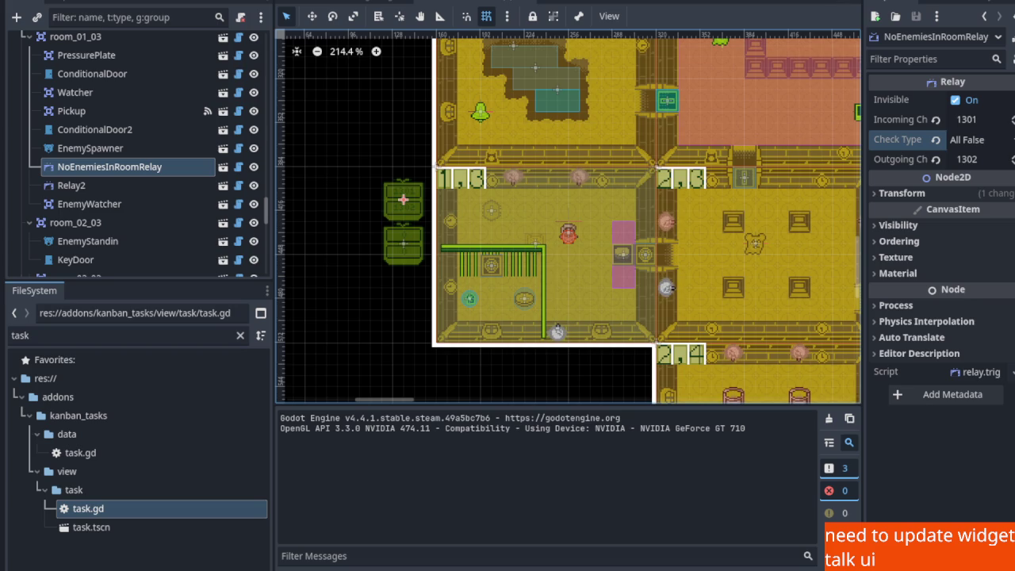
key(ctrl+s)
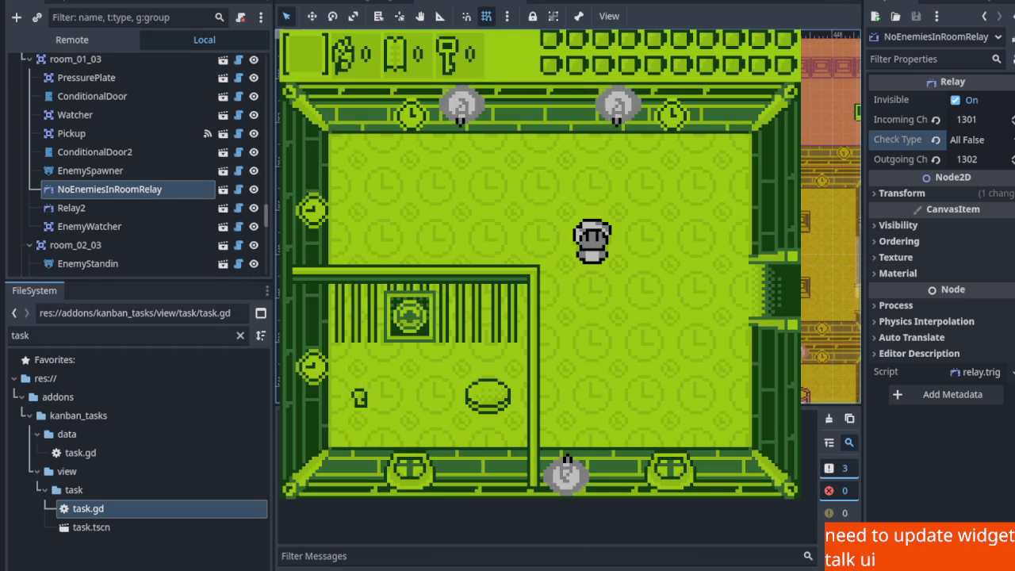
scroll(135, 158, down, 1)
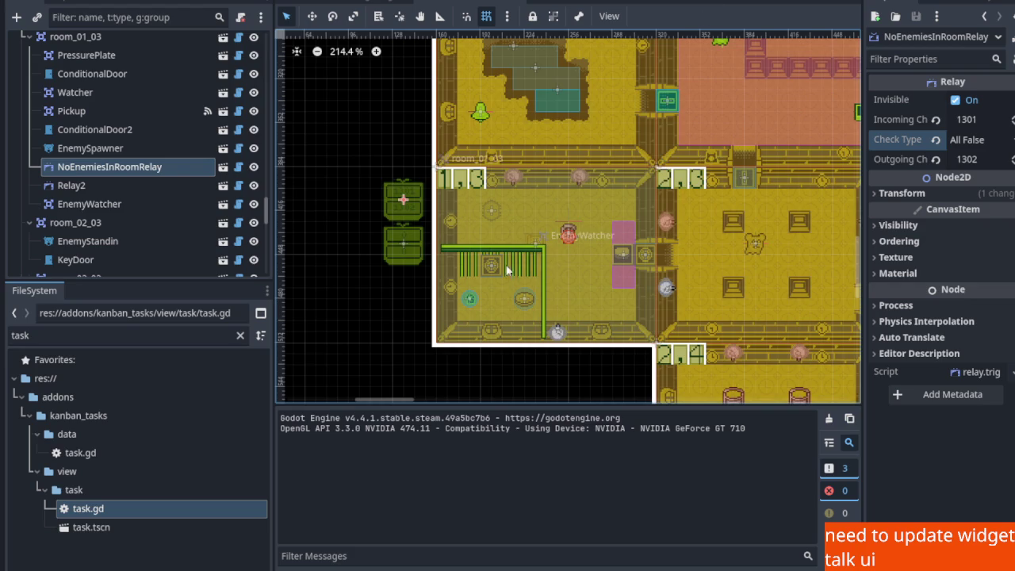
Scroll through the Scene tree to review room_01_00's spawner and watcher nodes
scroll(545, 246, up, 4)
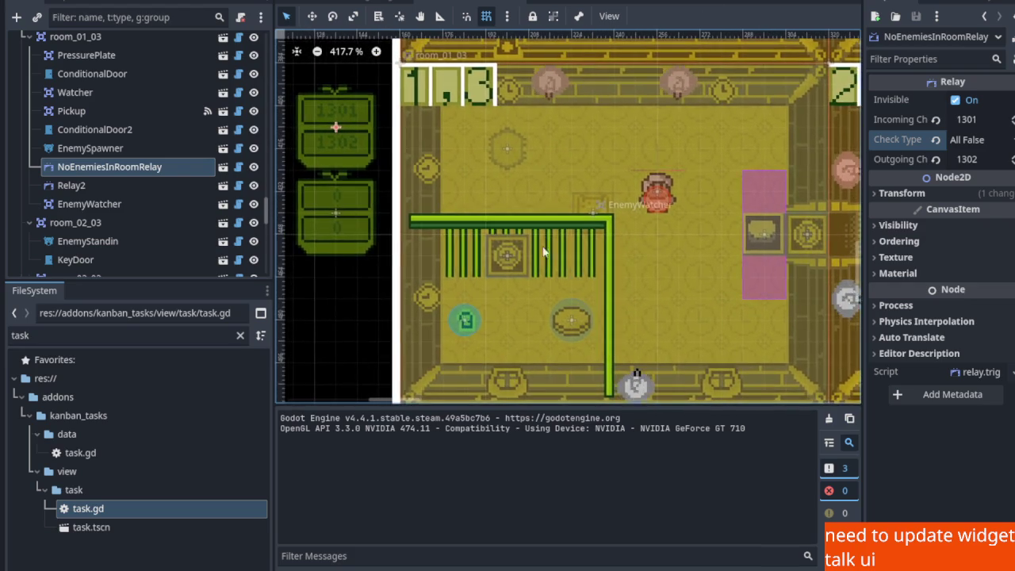
scroll(546, 245, down, 4)
scroll(586, 261, up, 3)
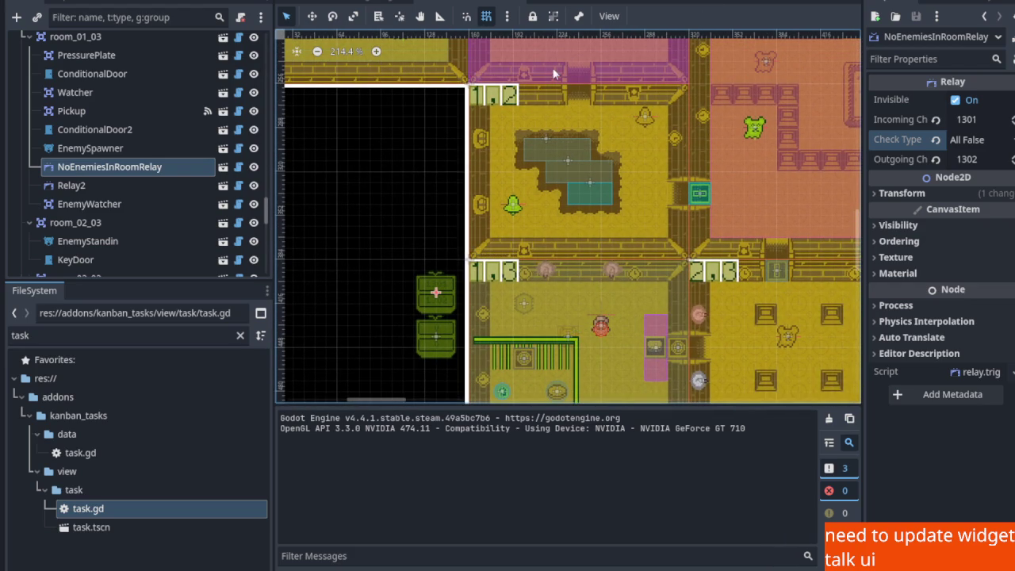
scroll(684, 288, up, 2)
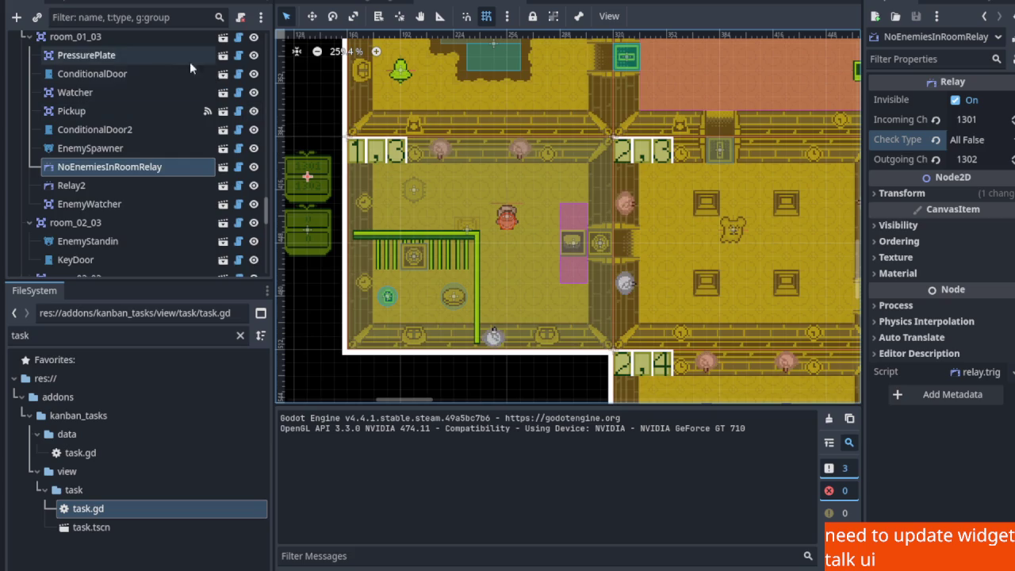
scroll(132, 124, down, 10)
scroll(129, 113, up, 15)
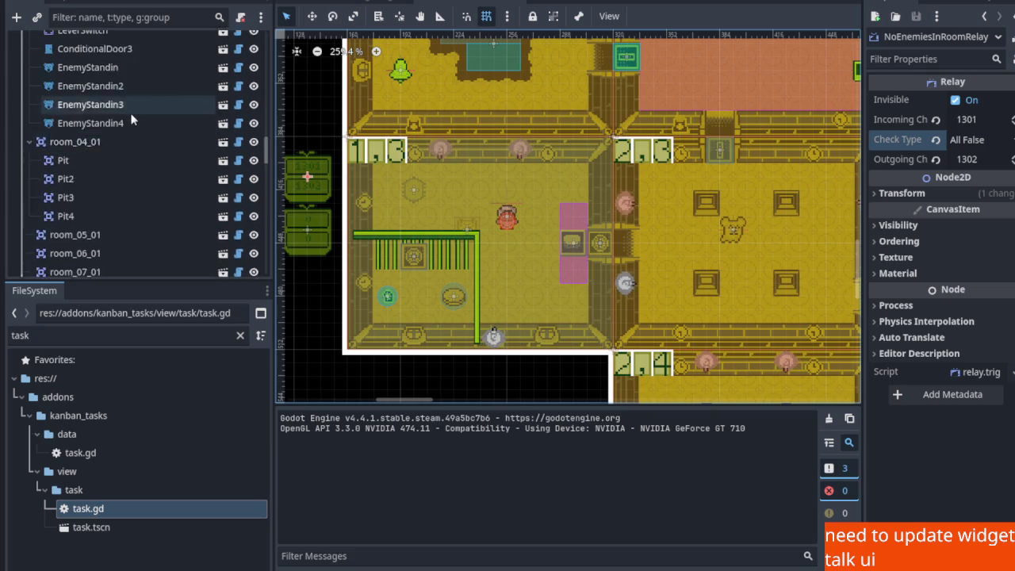
scroll(131, 112, up, 15)
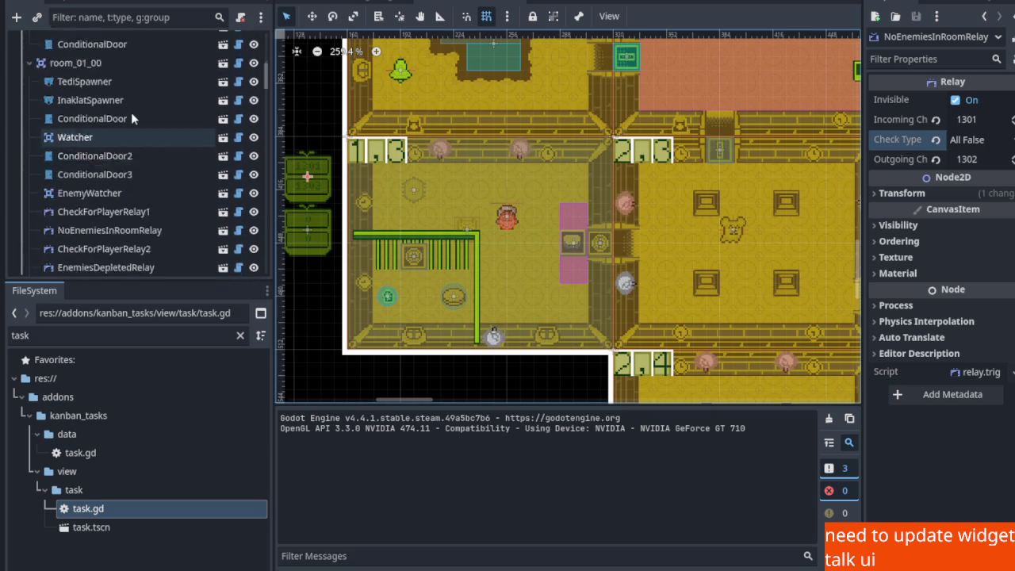
Select the player node gulo_gulo with the Move tool active
click(131, 98)
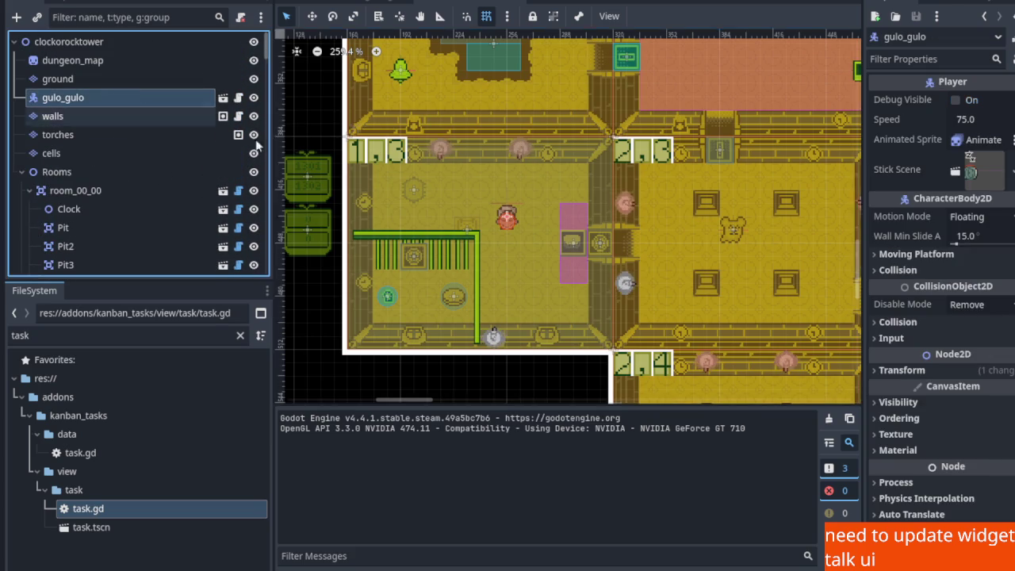
click(649, 248)
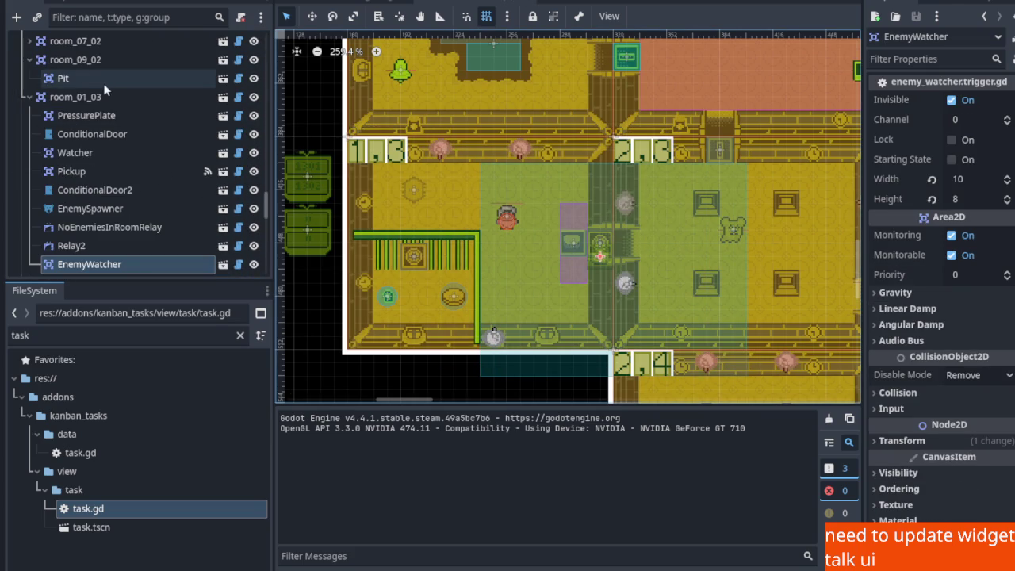
scroll(94, 70, up, 8)
scroll(103, 87, up, 15)
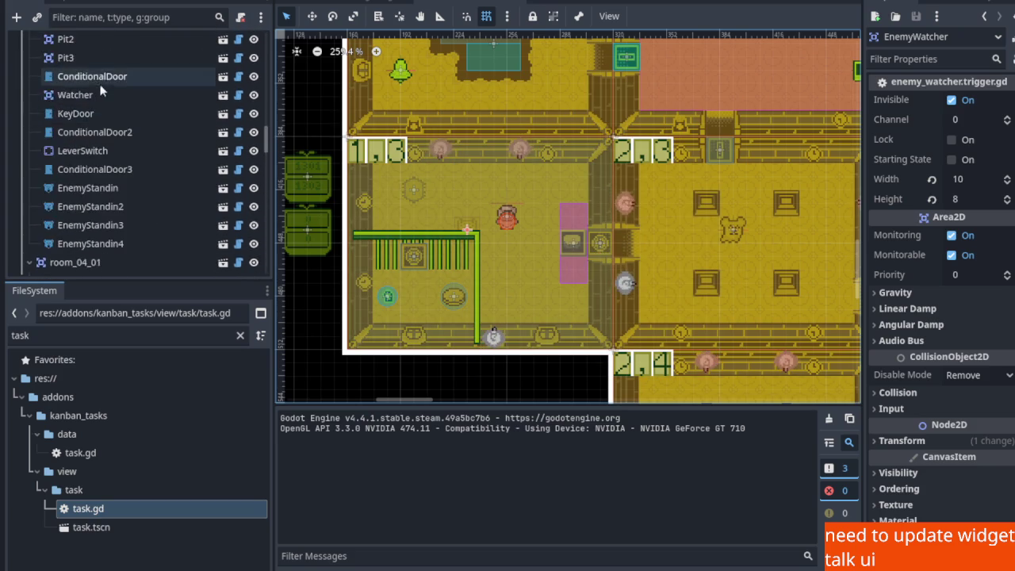
scroll(108, 91, up, 3)
click(109, 97)
click(314, 19)
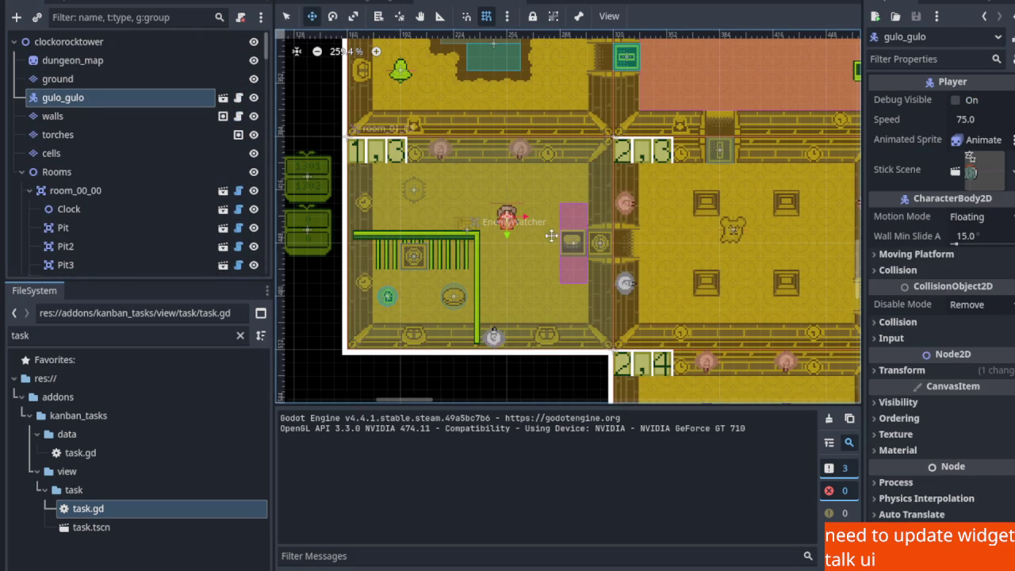
Move gulo_gulo into room 2,3 east of the doorway, save, and playtest walking into room 1,3
drag(517, 223, 676, 251)
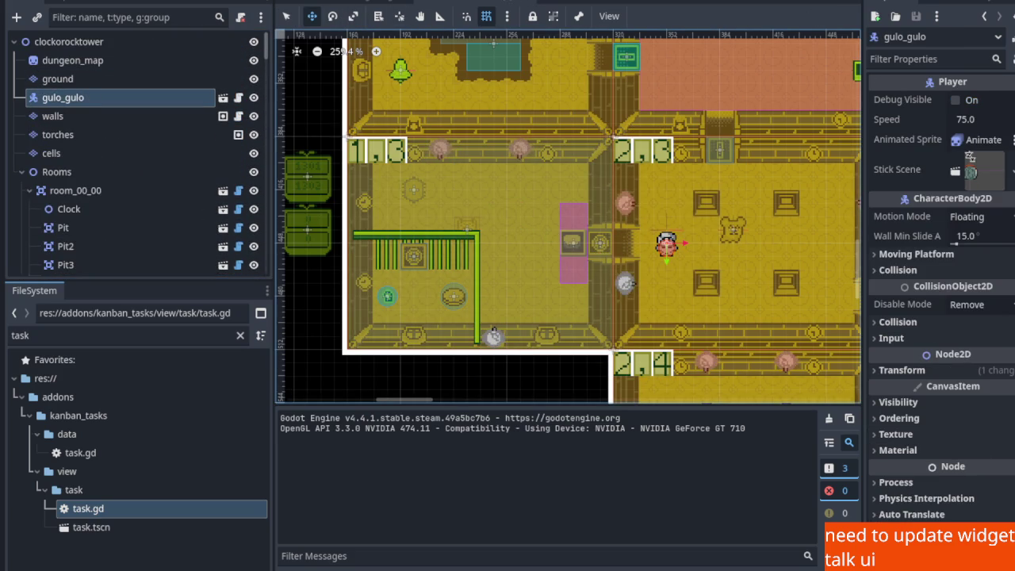
key(ctrl+s)
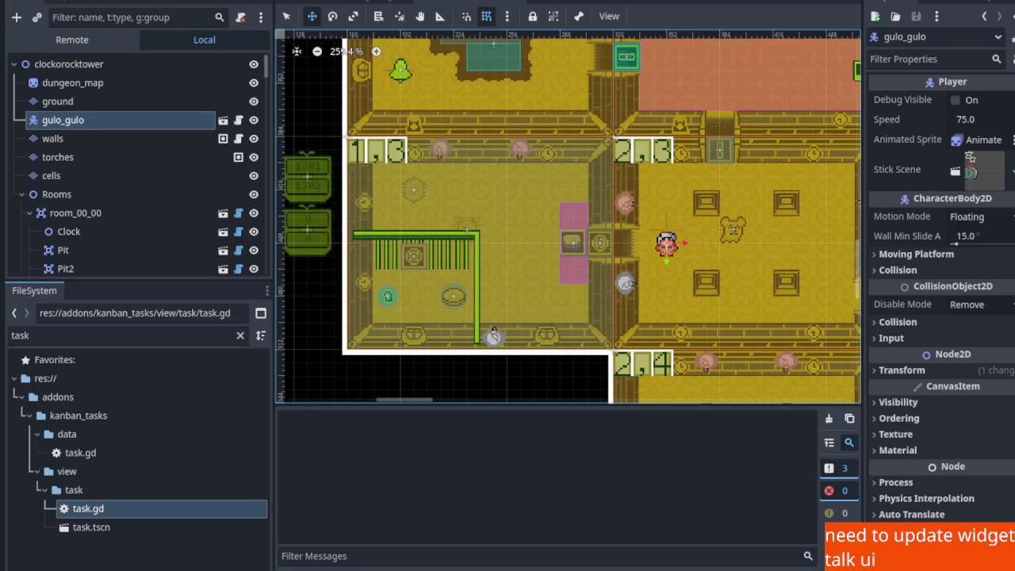
key(Left)
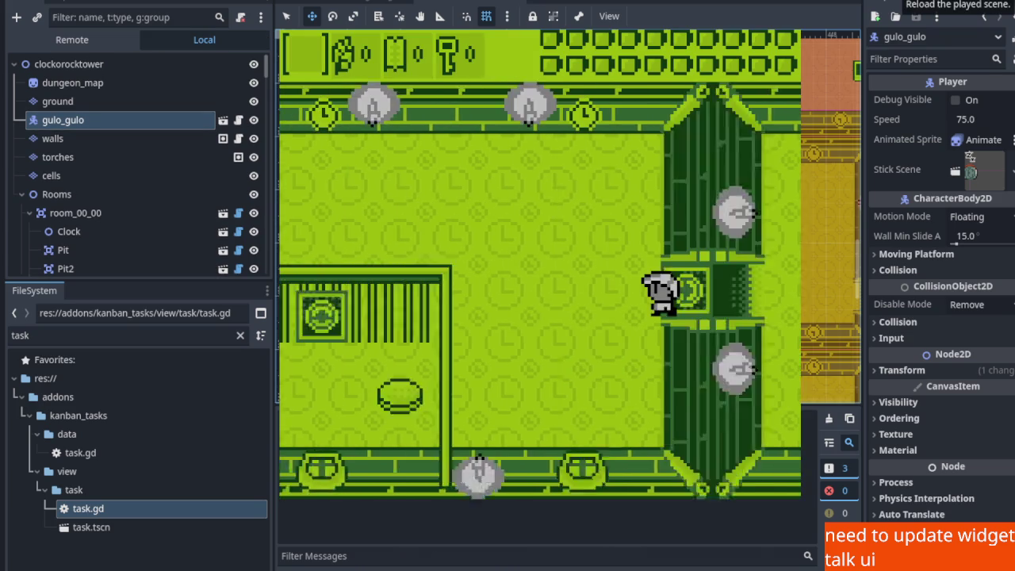
key(Up)
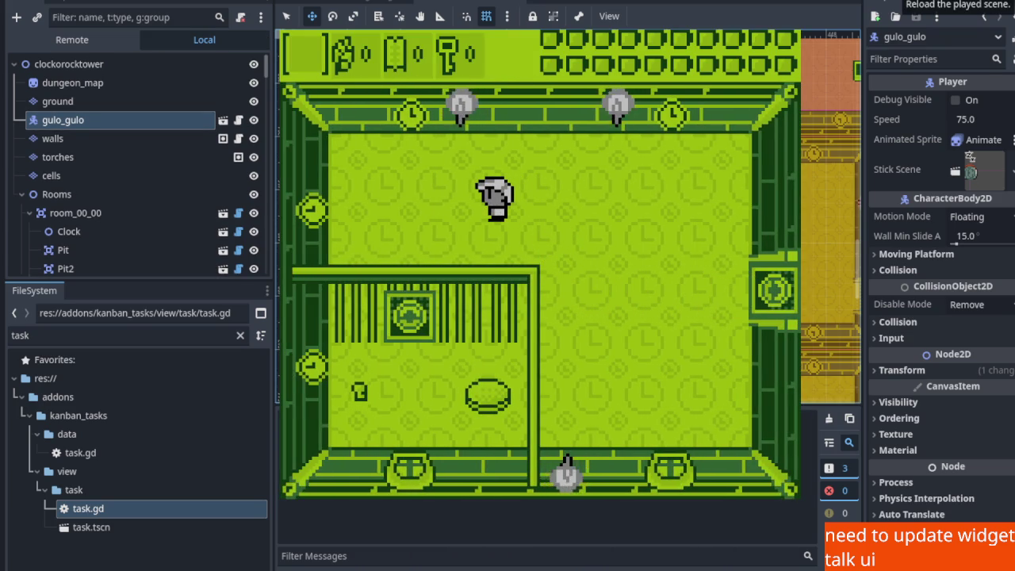
key(F8)
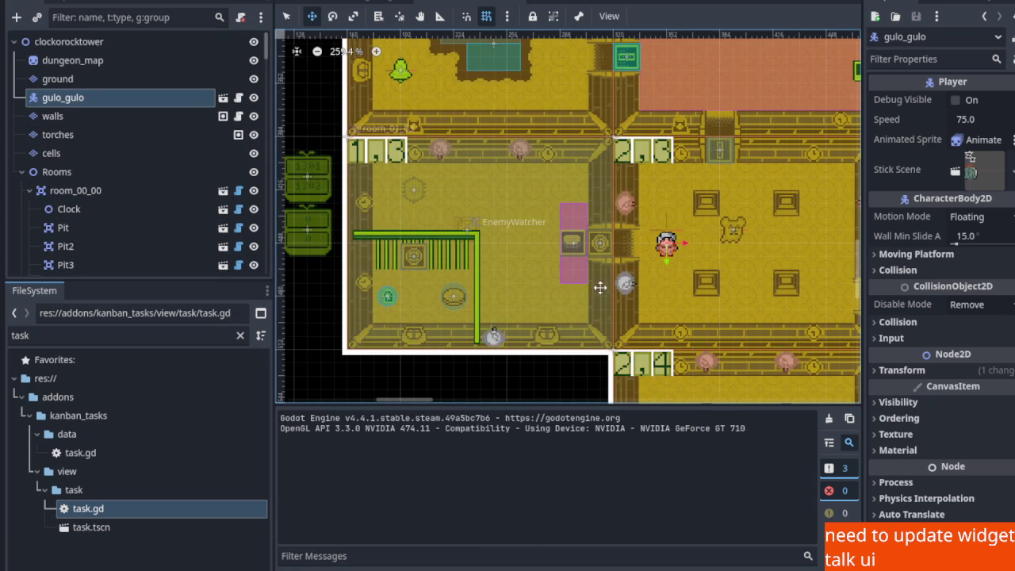
In Select mode, select room 1,3's EnemyWatcher to view its channel 0 settings
scroll(544, 240, up, 5)
scroll(508, 225, down, 4)
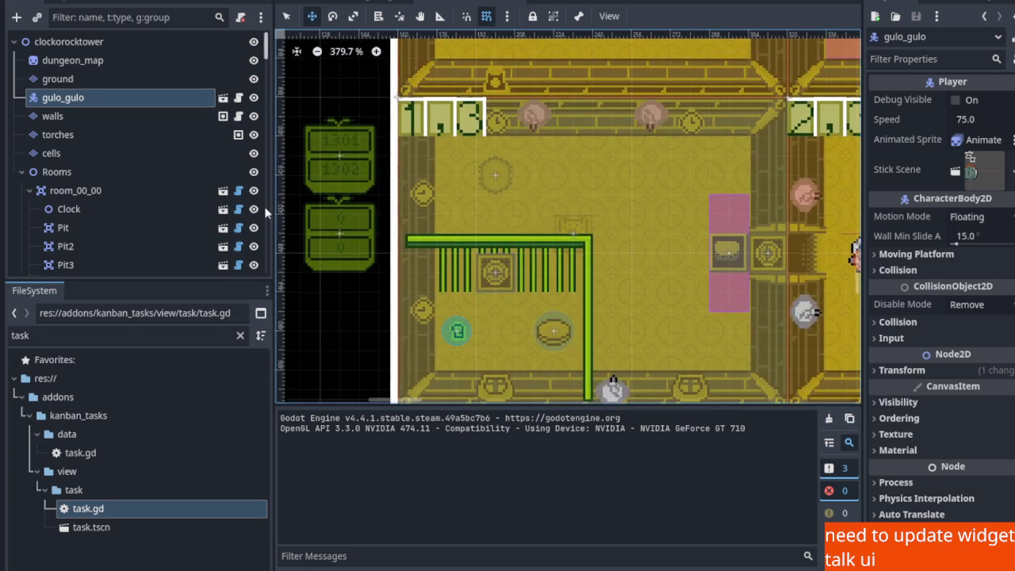
mouse_move(267, 56)
mouse_down()
mouse_move(269, 116)
mouse_move(269, 51)
mouse_up()
scroll(591, 245, down, 4)
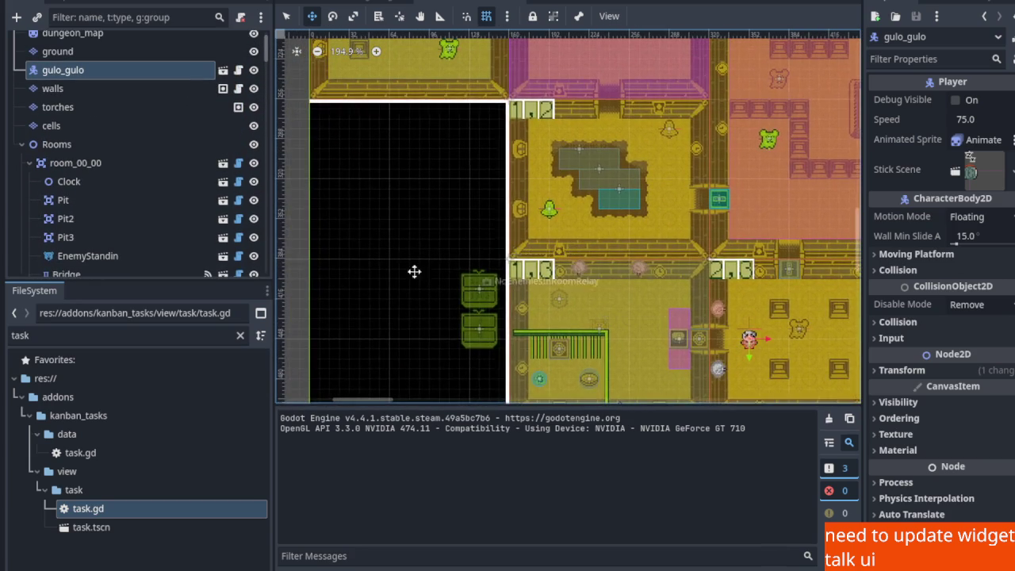
scroll(158, 216, down, 10)
scroll(157, 211, down, 10)
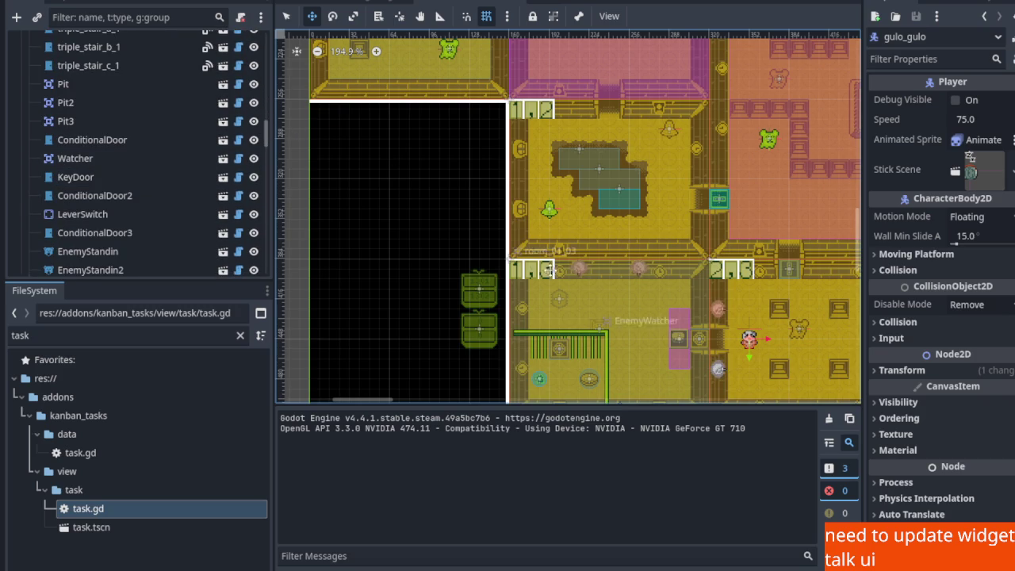
click(287, 16)
click(528, 276)
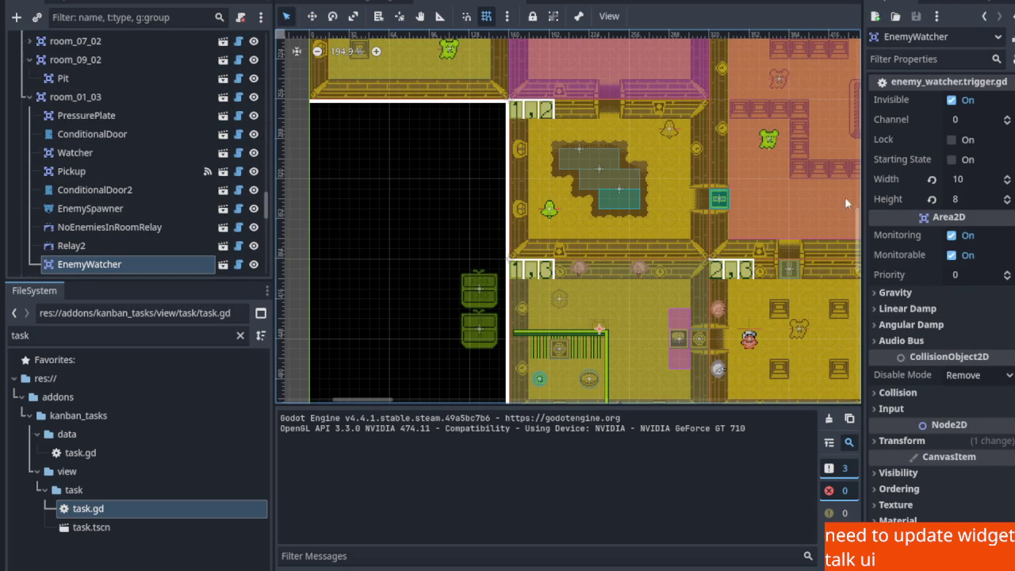
Pan to room 1,0 and inspect its EnemyWatcher, which uses channel 1001
mouse_move(657, 326)
mouse_down()
mouse_move(637, 269)
mouse_move(605, 306)
mouse_up()
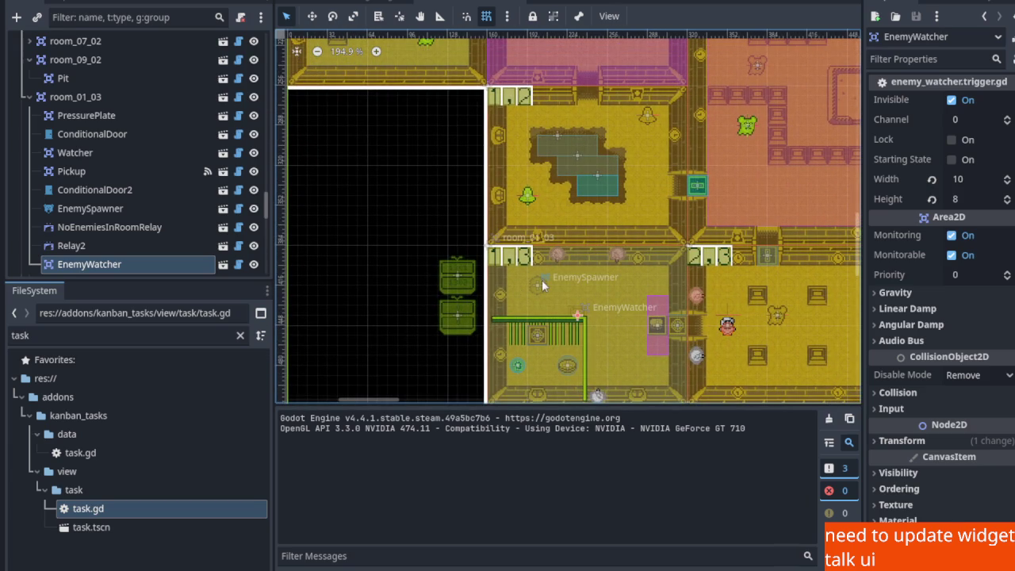
scroll(120, 248, down, 5)
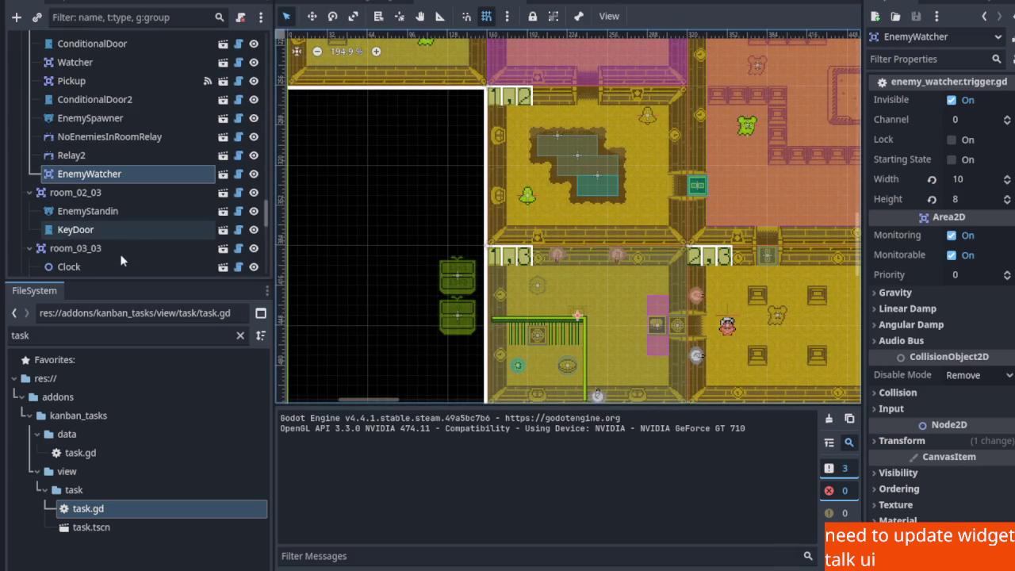
drag(463, 202, 466, 237)
scroll(466, 237, up, 8)
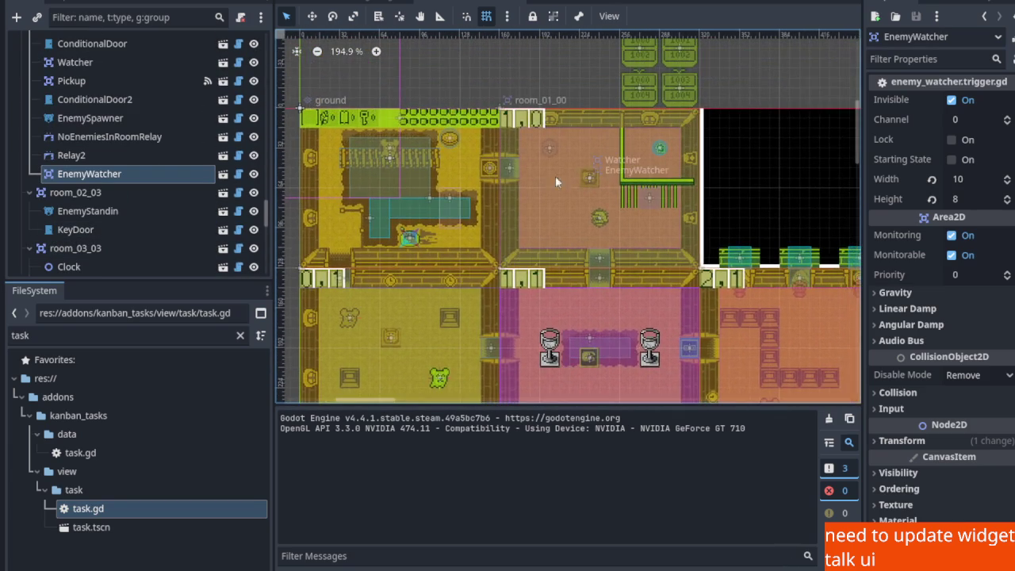
click(589, 177)
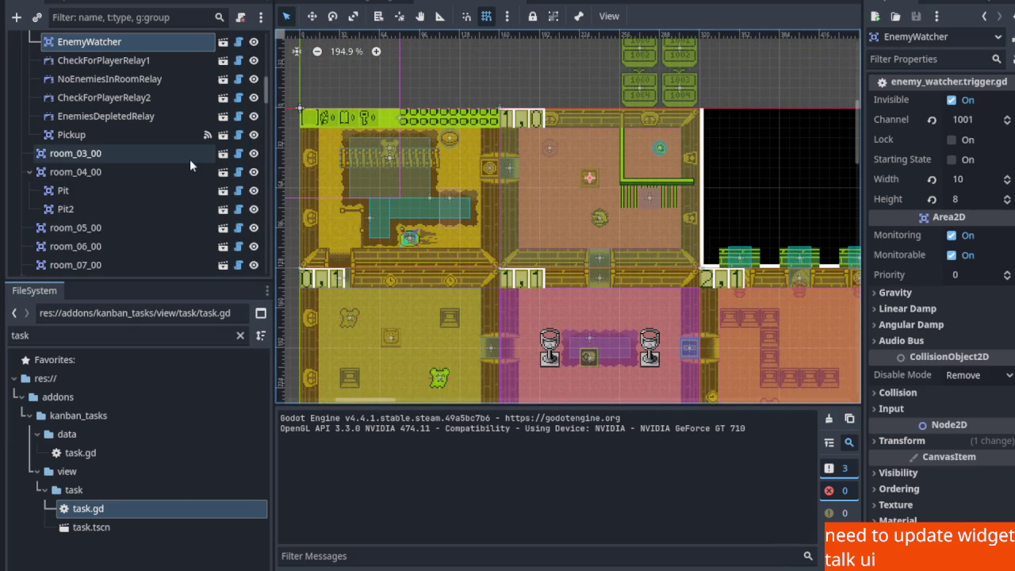
ctrl+scroll(475, 262, down, 3)
scroll(619, 349, down, 5)
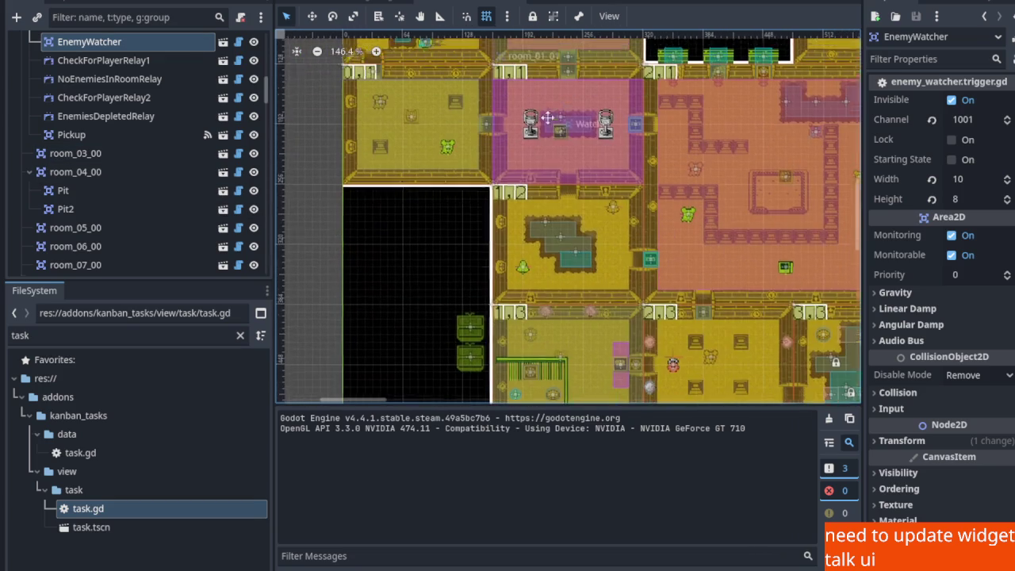
scroll(619, 349, down, 3)
Reselect room 1,3's EnemyWatcher and bring up Relay2's context menu
click(515, 202)
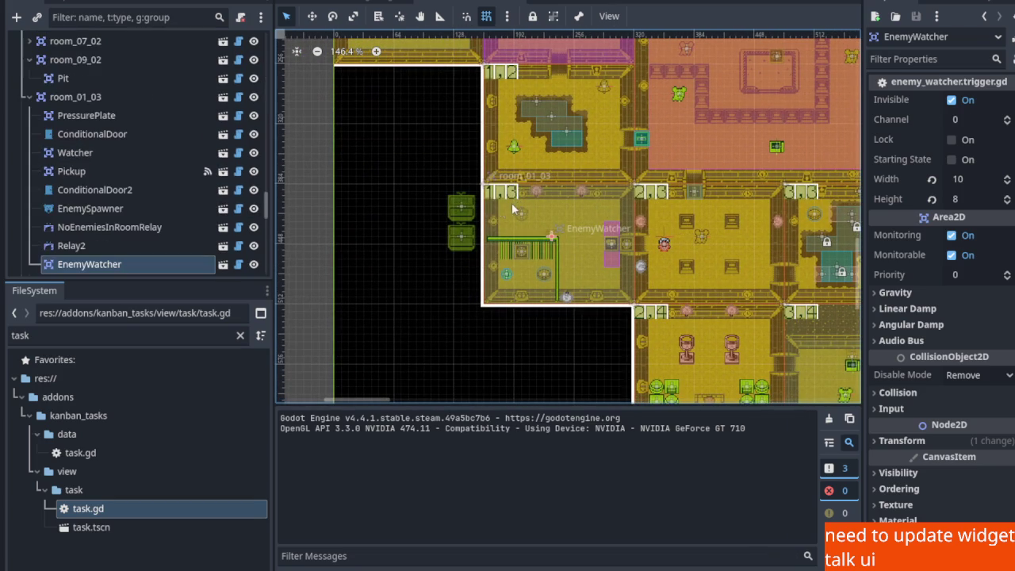
scroll(139, 232, down, 2)
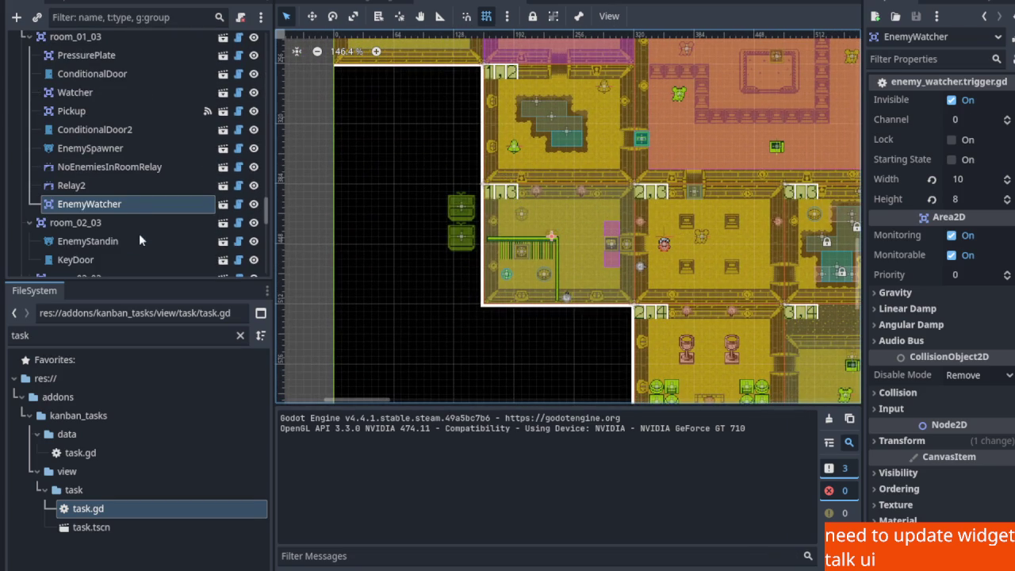
right_click(125, 180)
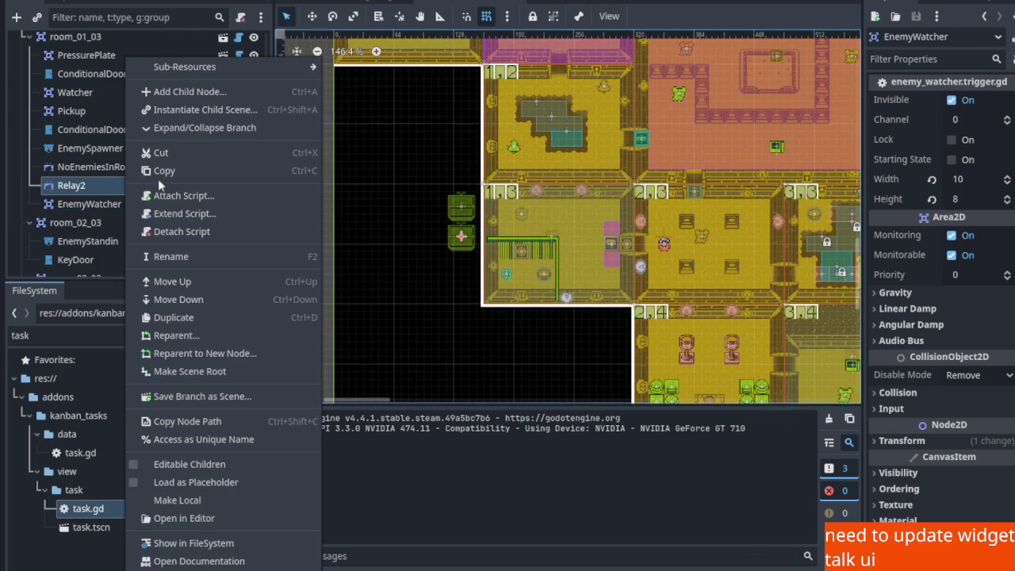
Rename Relay2 to CheckForPlayerRelay after dismissing two stray scene pickers, then save
click(182, 109)
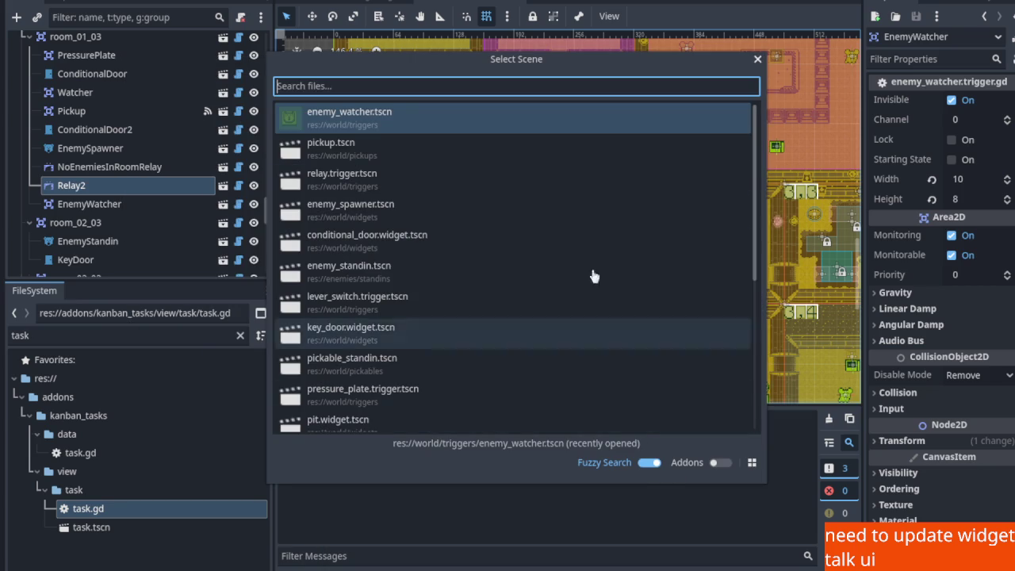
click(757, 61)
right_click(75, 184)
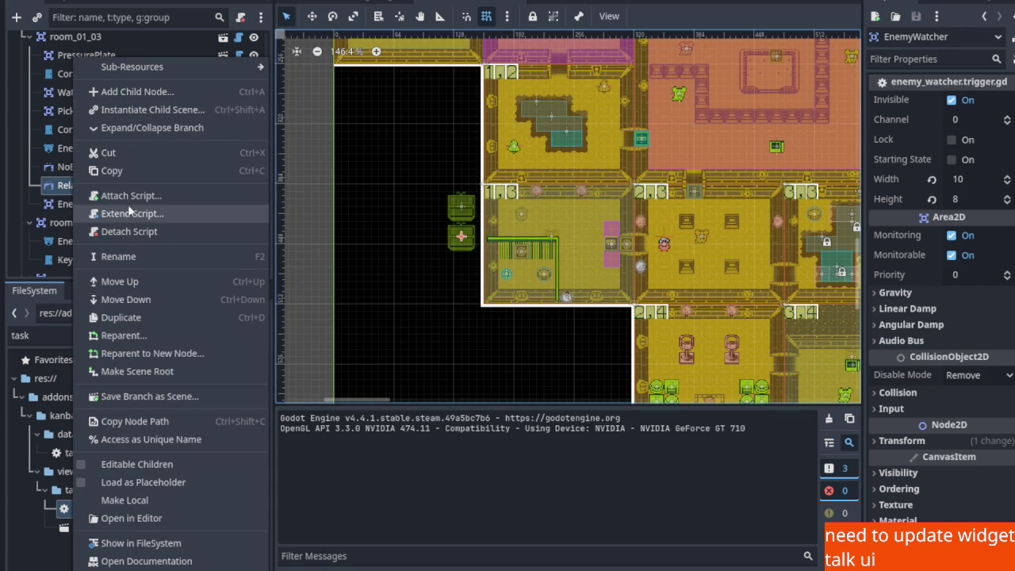
click(141, 109)
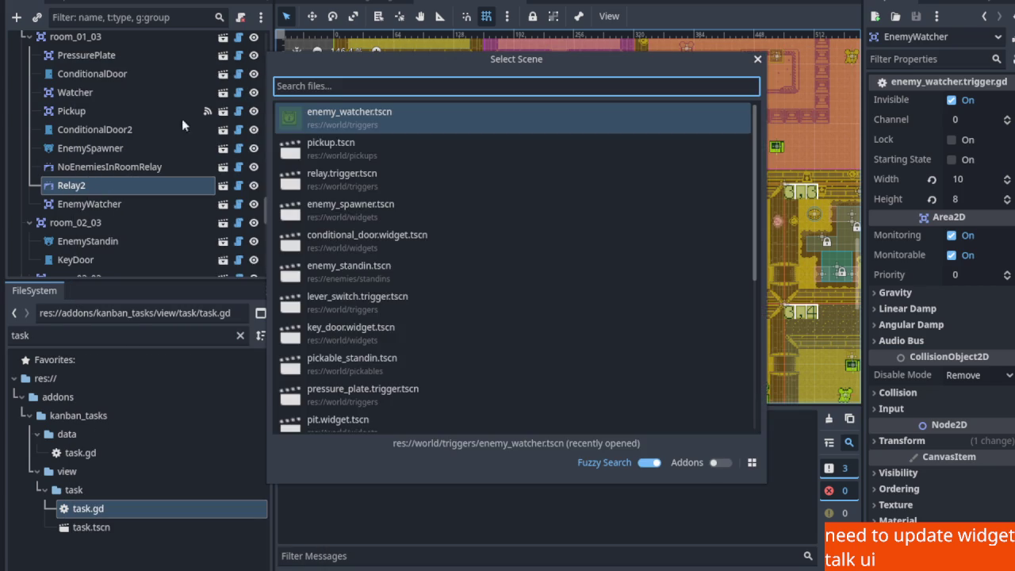
click(755, 61)
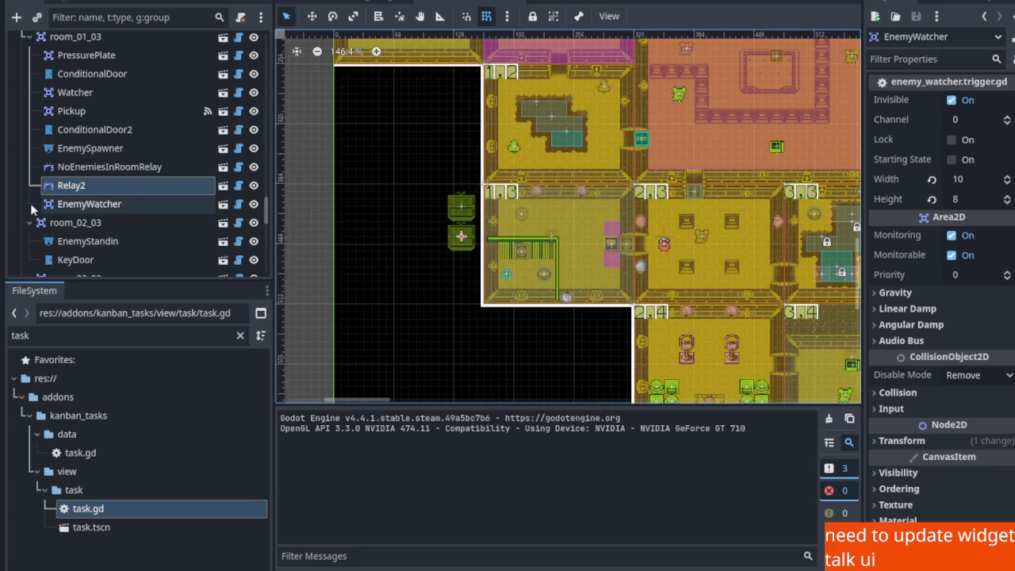
right_click(59, 187)
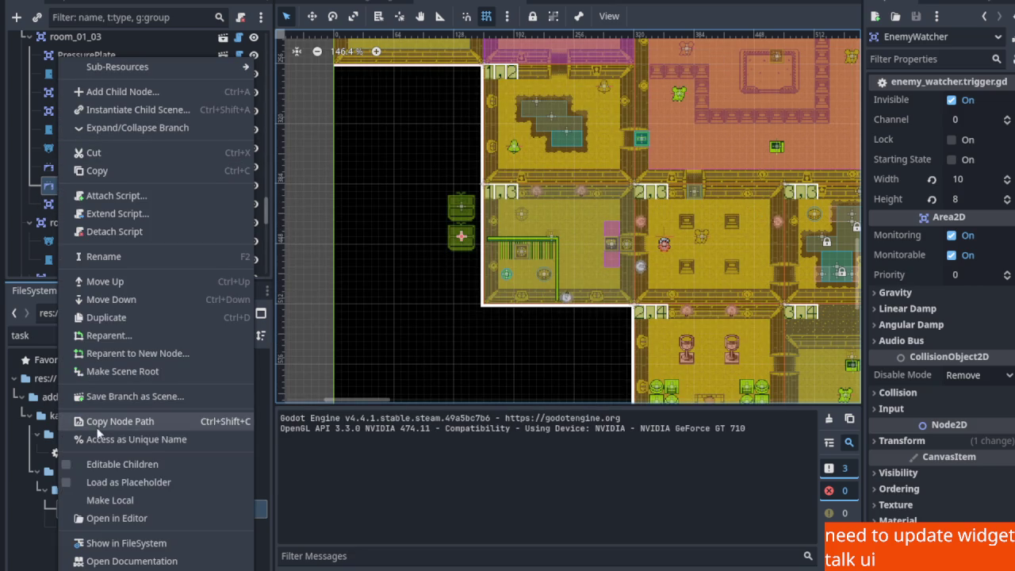
click(135, 258)
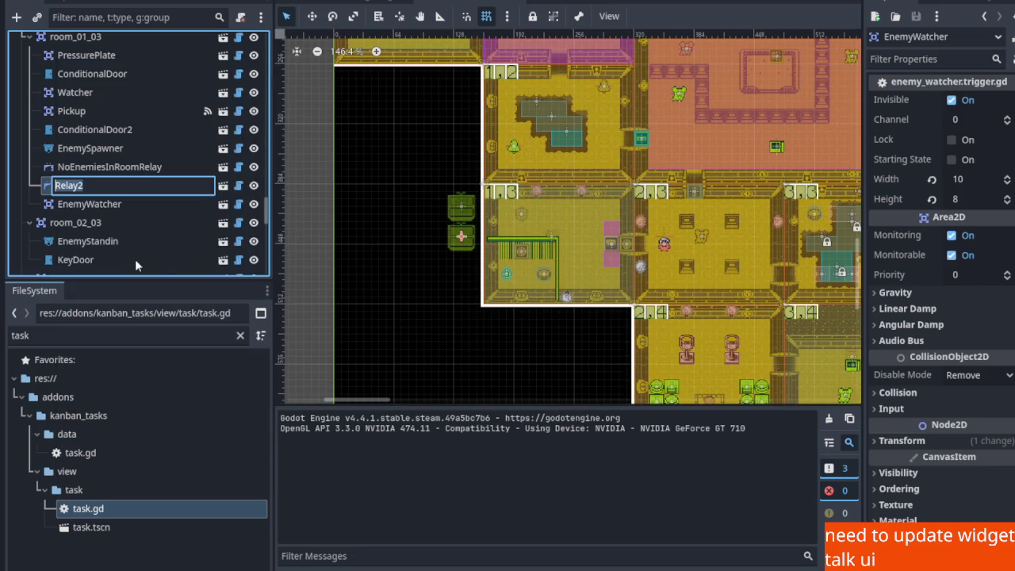
text(CheckForP)
text(layerRelay)
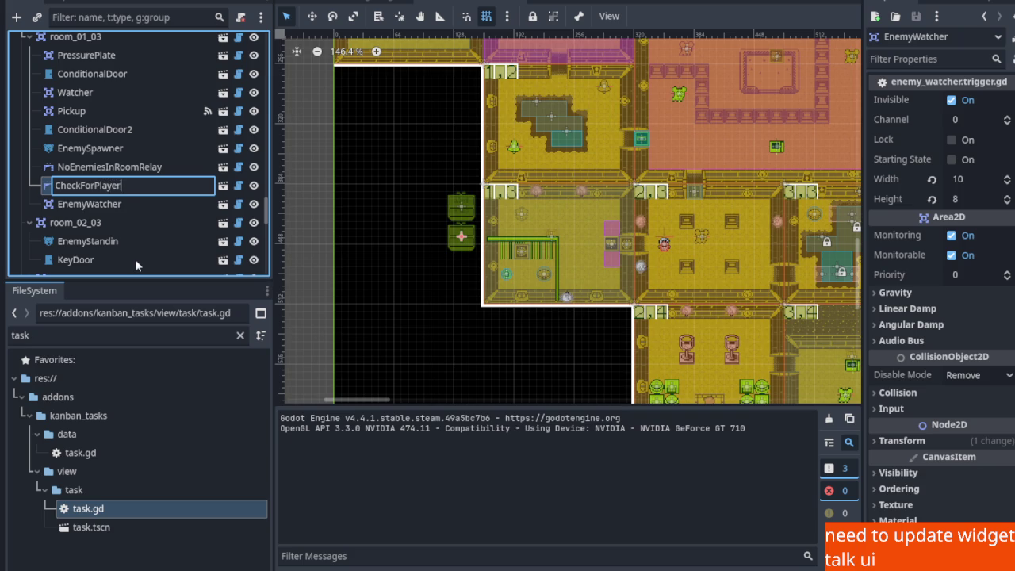
key(Return)
key(ctrl+s)
Set CheckForPlayerRelay's incoming channel to 1300 and outgoing channel to 1302, saving after each
scroll(538, 263, up, 5)
scroll(614, 256, up, 3)
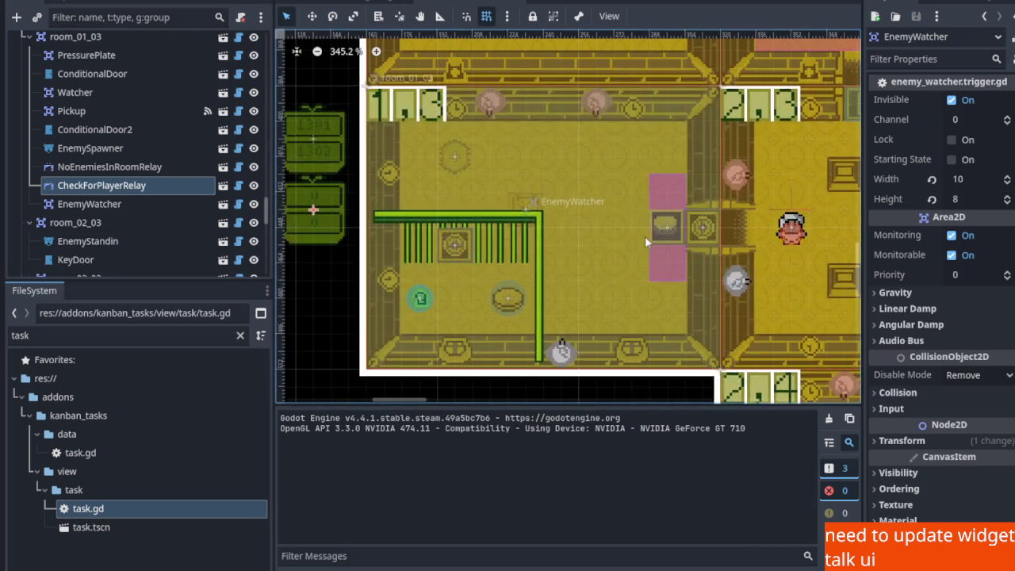
mouse_move(562, 250)
mouse_down()
mouse_move(591, 249)
mouse_move(644, 276)
mouse_up()
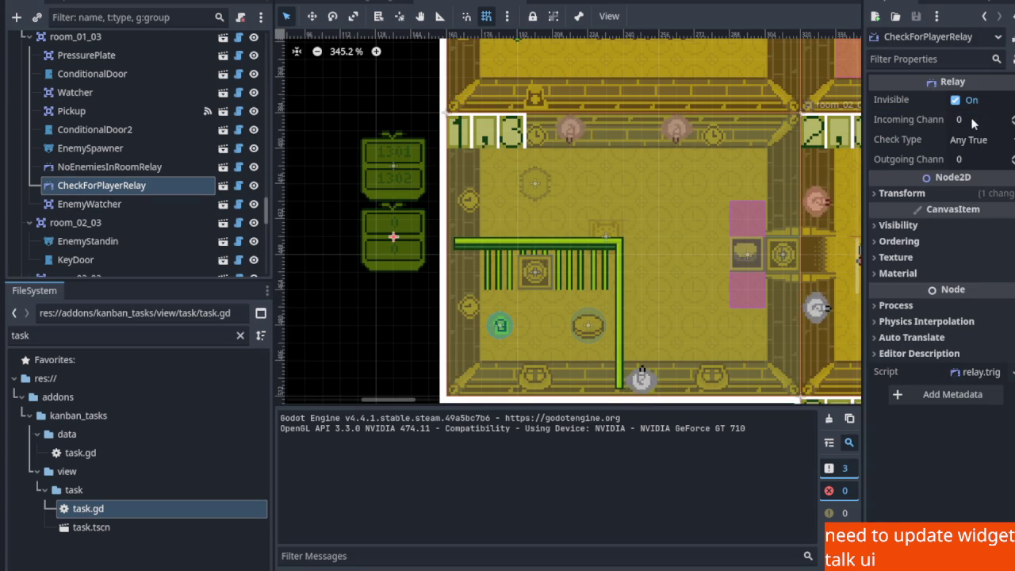
click(972, 120)
text(1300)
key(Return)
key(ctrl+s)
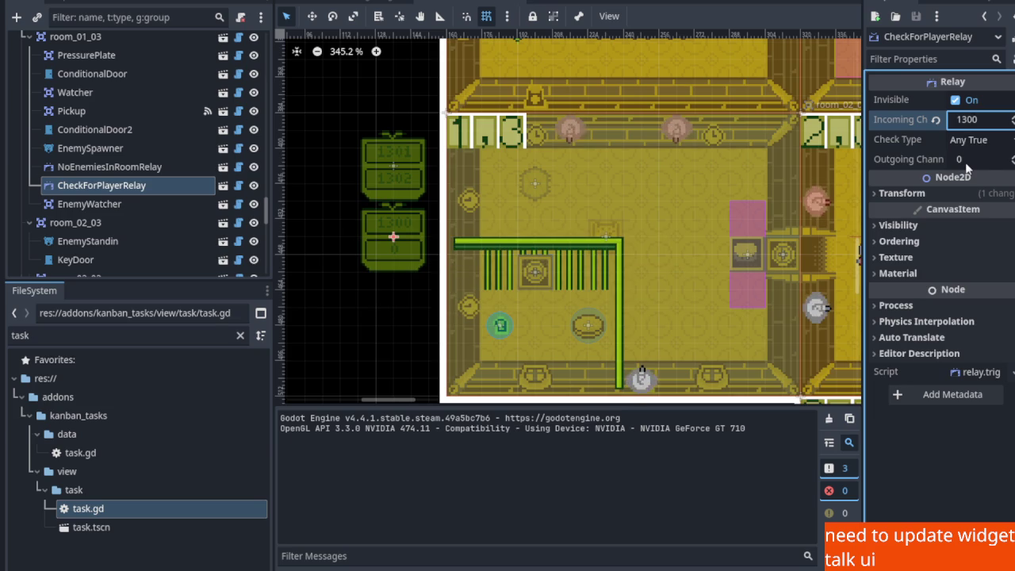
click(968, 159)
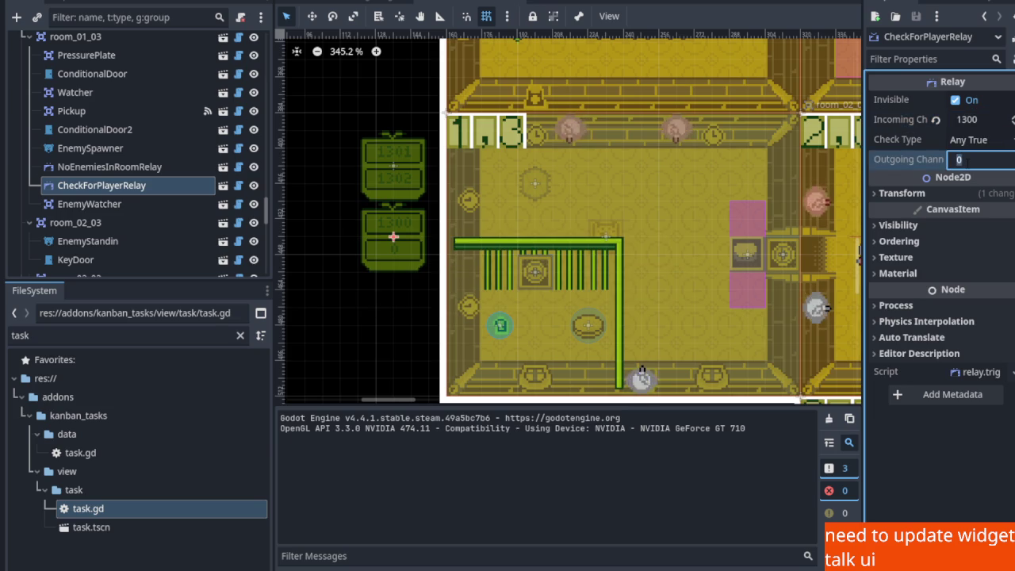
text(1302)
key(Return)
key(ctrl+s)
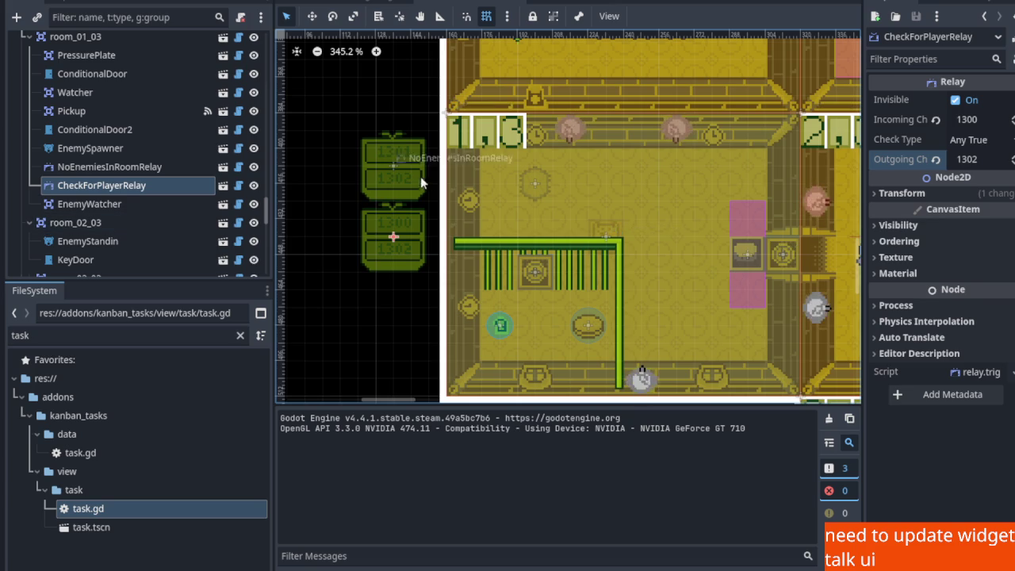
scroll(547, 214, right, 3)
Zoom out and hide NoEnemiesInRoomRelay, EnemySpawner, Pickup and Watcher on the canvas
scroll(124, 146, up, 2)
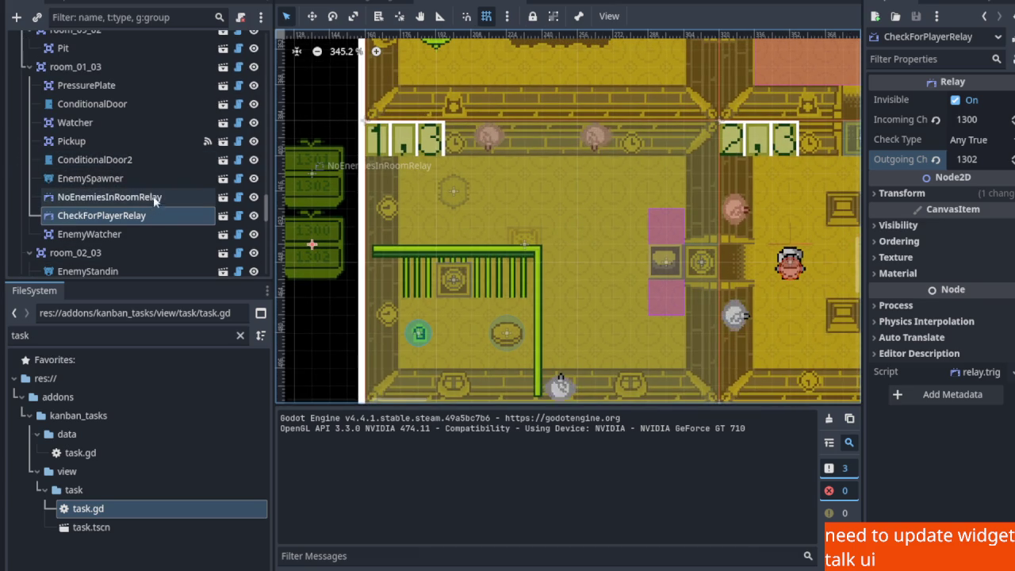
scroll(346, 183, down, 3)
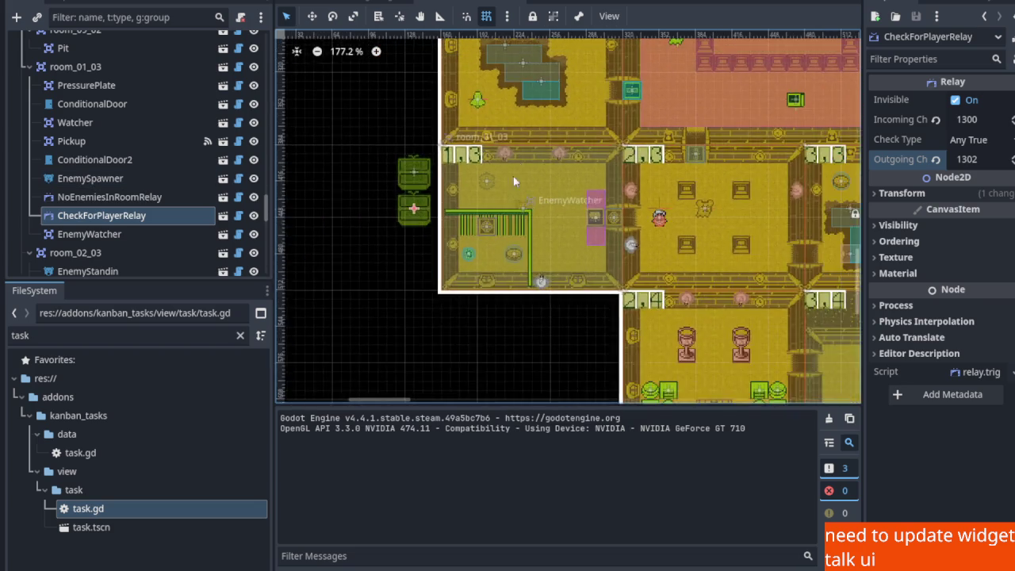
scroll(440, 192, up, 3)
scroll(382, 171, up, 3)
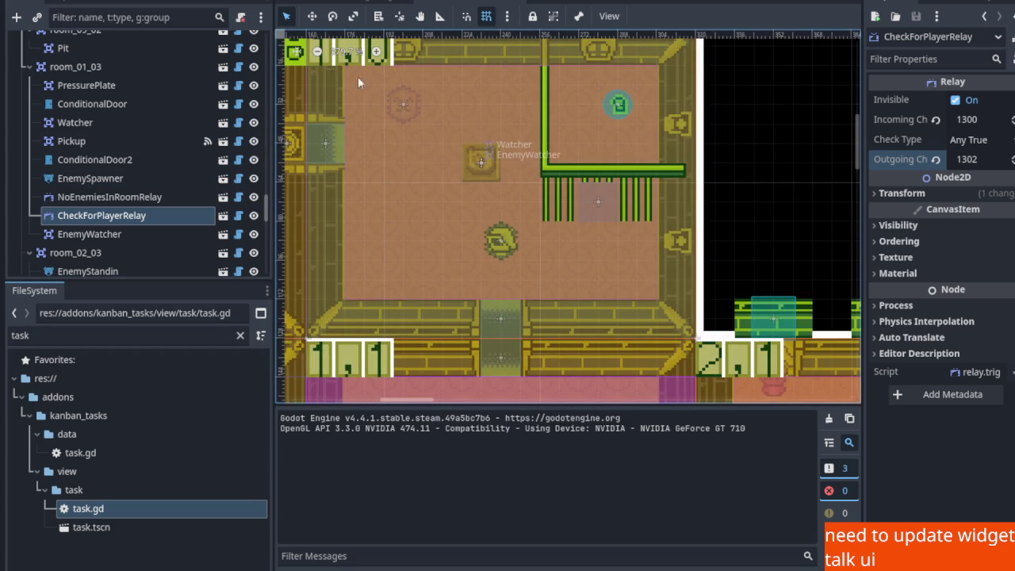
scroll(309, 111, down, 6)
scroll(521, 193, up, 6)
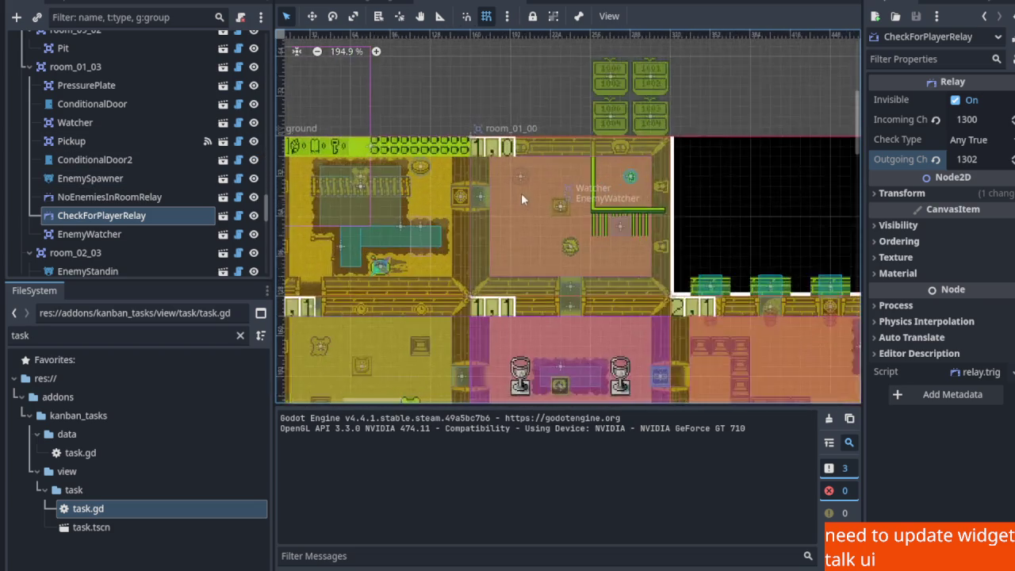
click(127, 217)
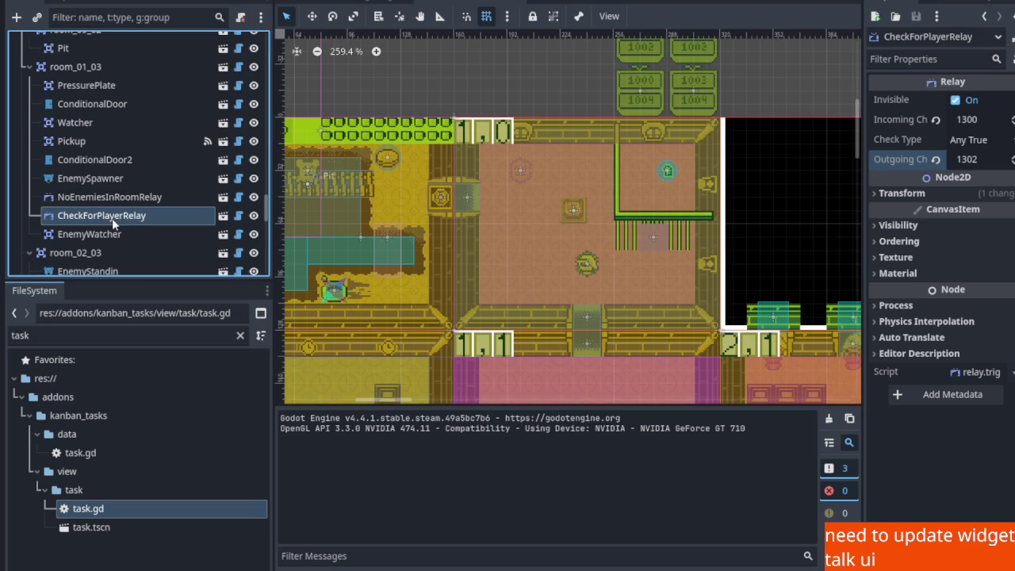
click(253, 200)
click(253, 178)
click(254, 141)
click(254, 122)
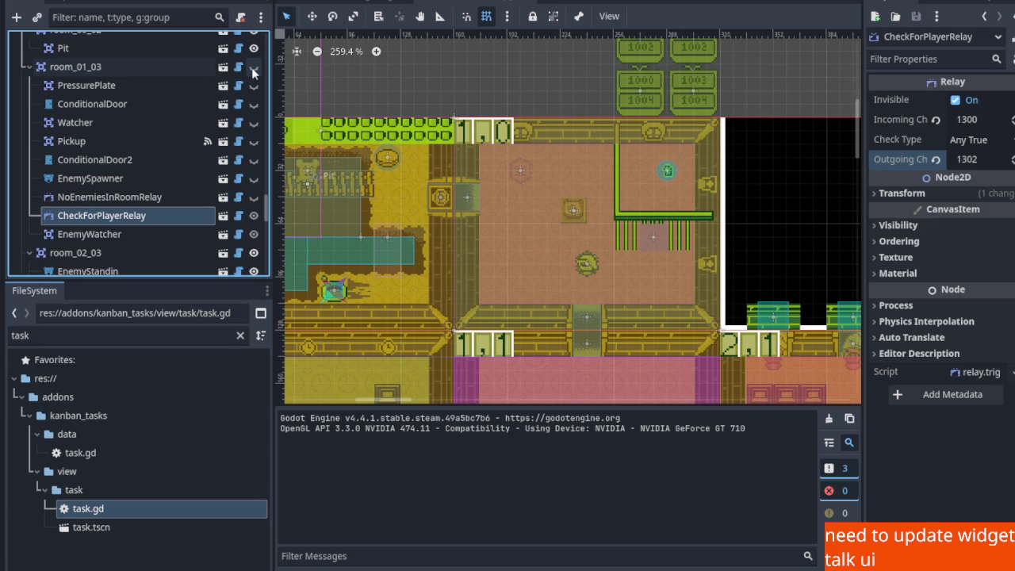
Show PressurePlate, ConditionalDoor, Watcher and NoEnemiesInRoomRelay again, then select room_01_00's EnemyWatcher
click(253, 85)
click(253, 104)
click(254, 122)
click(255, 147)
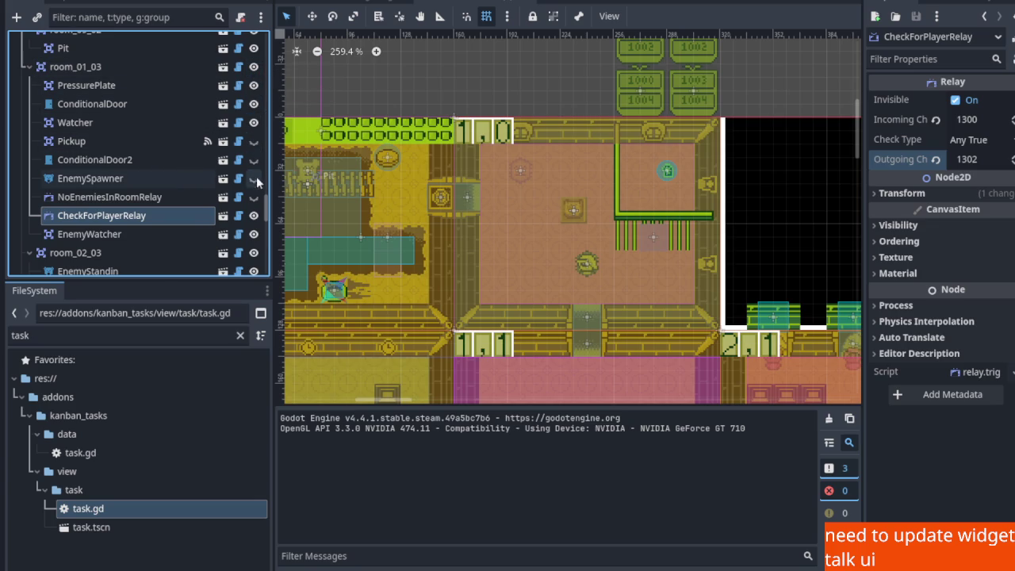
click(254, 197)
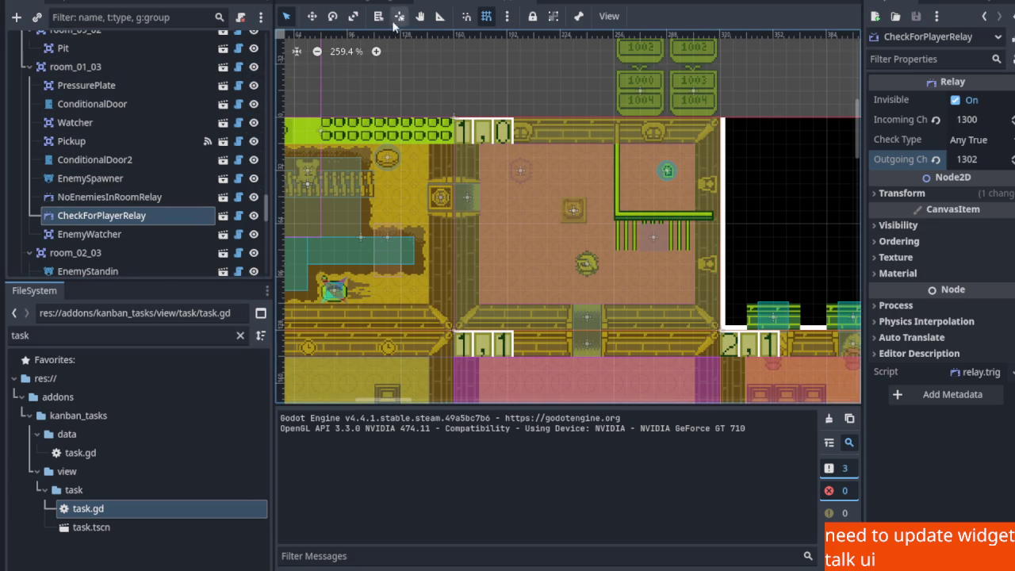
click(502, 141)
scroll(192, 132, up, 1)
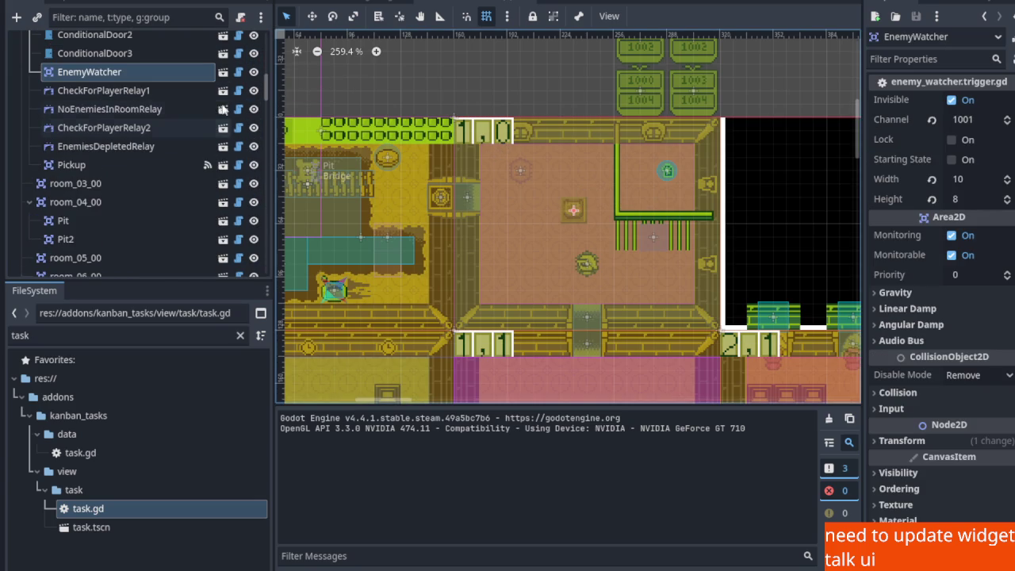
Select room_01_00's Watcher and shift its area 8 px right
key(w)
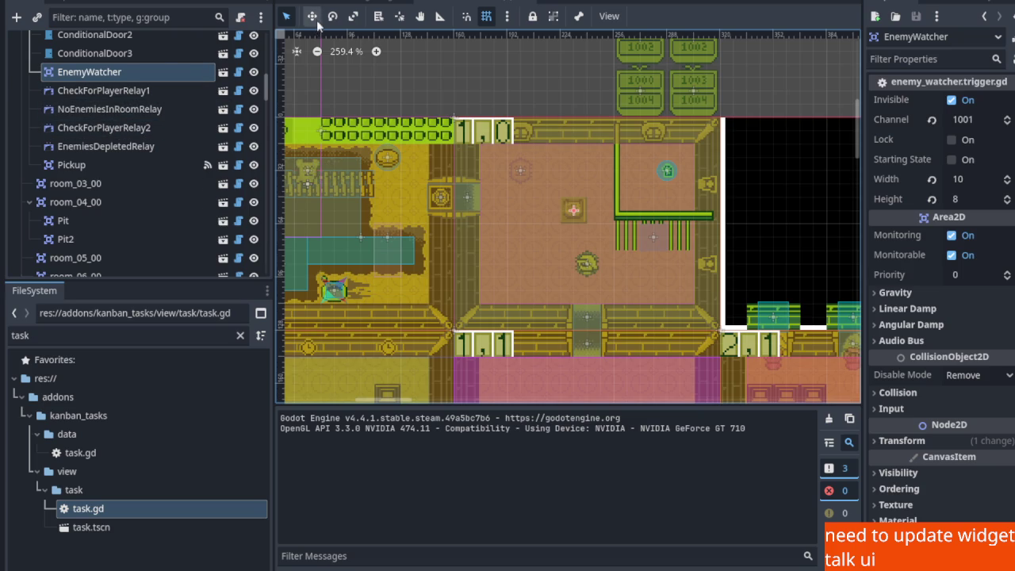
scroll(126, 107, up, 3)
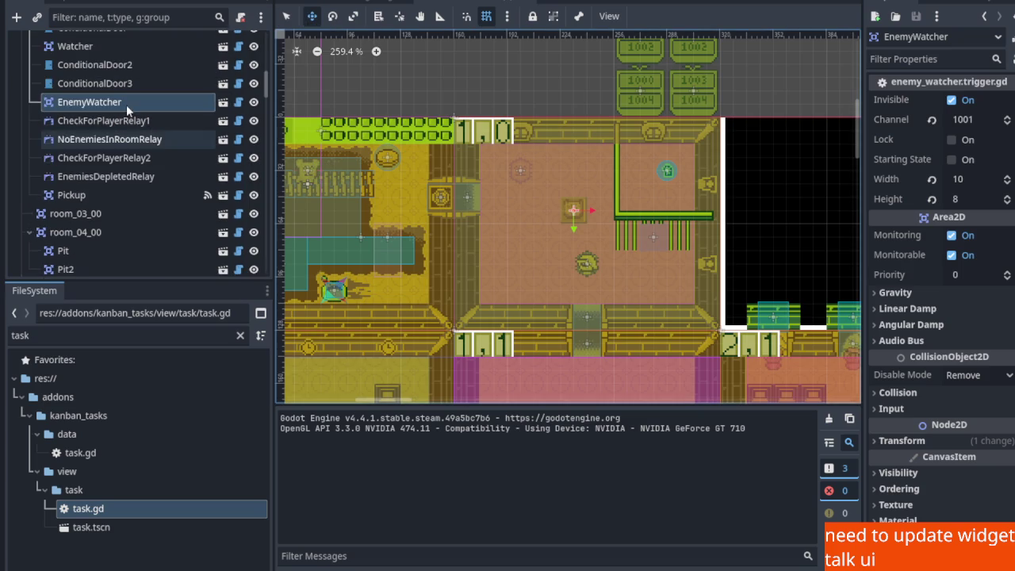
click(98, 109)
mouse_move(572, 235)
mouse_down()
mouse_move(666, 230)
mouse_move(563, 229)
mouse_up()
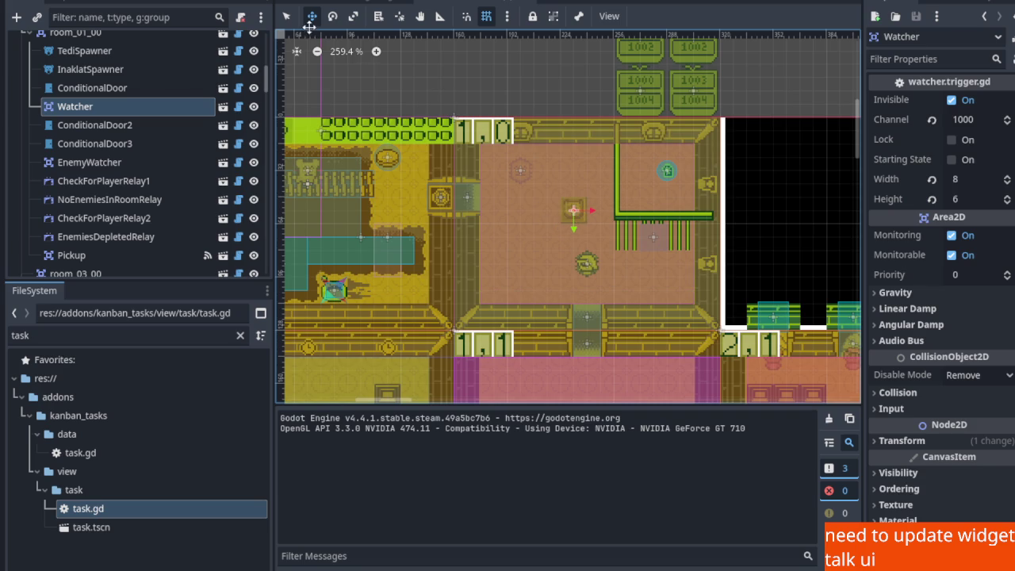
scroll(503, 242, down, 4)
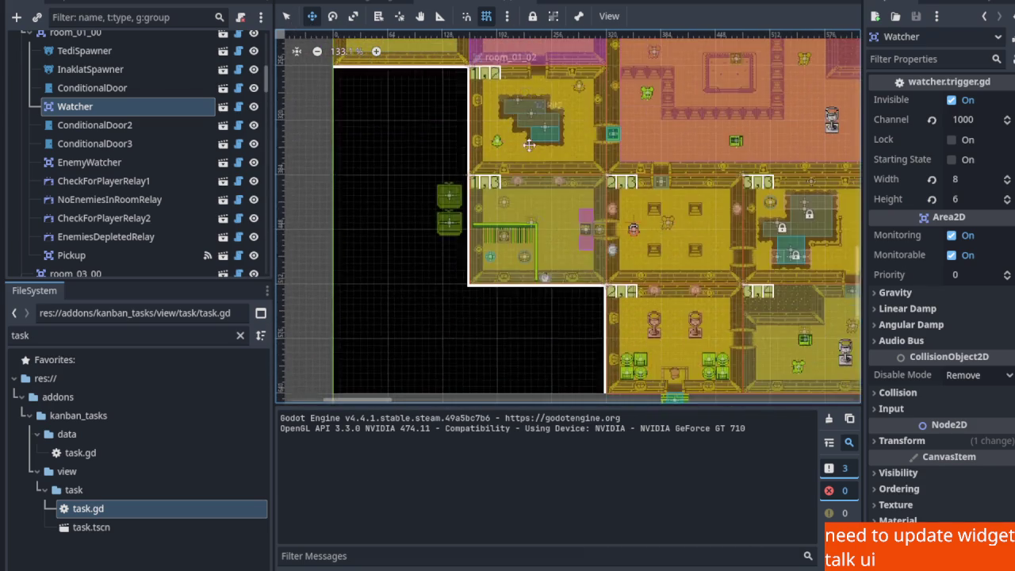
scroll(480, 187, up, 2)
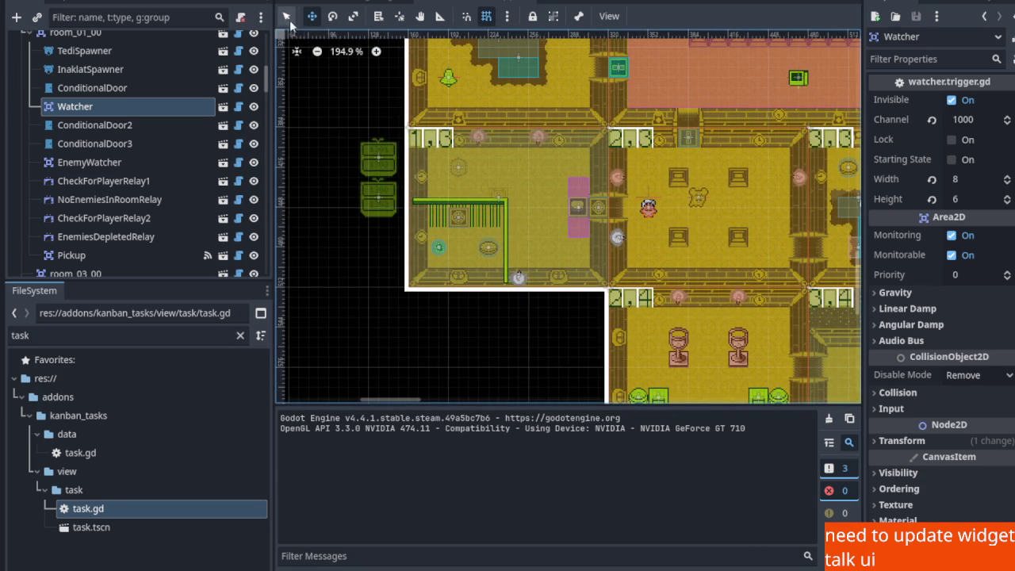
Review room_01_03's EnemyWatcher and CheckForPlayerRelay, then edit the Watcher's height field
click(474, 150)
scroll(166, 220, down, 2)
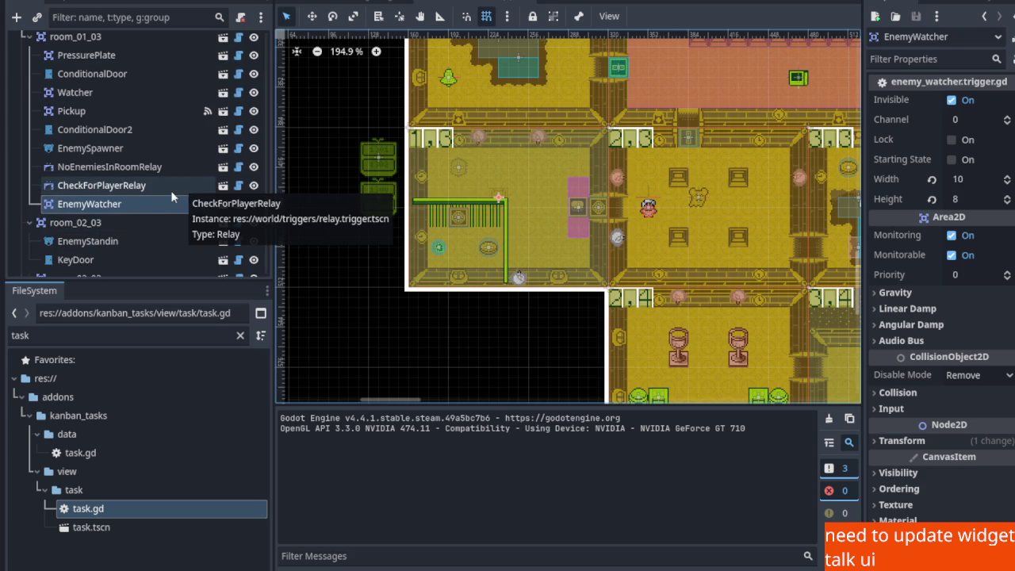
click(170, 187)
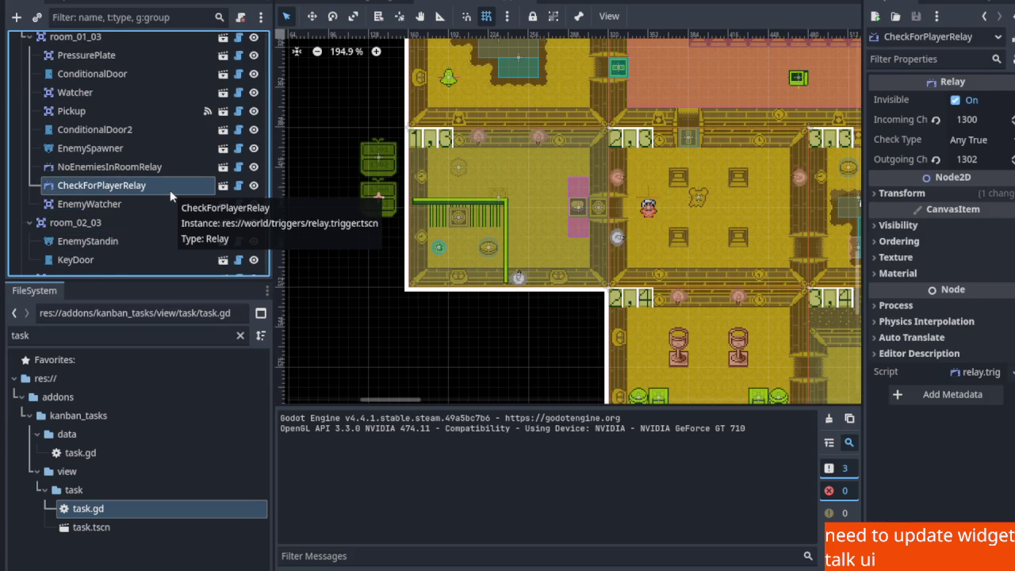
scroll(170, 189, up, 2)
scroll(166, 187, down, 4)
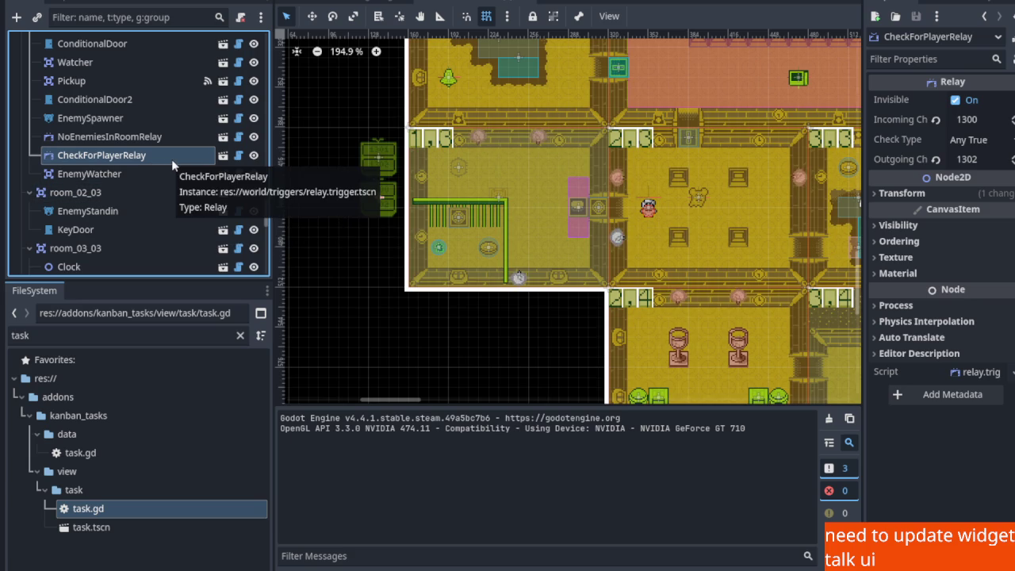
scroll(136, 192, up, 2)
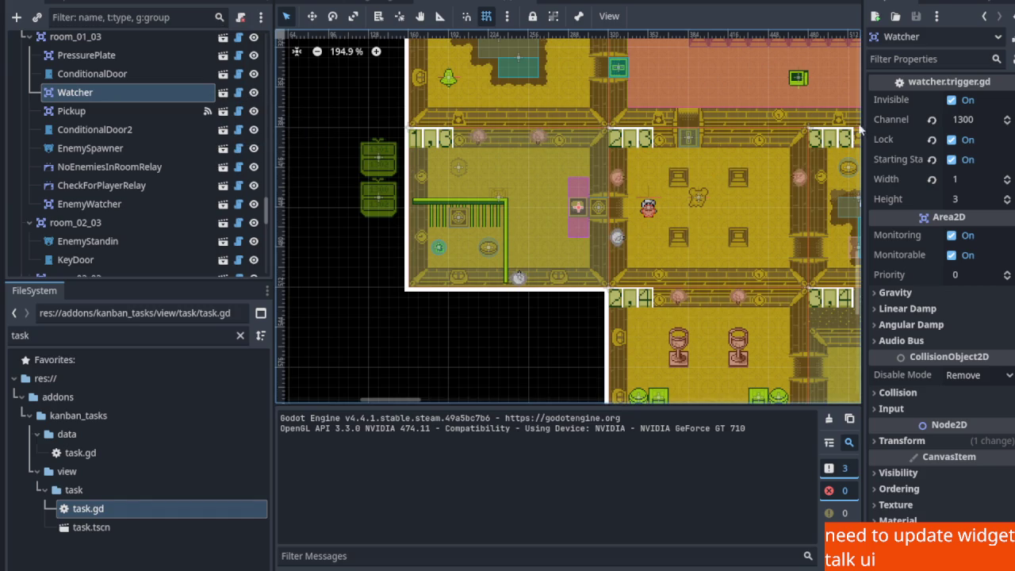
click(974, 197)
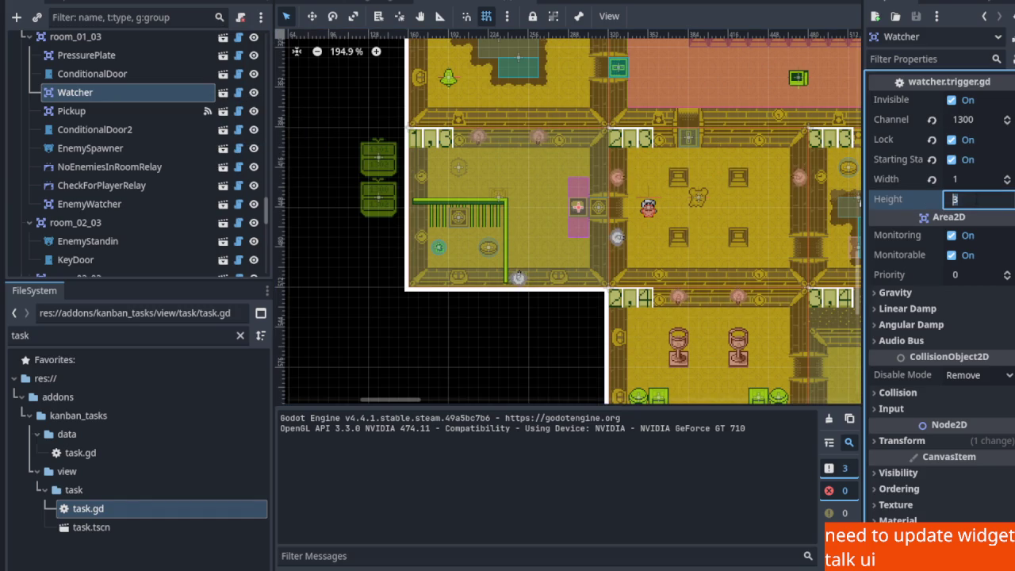
Set the Watcher's width to 8 and move its area 64 px left
click(977, 182)
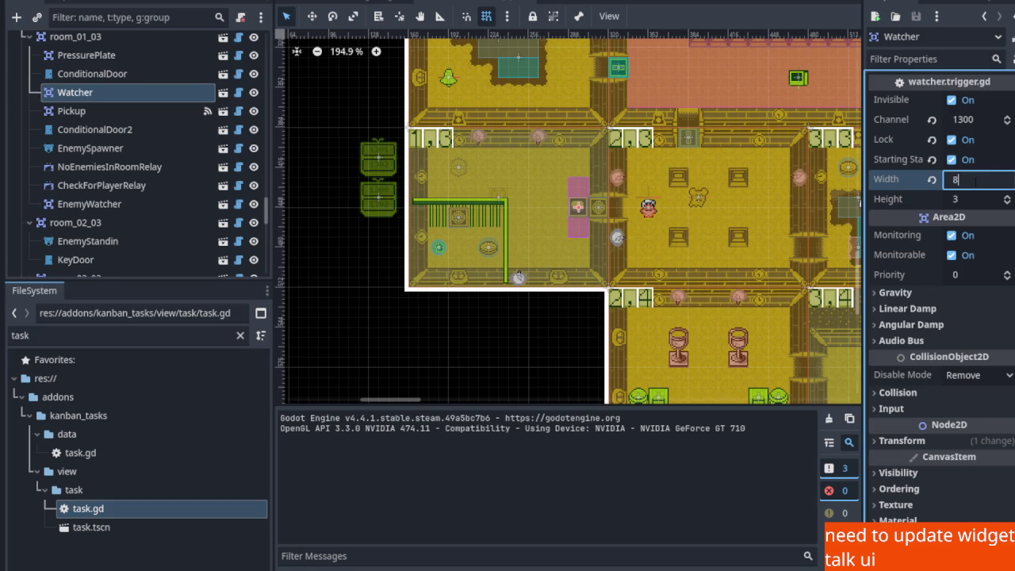
key(Return)
click(311, 18)
drag(556, 212, 478, 210)
Raise the Watcher's height to 6, nudge it up 8 px, save, and run the project
click(1005, 195)
click(1005, 196)
click(1005, 195)
click(1005, 195)
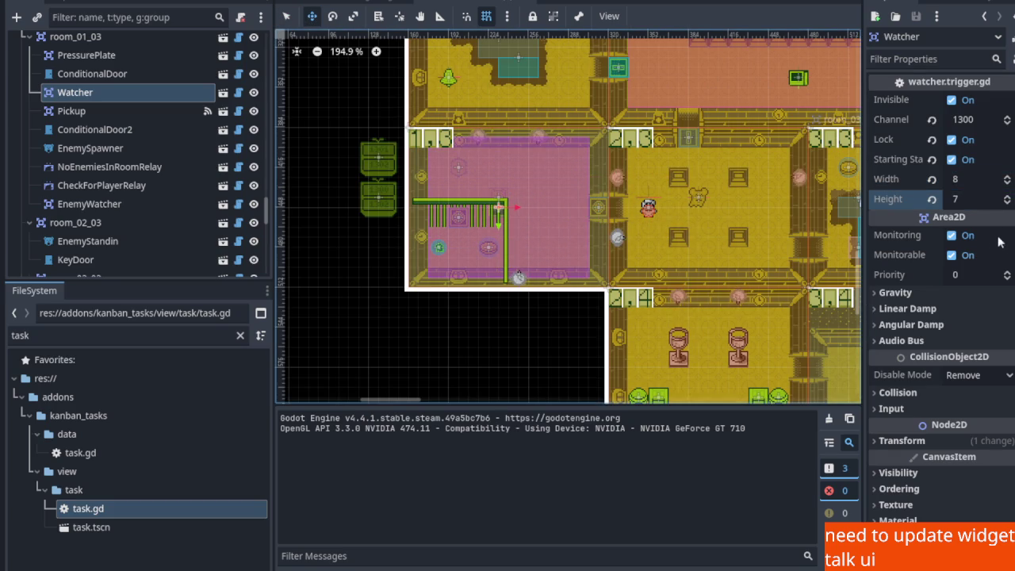
click(1006, 203)
click(1006, 203)
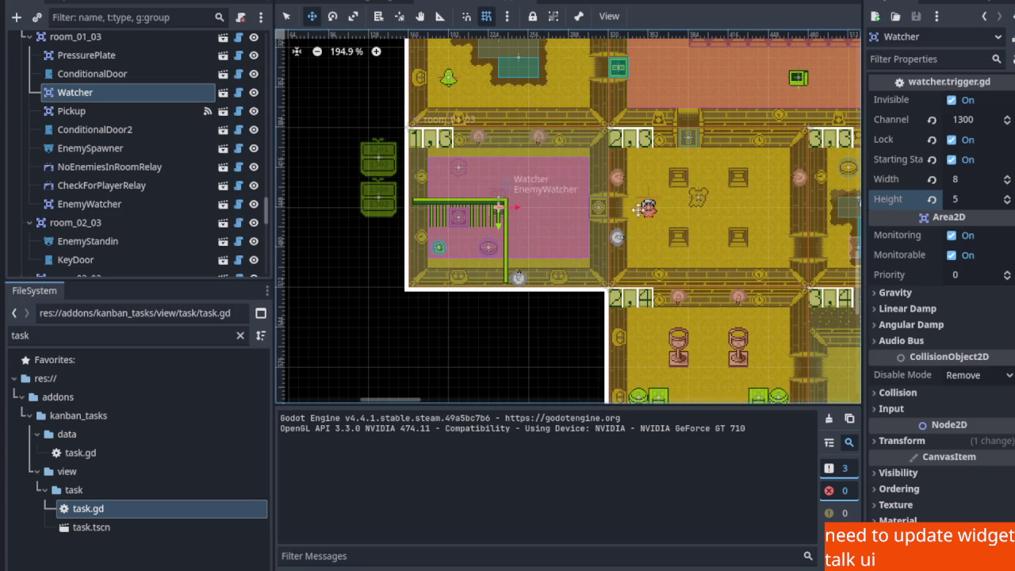
scroll(682, 214, up, 1)
click(1005, 196)
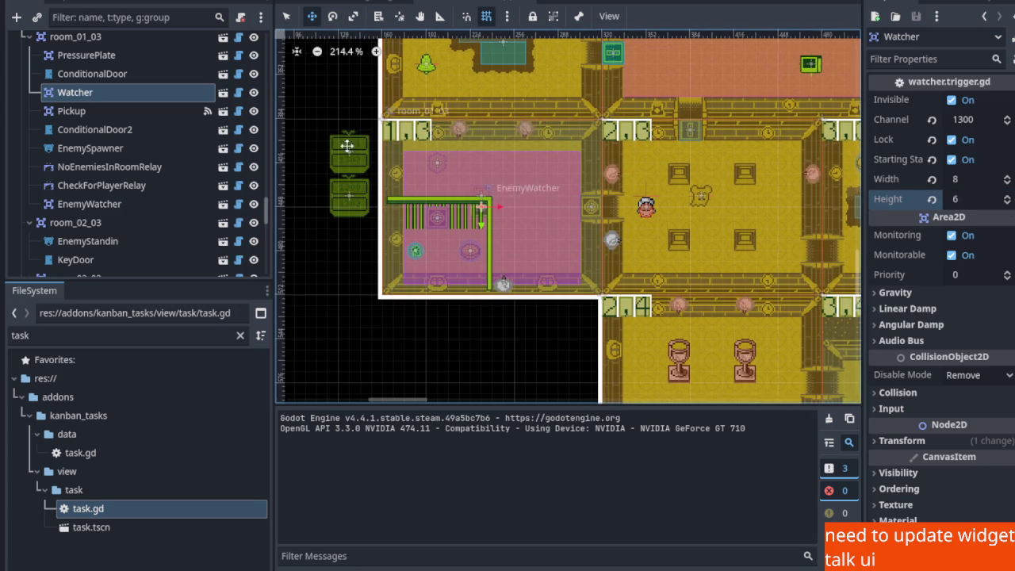
drag(482, 214, 481, 203)
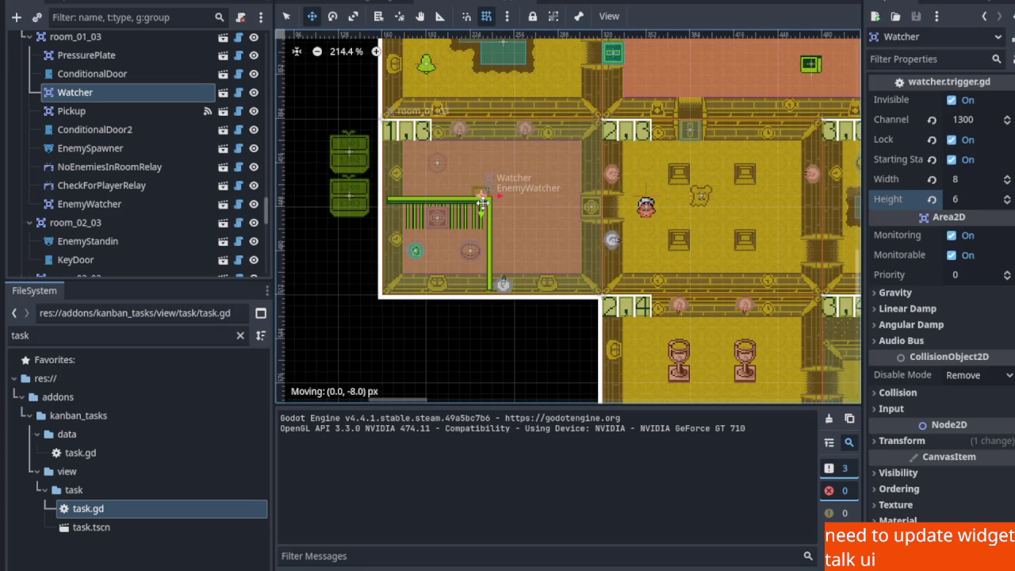
key(ctrl+s)
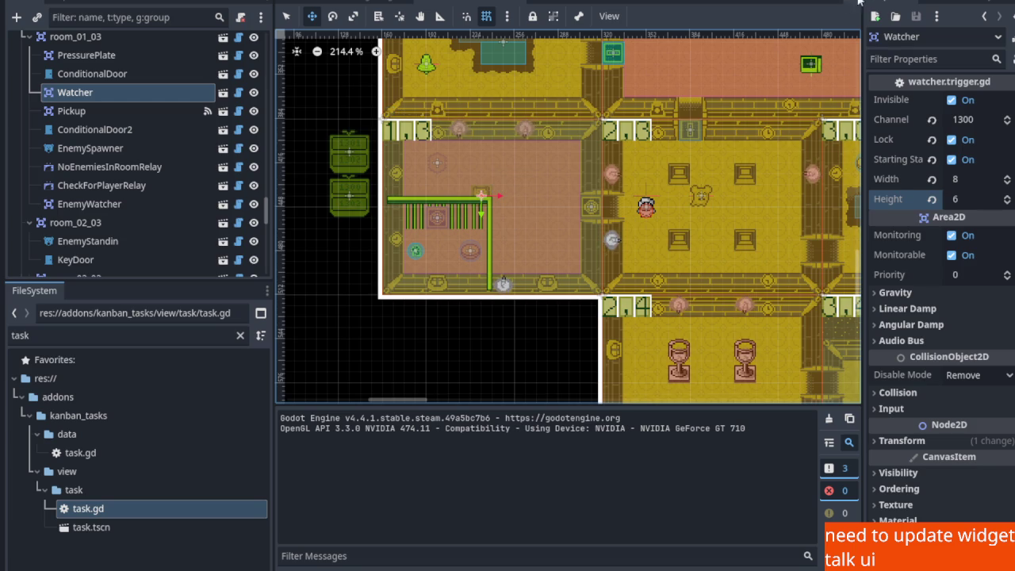
click(877, 4)
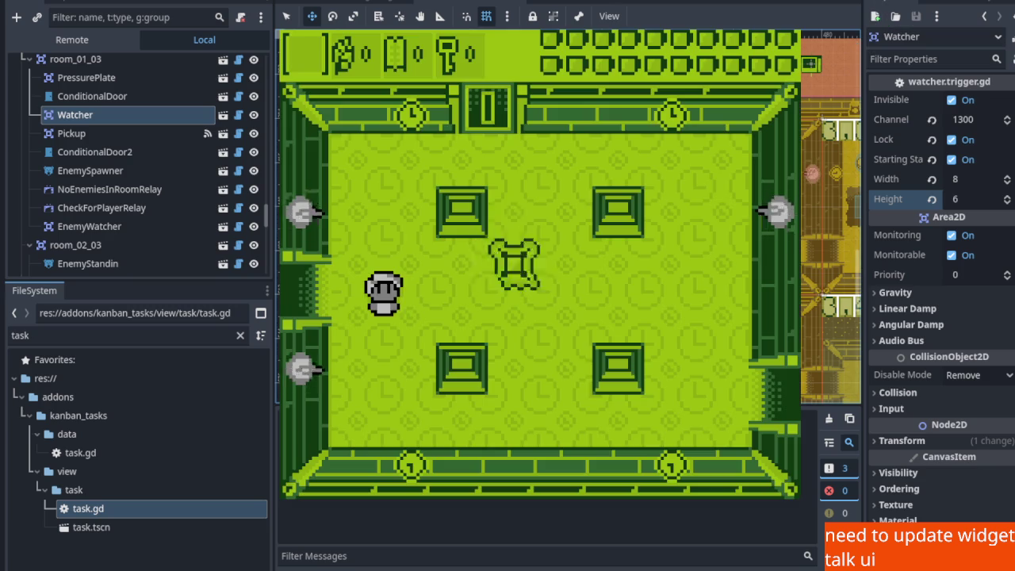
Walk the player left into room 01_03, then stop the game with F8
key(Left)
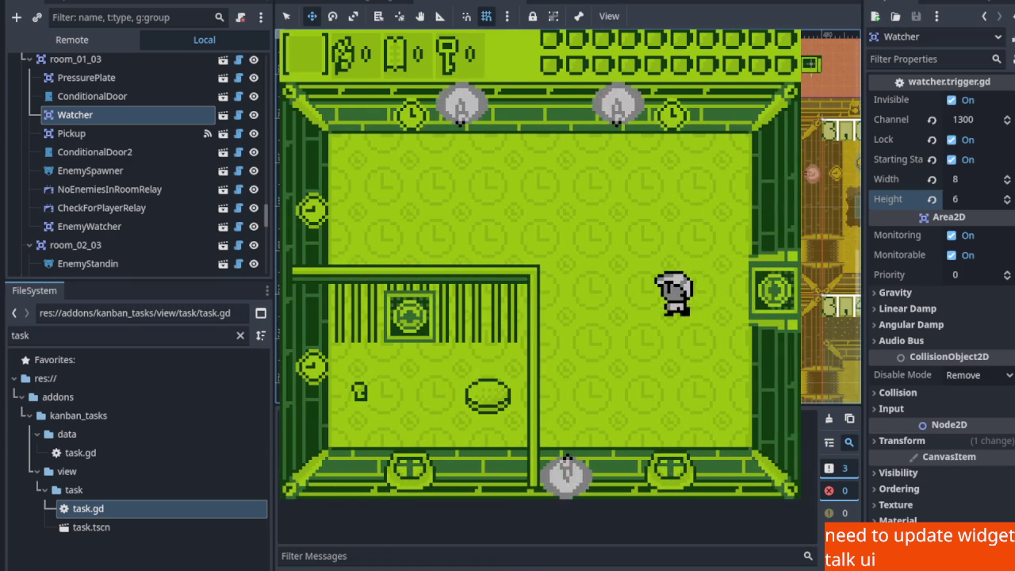
key(Left)
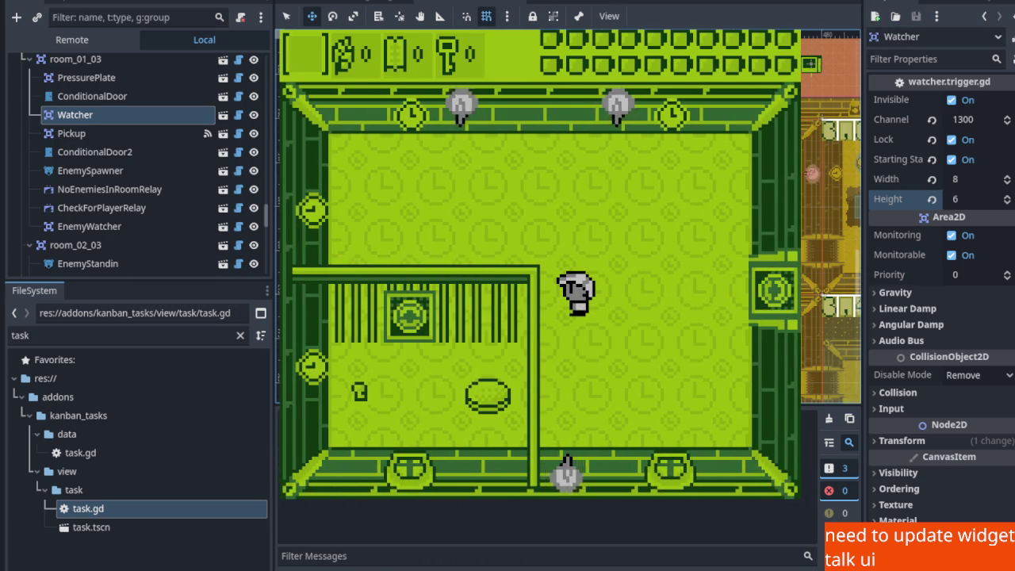
key(F8)
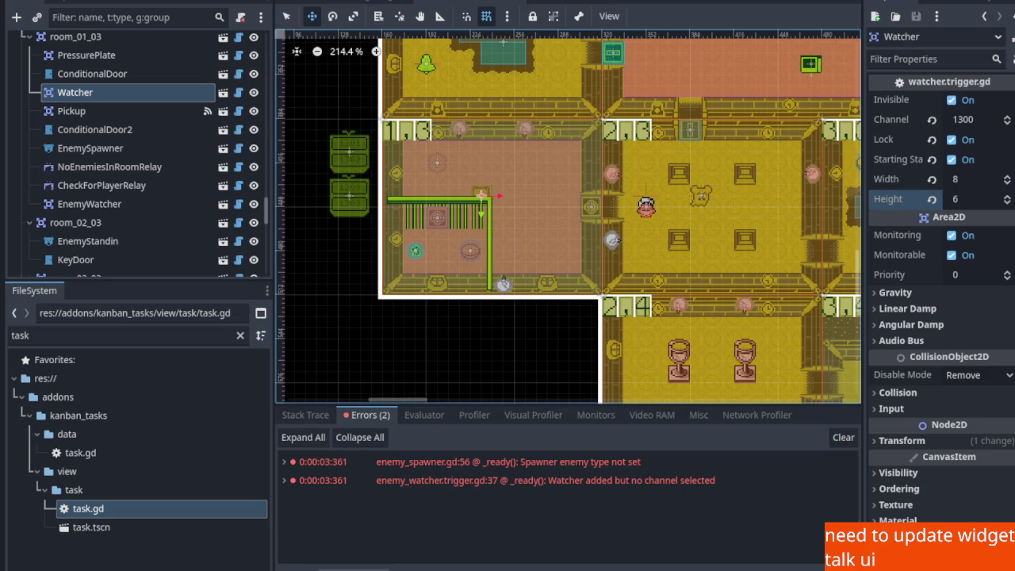
scroll(449, 267, up, 5)
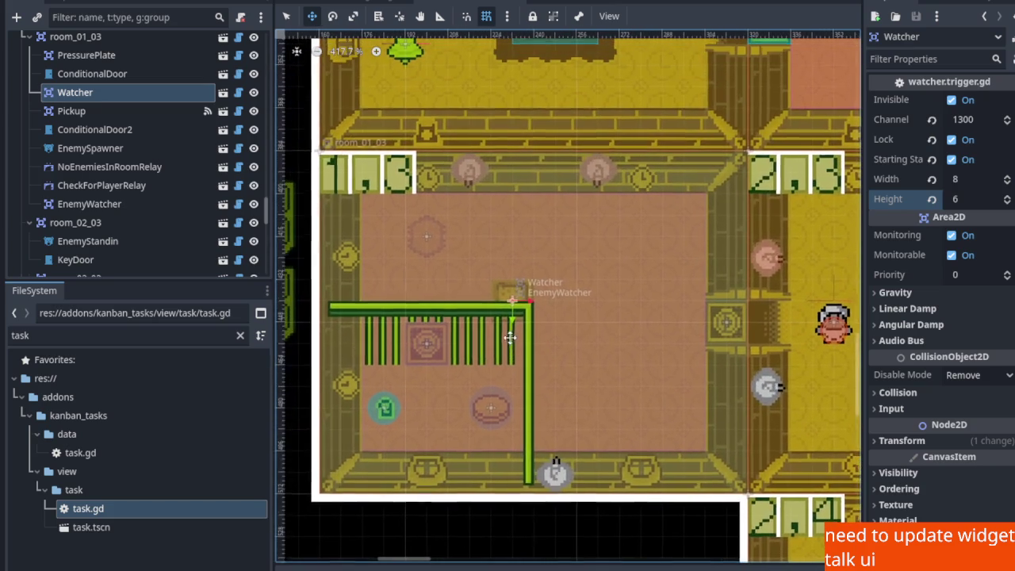
scroll(478, 267, down, 5)
scroll(489, 356, up, 10)
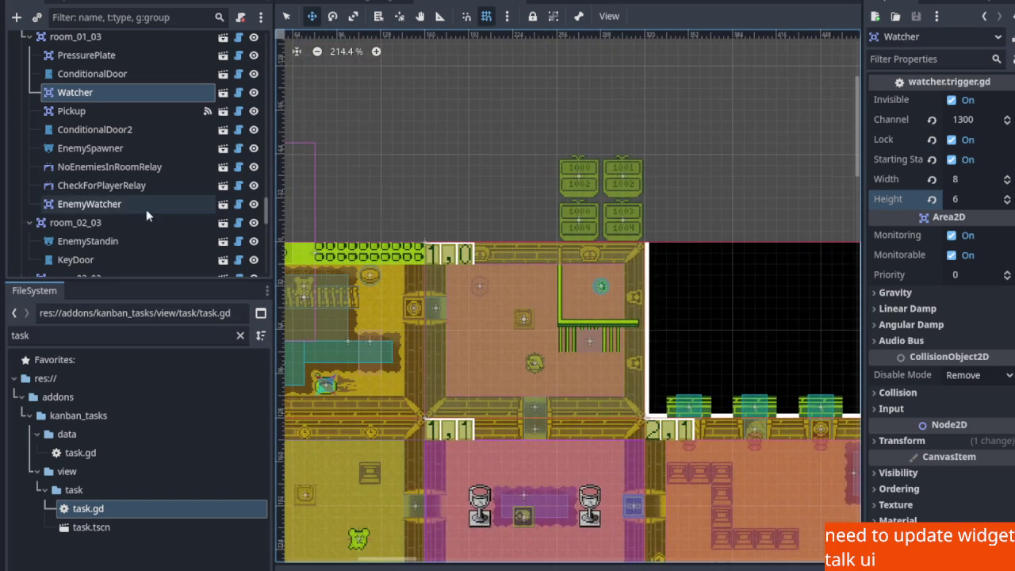
scroll(148, 190, up, 5)
click(286, 16)
click(457, 255)
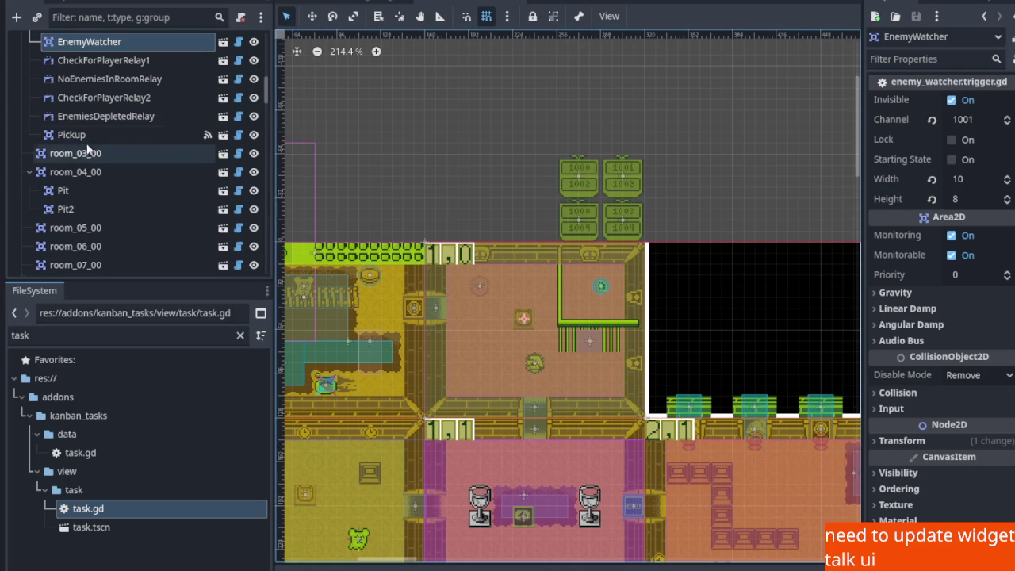
scroll(88, 147, up, 3)
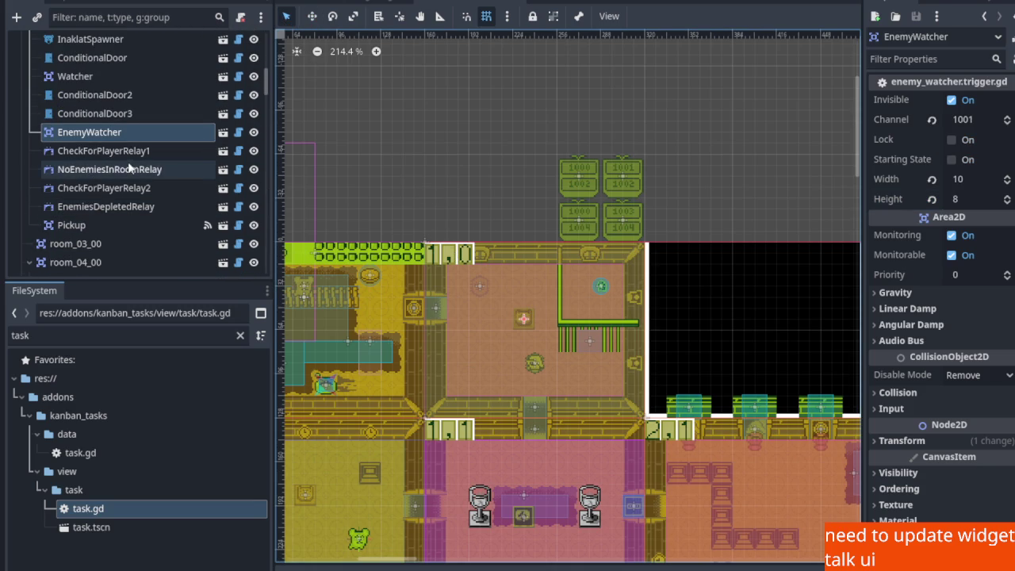
scroll(127, 164, up, 2)
click(99, 83)
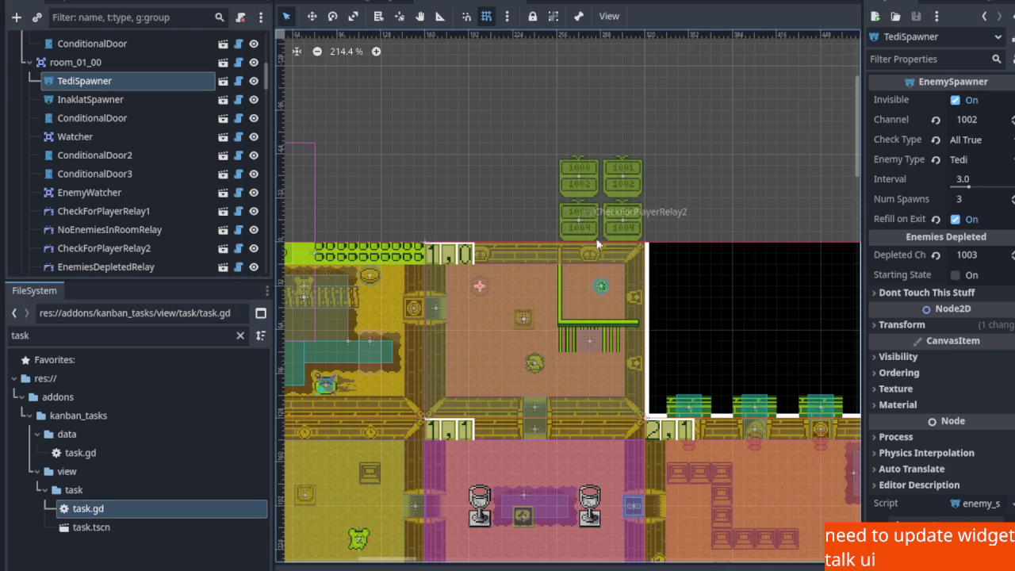
scroll(601, 233, down, 3)
scroll(524, 272, down, 5)
scroll(547, 206, up, 4)
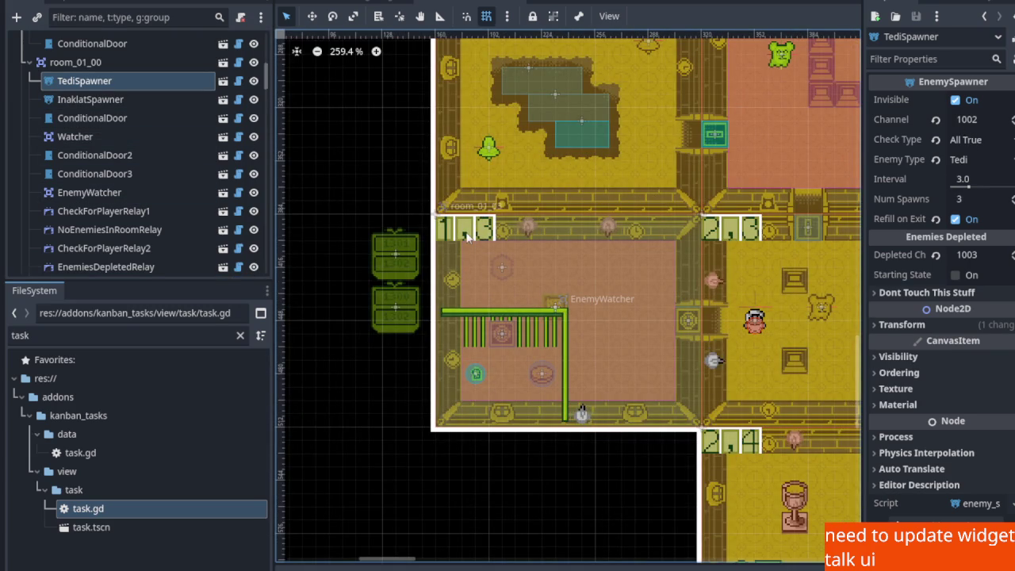
click(561, 305)
scroll(102, 222, down, 3)
scroll(103, 210, up, 3)
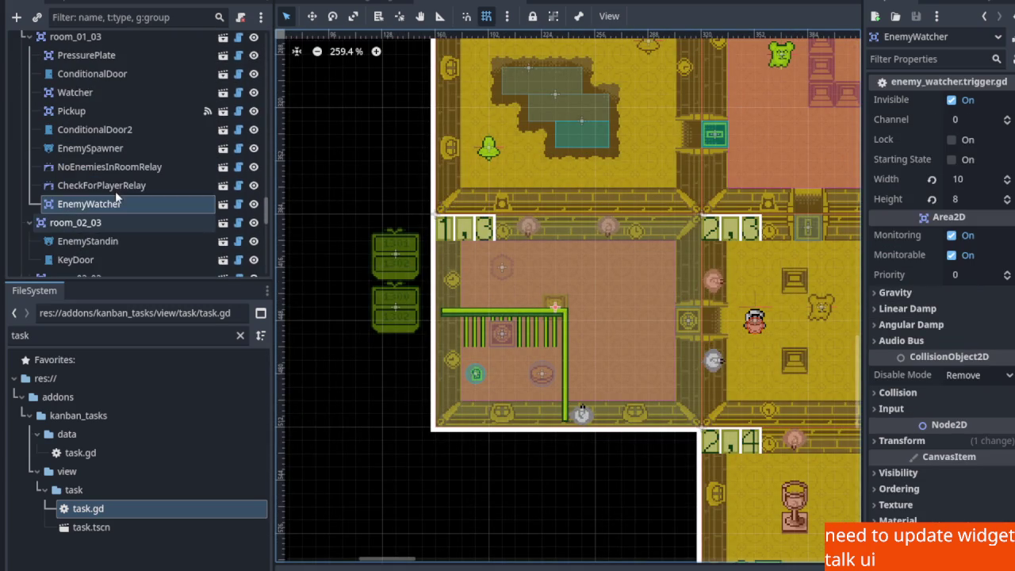
Change EnemySpawner's channel from 1301 to 1302, save, and run the game with F5
click(111, 149)
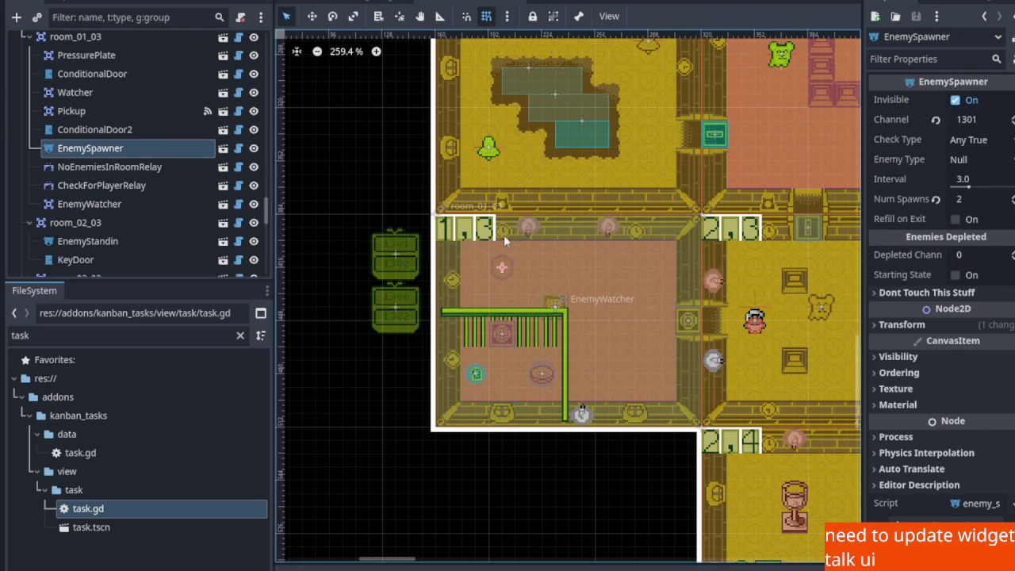
click(986, 121)
text(1302)
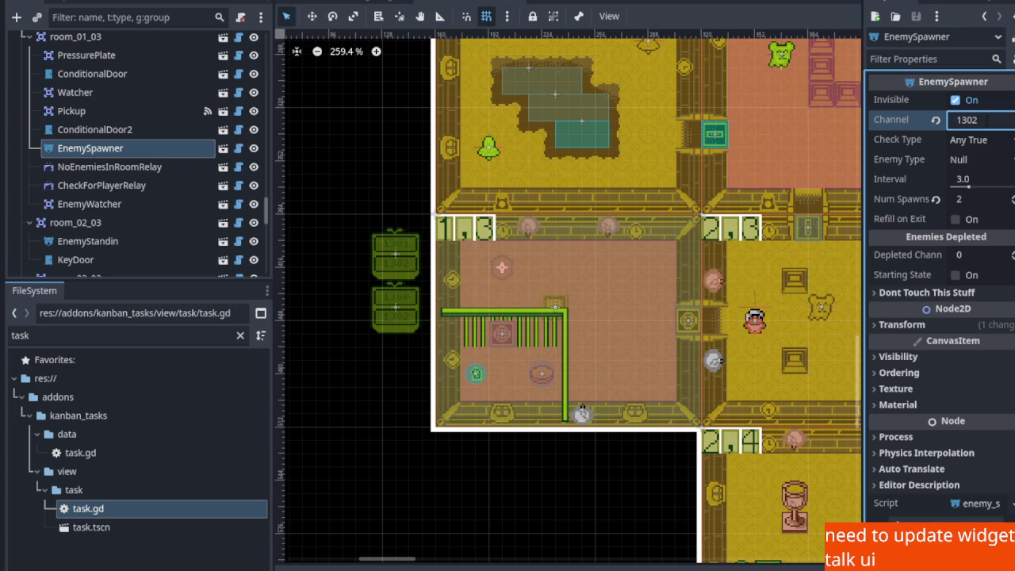
key(ctrl+s)
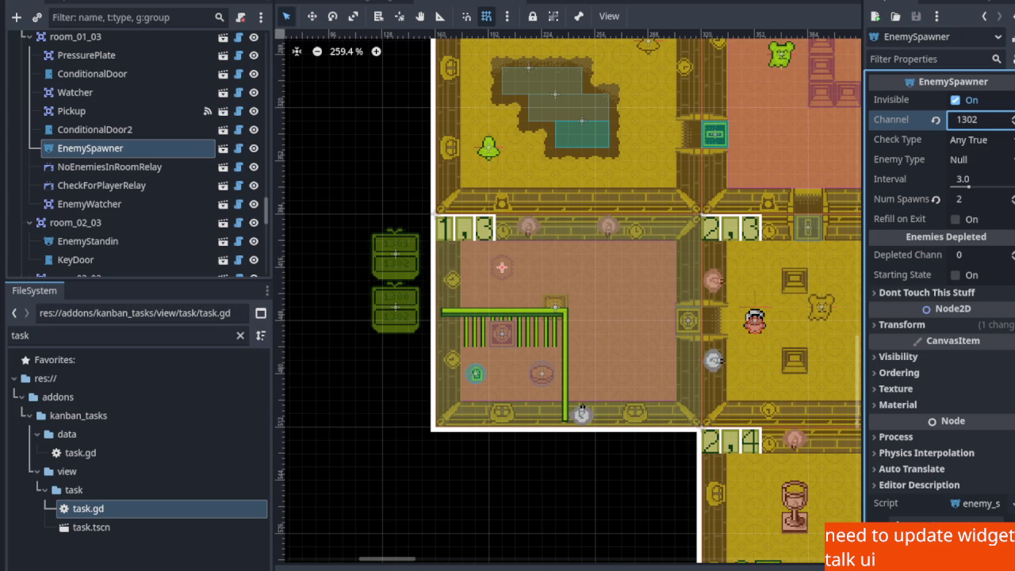
key(F5)
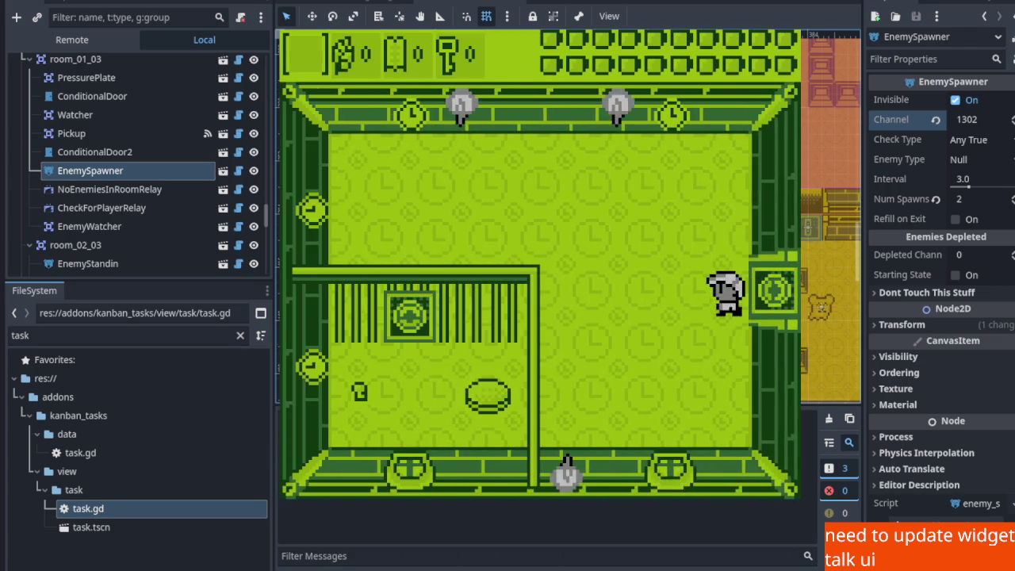
Walk the player left and up through room 1,3 past the grey enemies, then stop the game
key(Left)
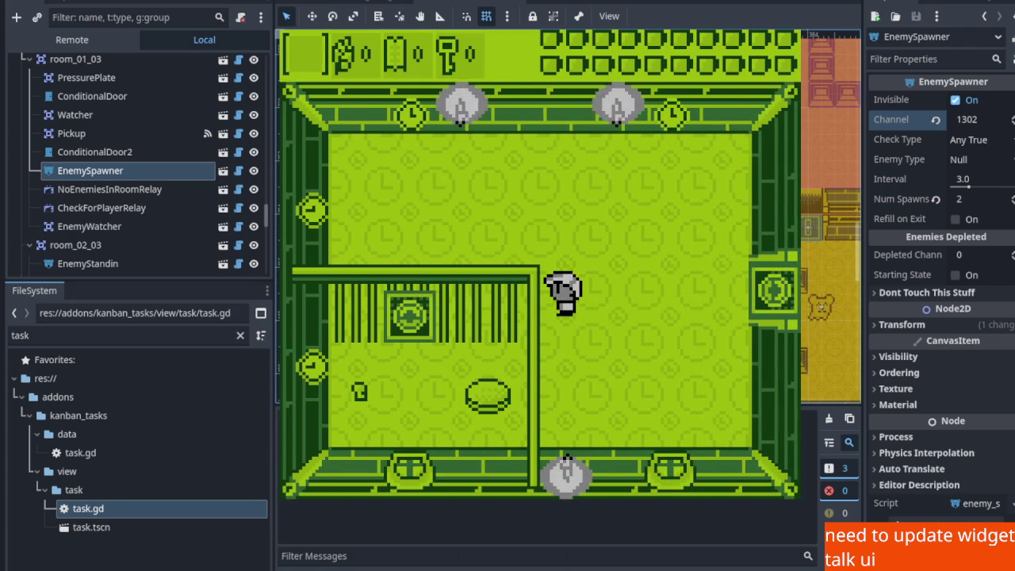
key(Up)
key(Left)
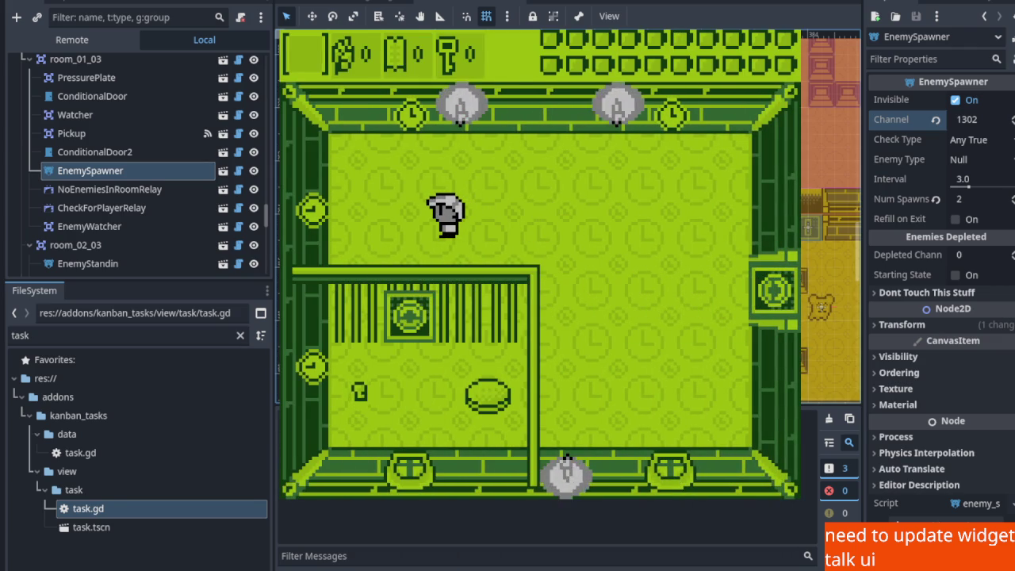
key(F8)
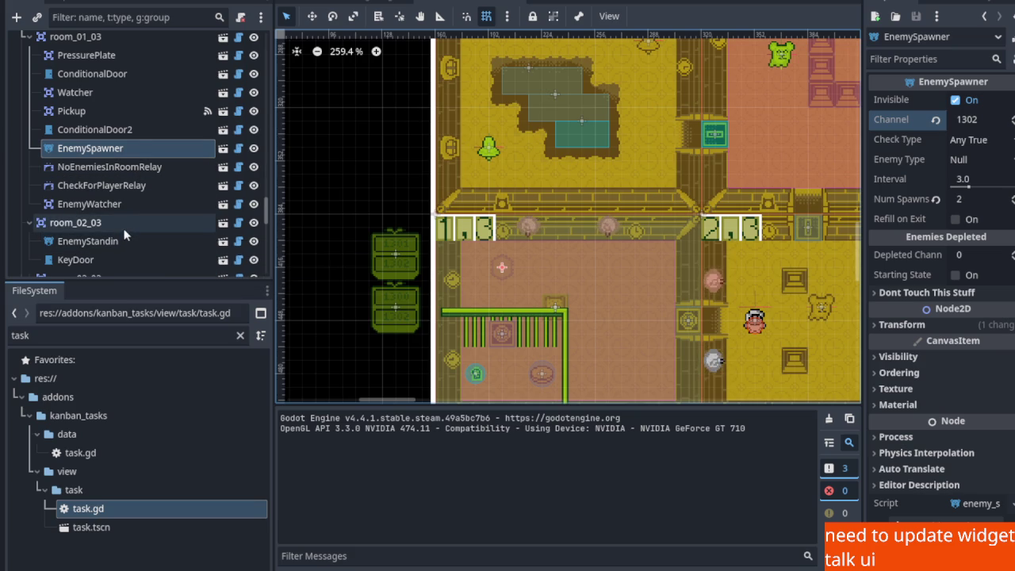
click(127, 185)
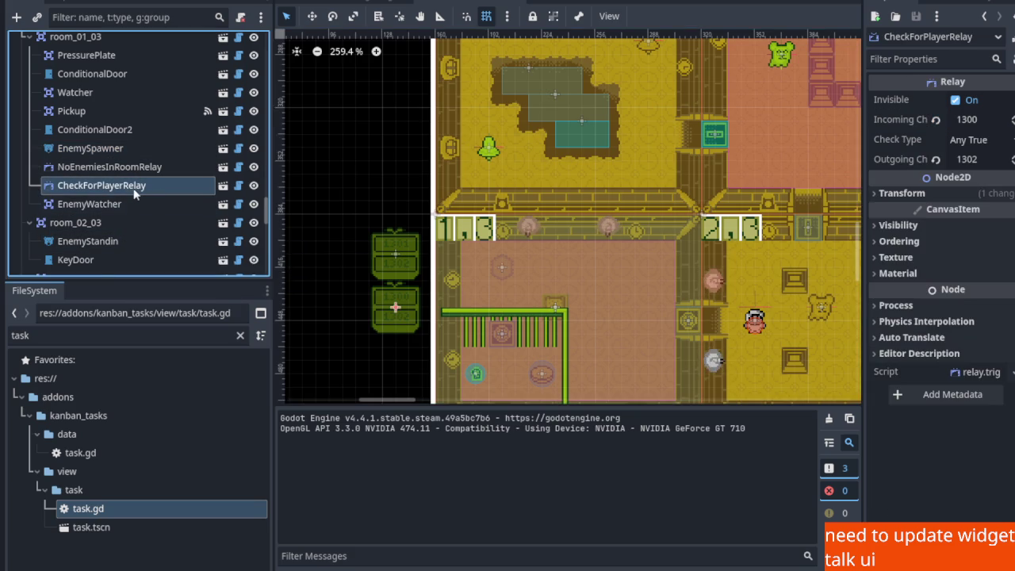
scroll(579, 309, up, 1)
scroll(582, 311, up, 3)
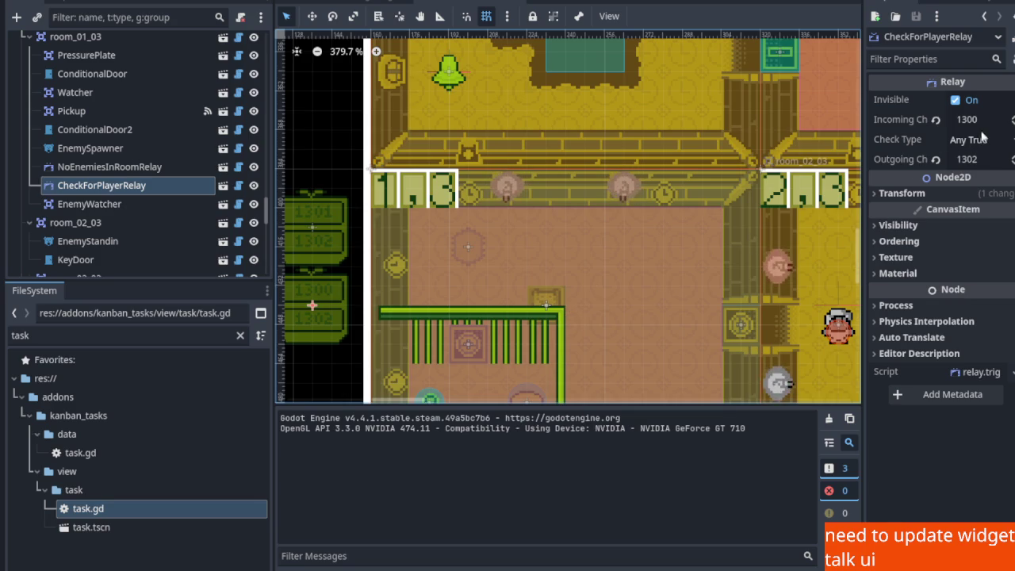
scroll(592, 240, down, 4)
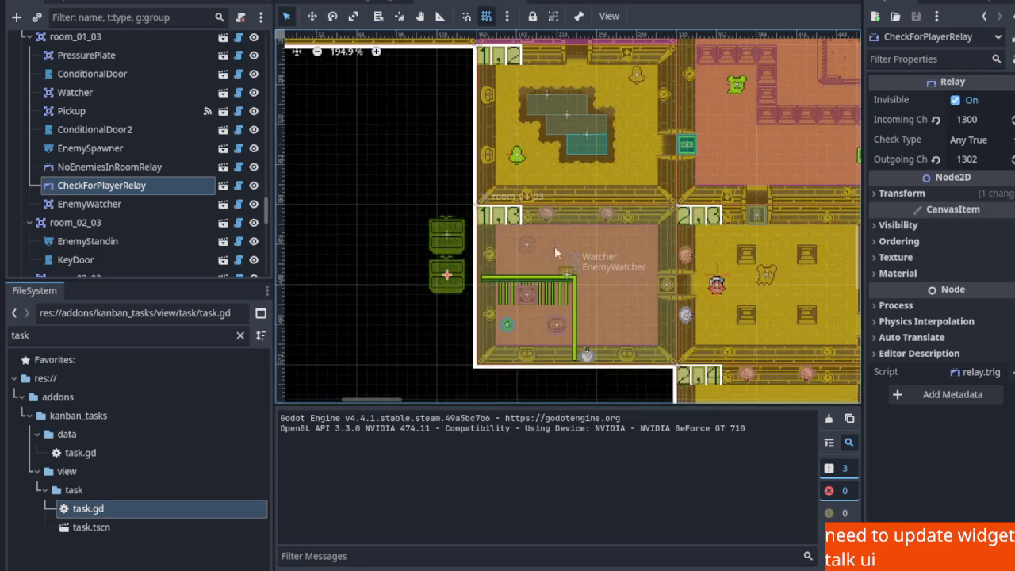
scroll(559, 246, down, 3)
scroll(511, 235, up, 5)
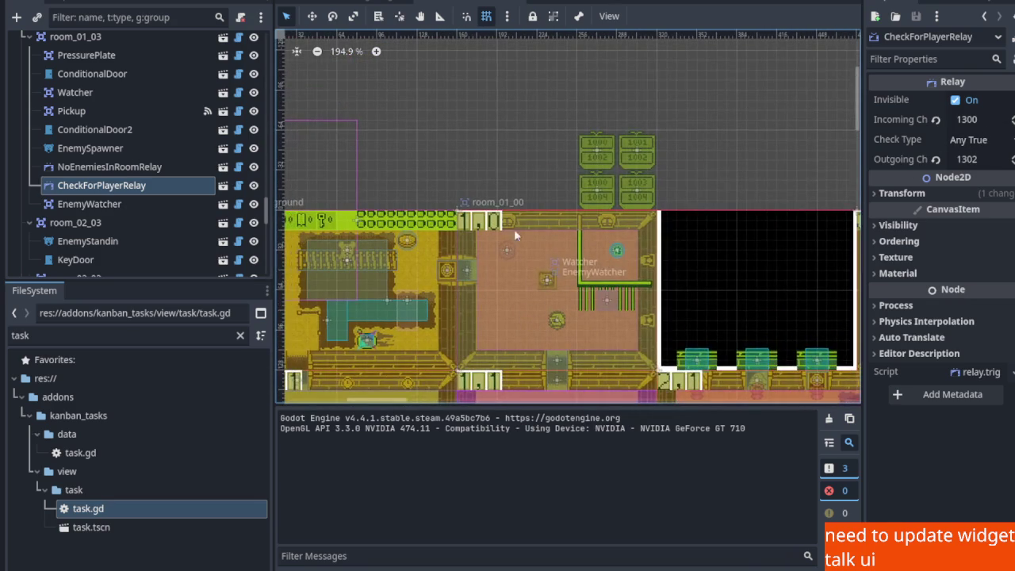
scroll(512, 235, up, 1)
click(477, 224)
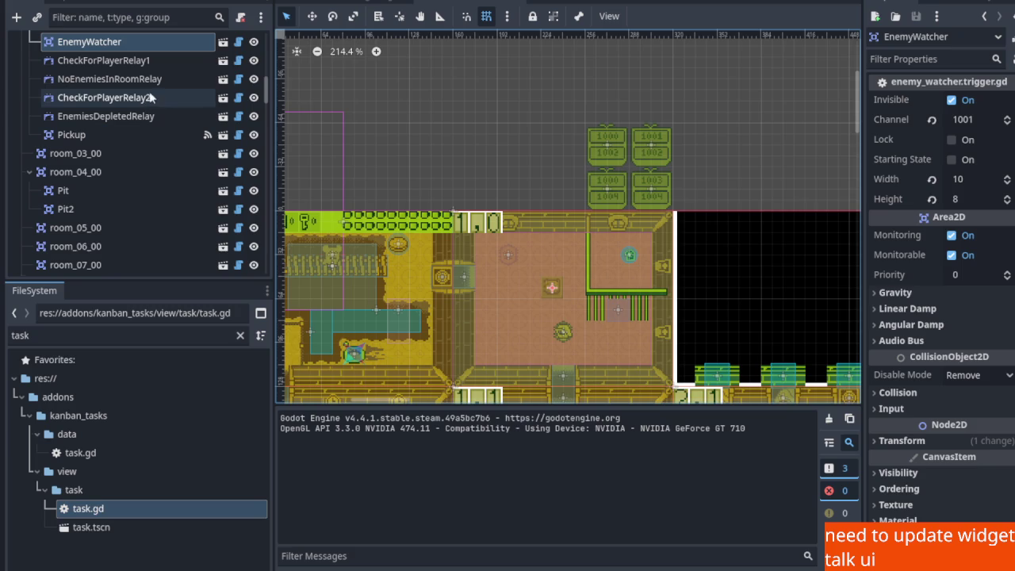
click(148, 60)
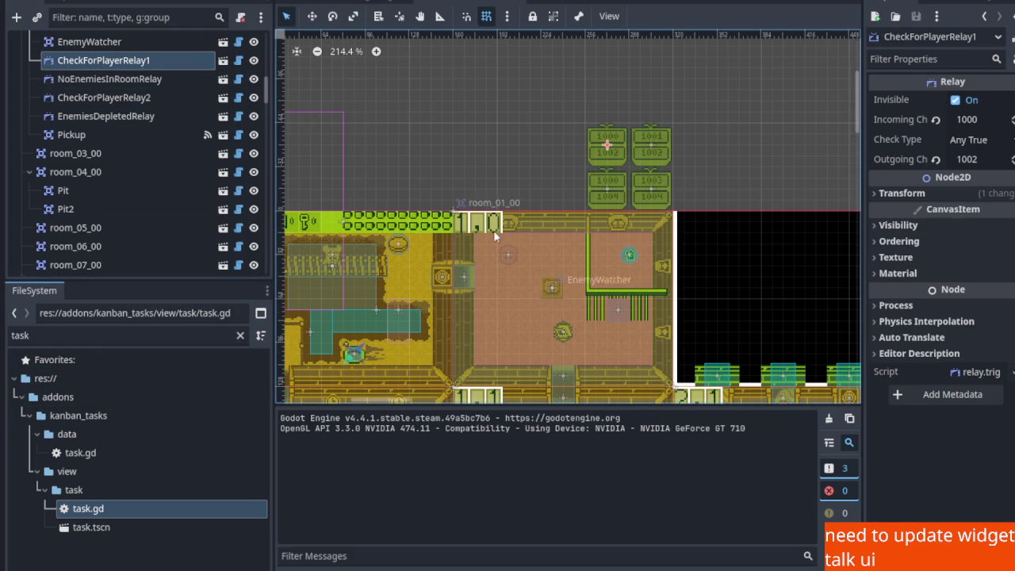
scroll(514, 224, down, 2)
scroll(598, 285, down, 3)
scroll(605, 214, down, 5)
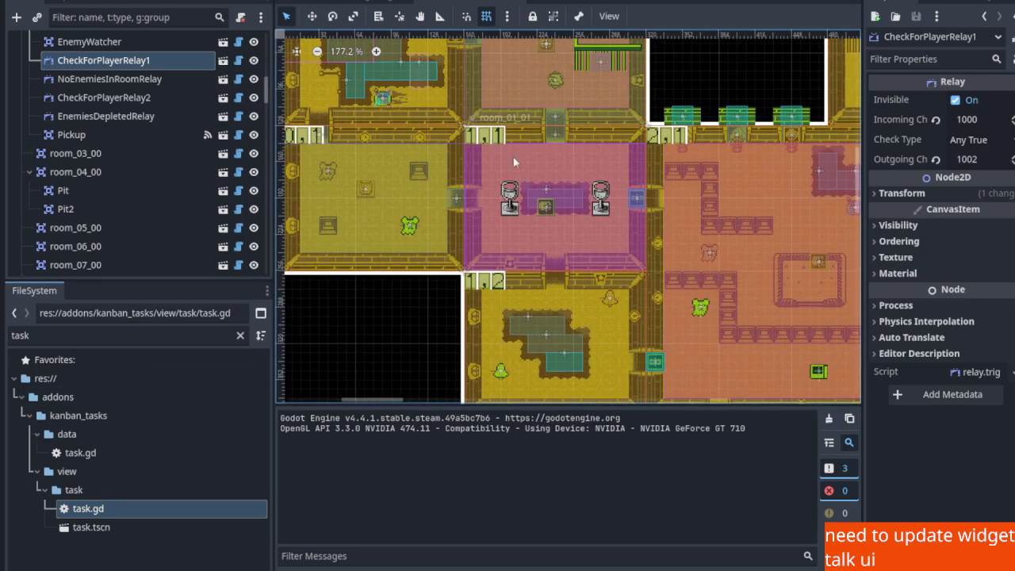
scroll(505, 137, down, 9)
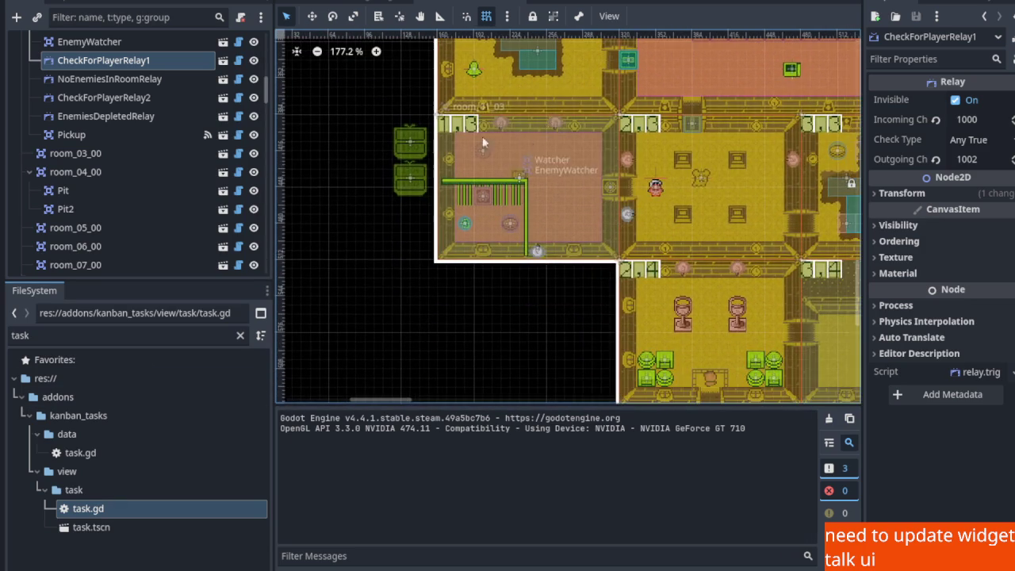
scroll(507, 143, down, 1)
click(464, 149)
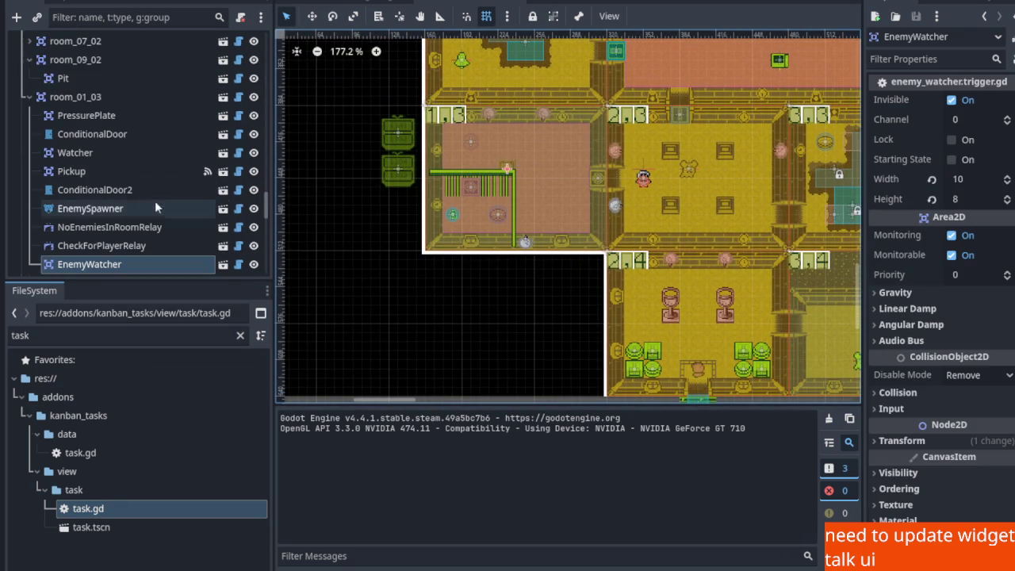
scroll(132, 201, down, 3)
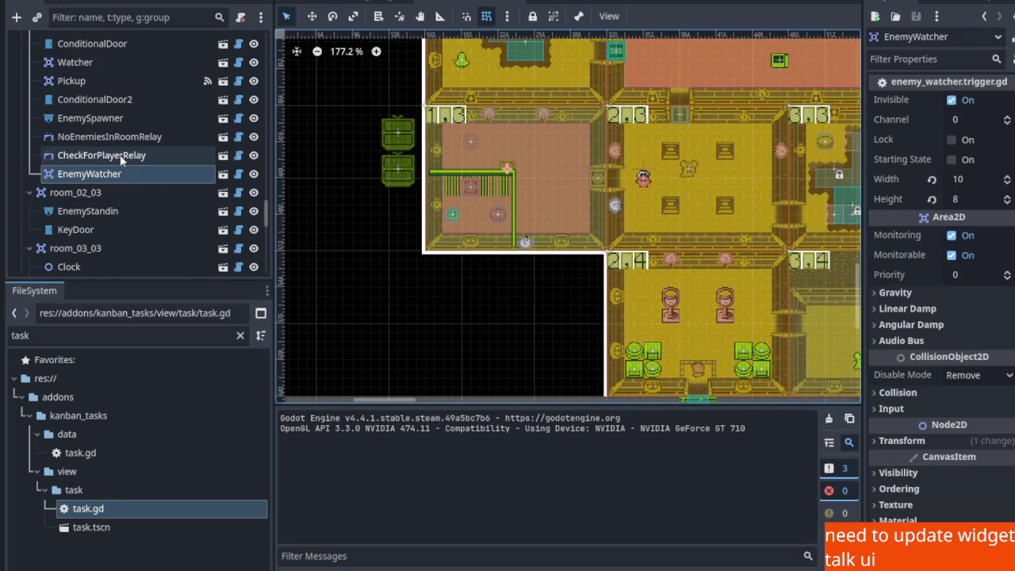
click(120, 155)
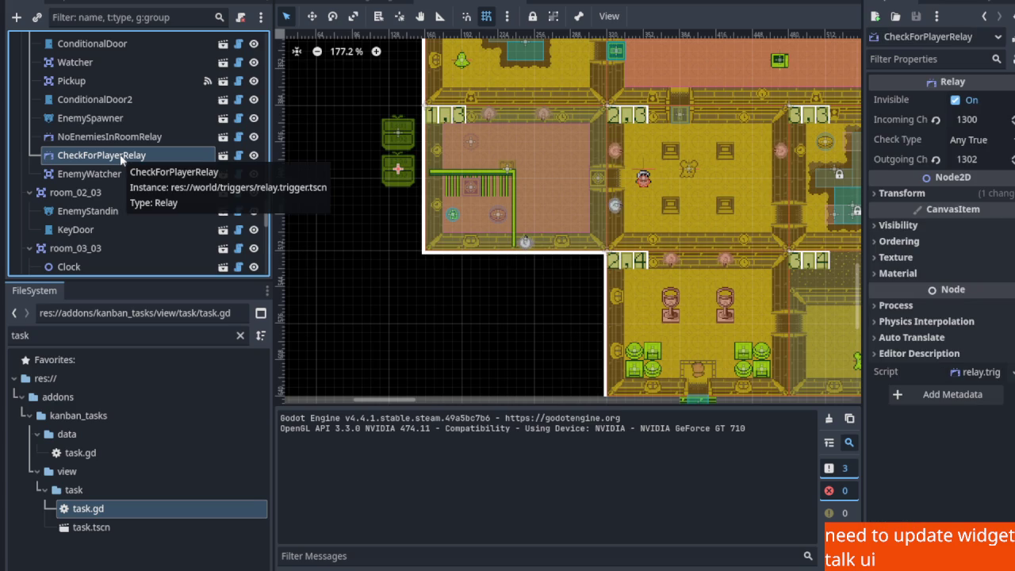
click(144, 142)
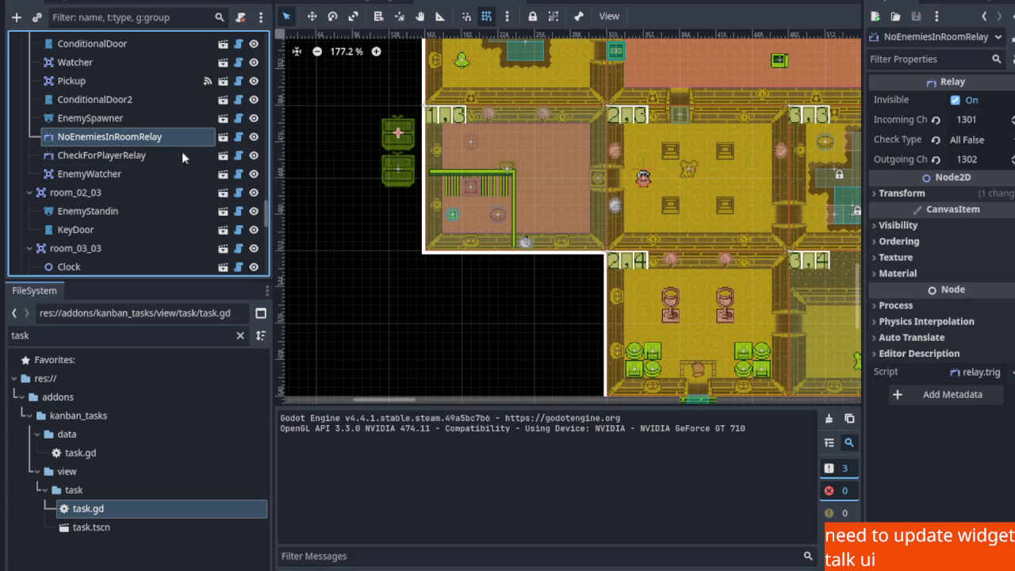
scroll(472, 250, up, 10)
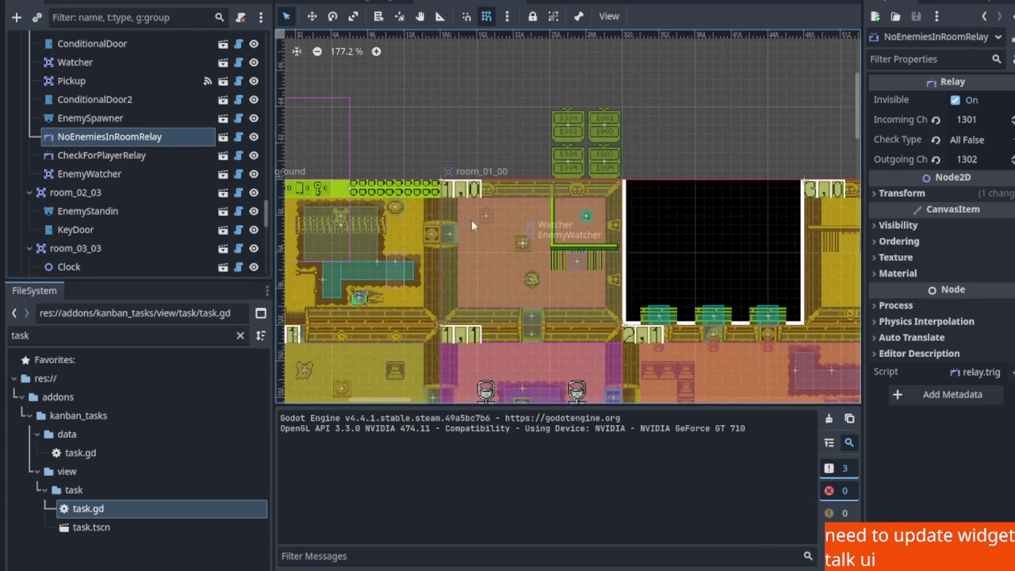
click(456, 188)
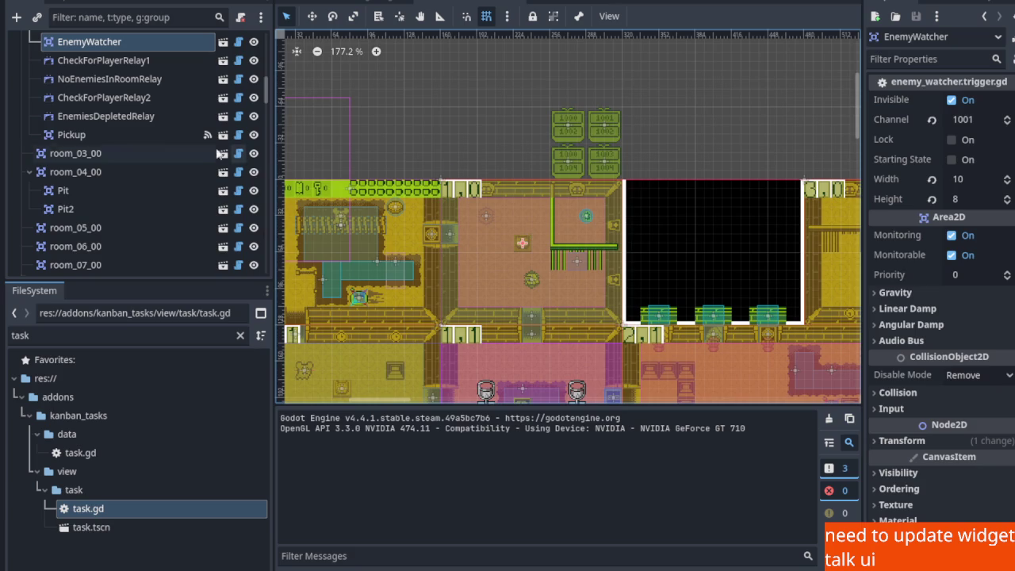
click(147, 83)
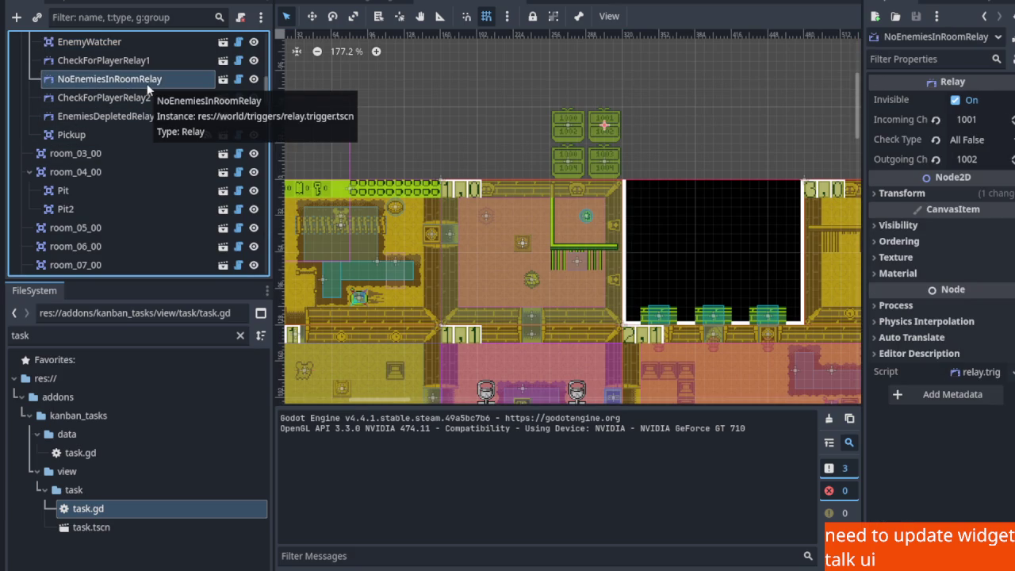
scroll(468, 87, down, 5)
scroll(482, 238, up, 3)
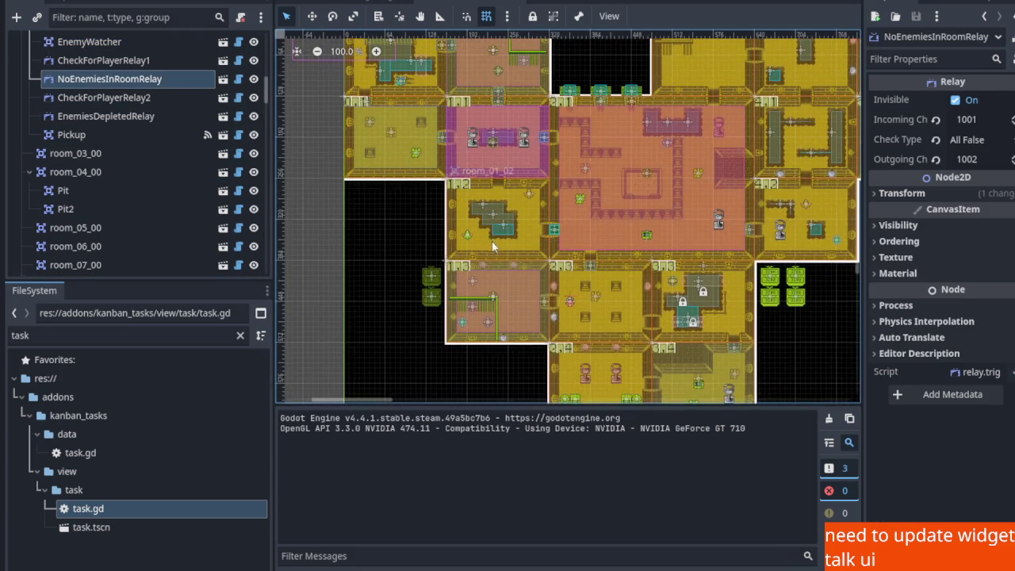
click(499, 219)
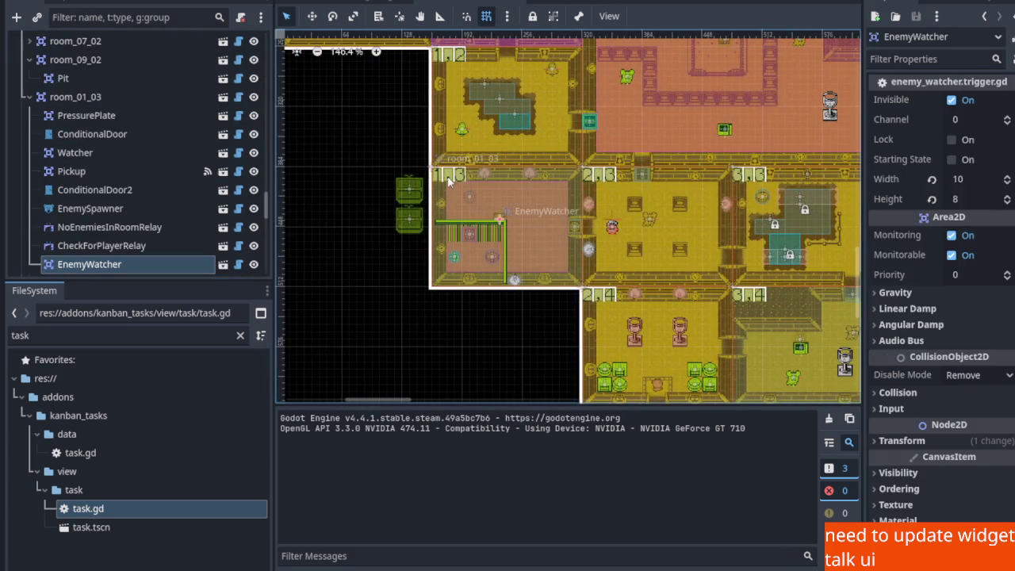
click(125, 230)
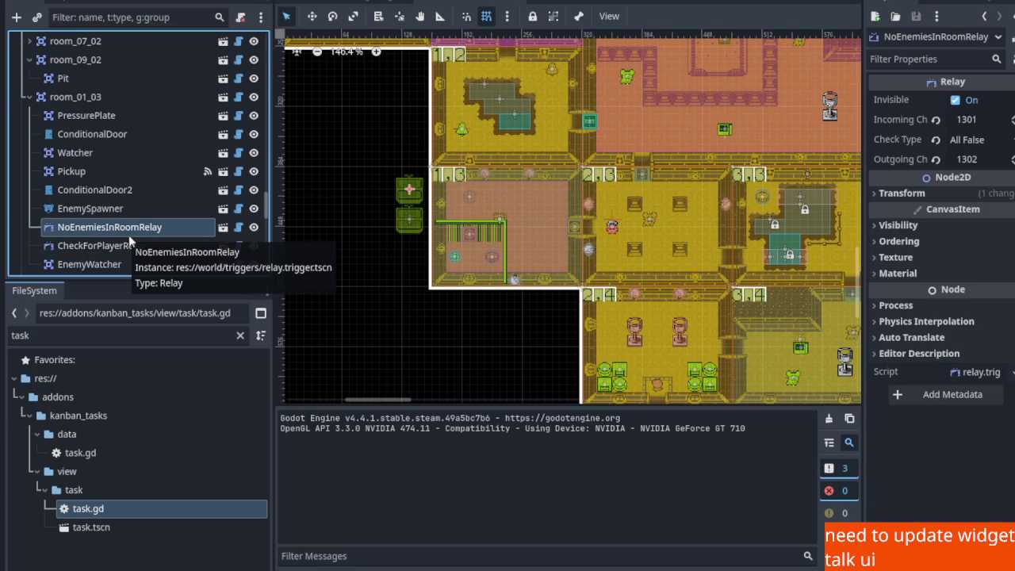
scroll(442, 187, down, 4)
scroll(442, 186, up, 7)
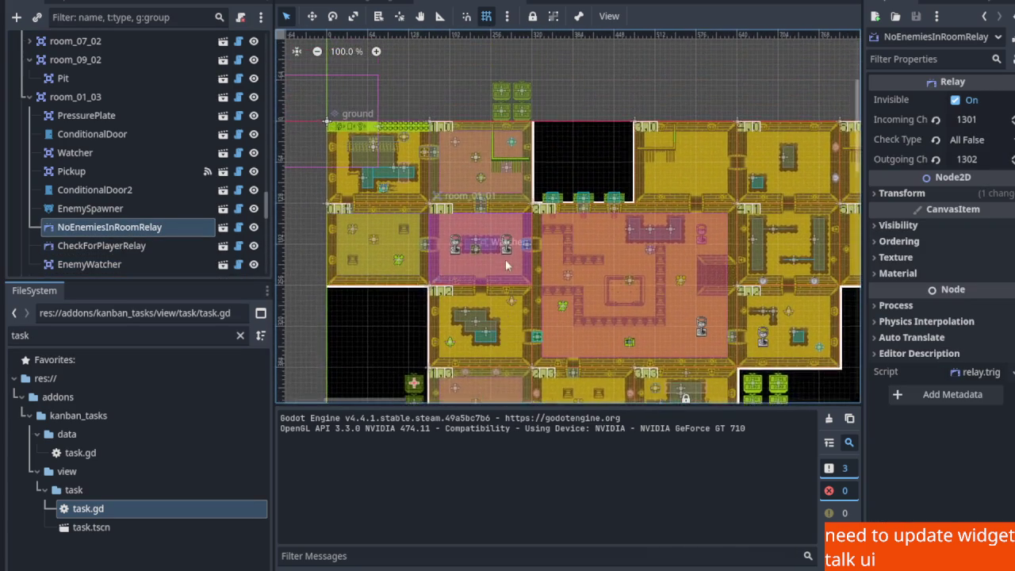
click(413, 151)
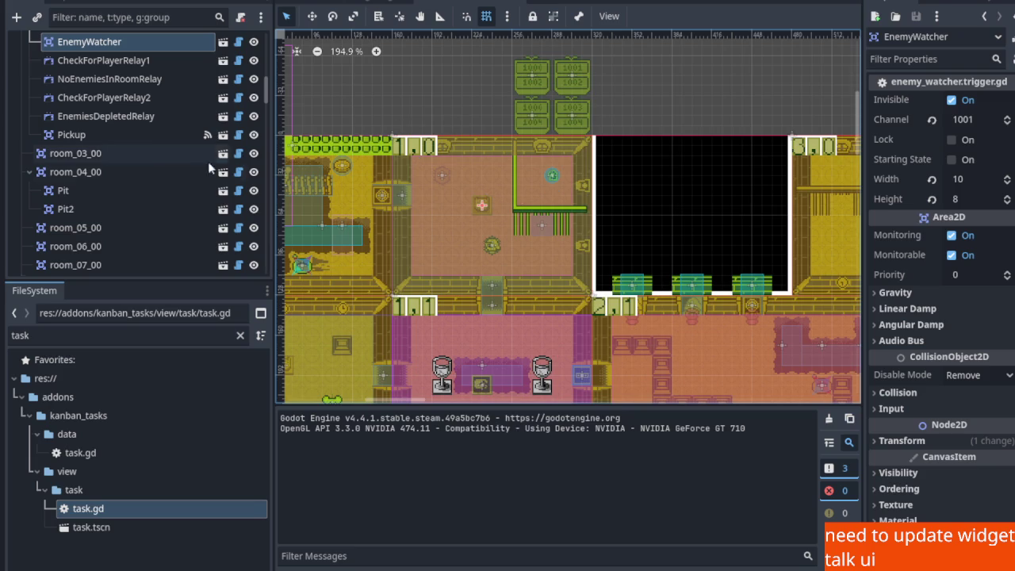
scroll(137, 96, up, 3)
scroll(137, 97, up, 2)
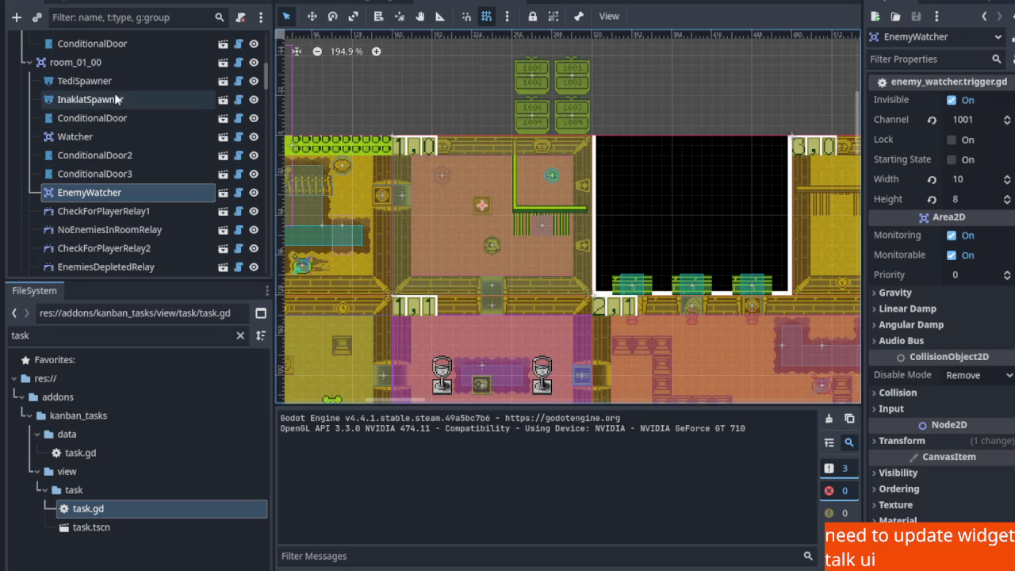
click(117, 98)
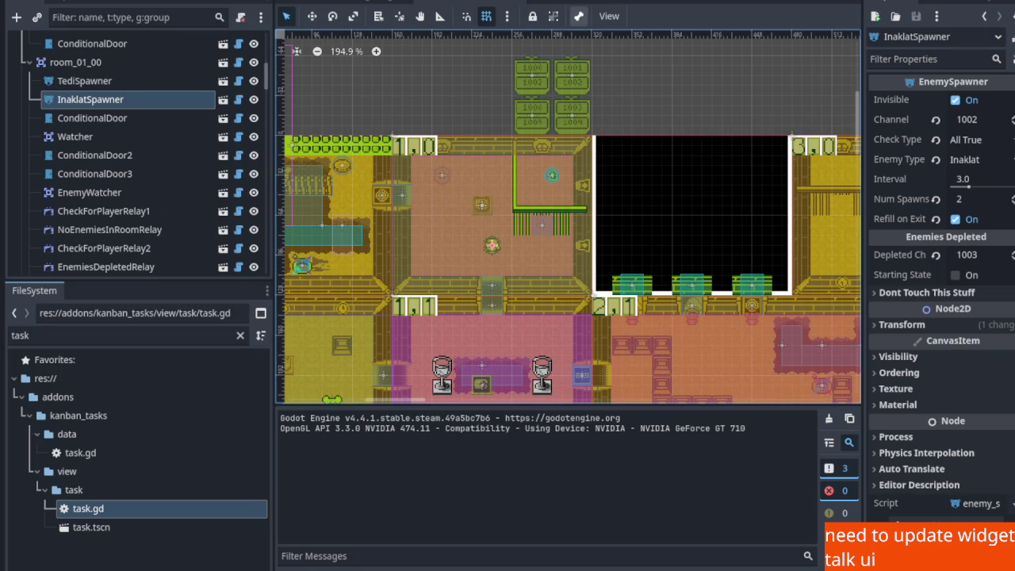
scroll(484, 163, down, 5)
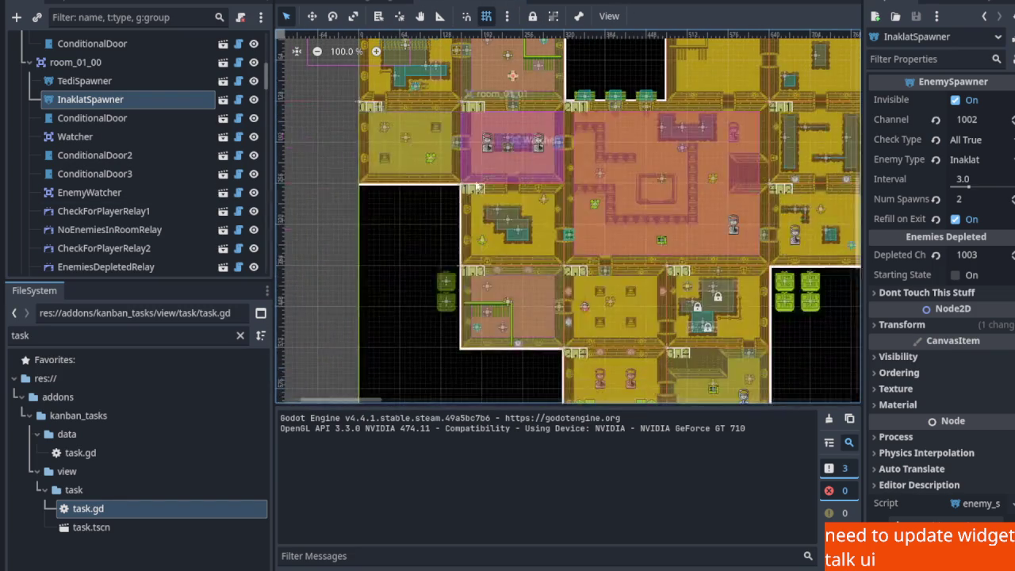
click(469, 281)
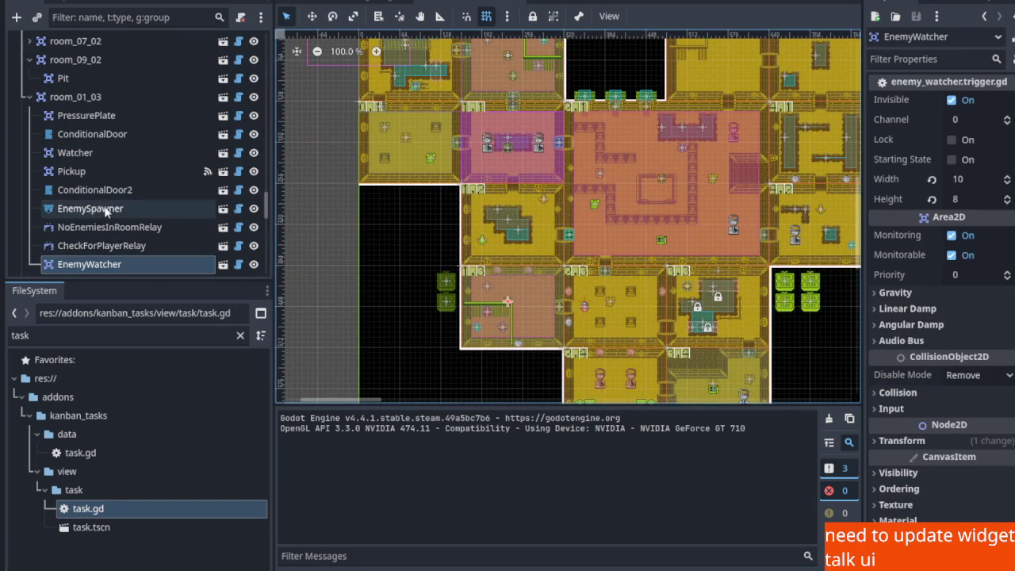
Switch room_01_03's EnemySpawner Check Type from Any True to All True, save, and run
click(105, 209)
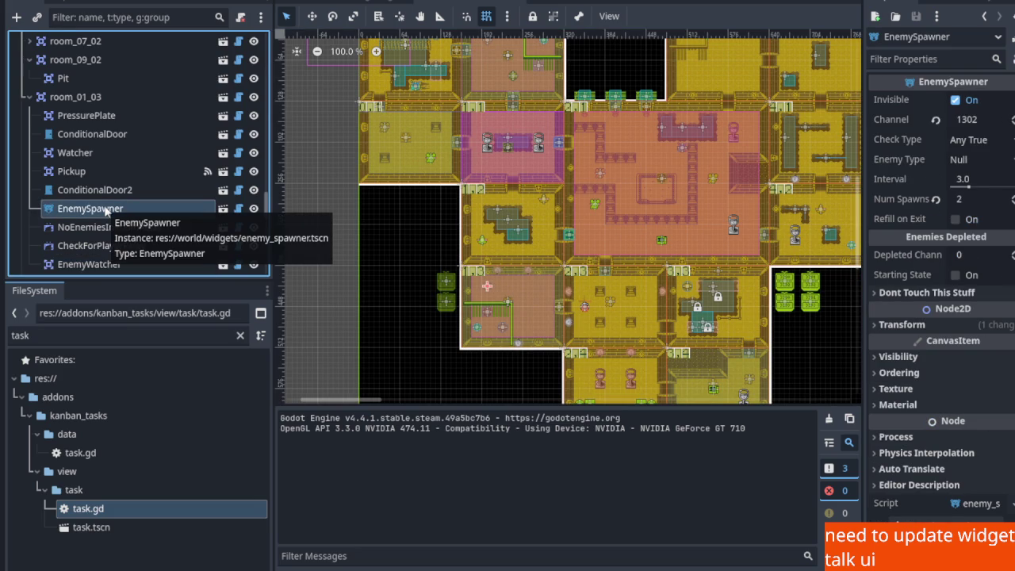
click(969, 140)
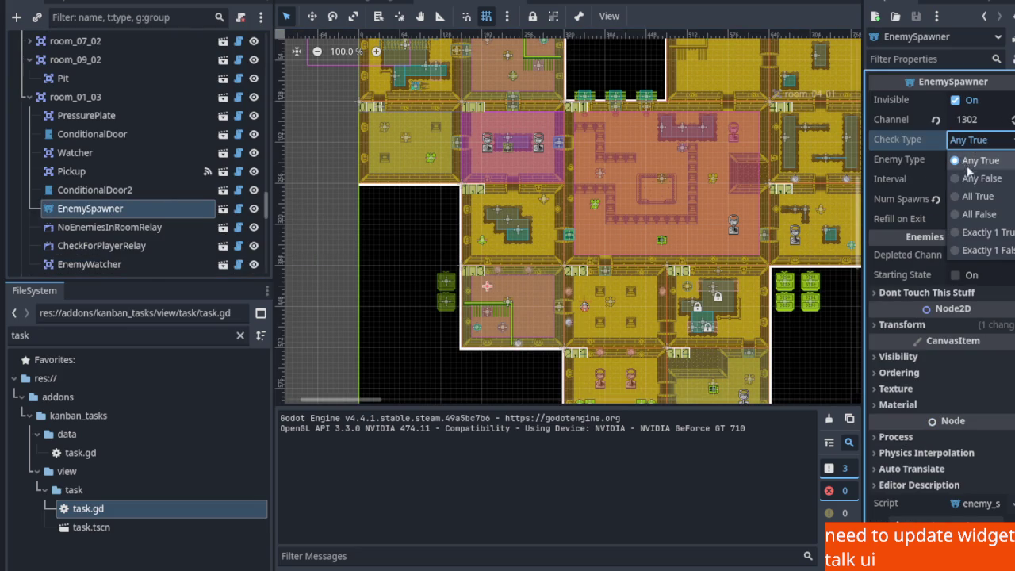
click(972, 196)
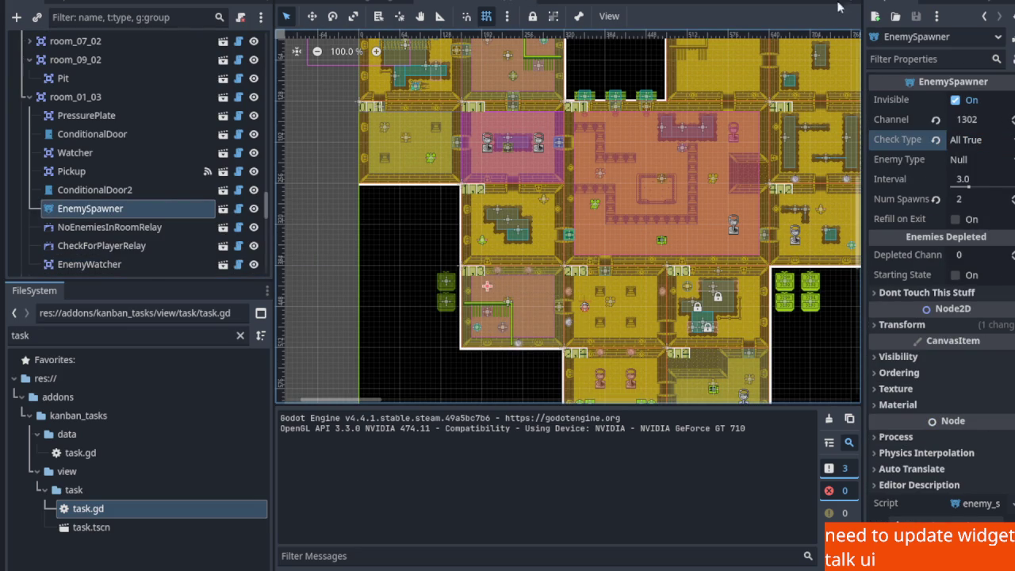
key(ctrl+s)
key(F5)
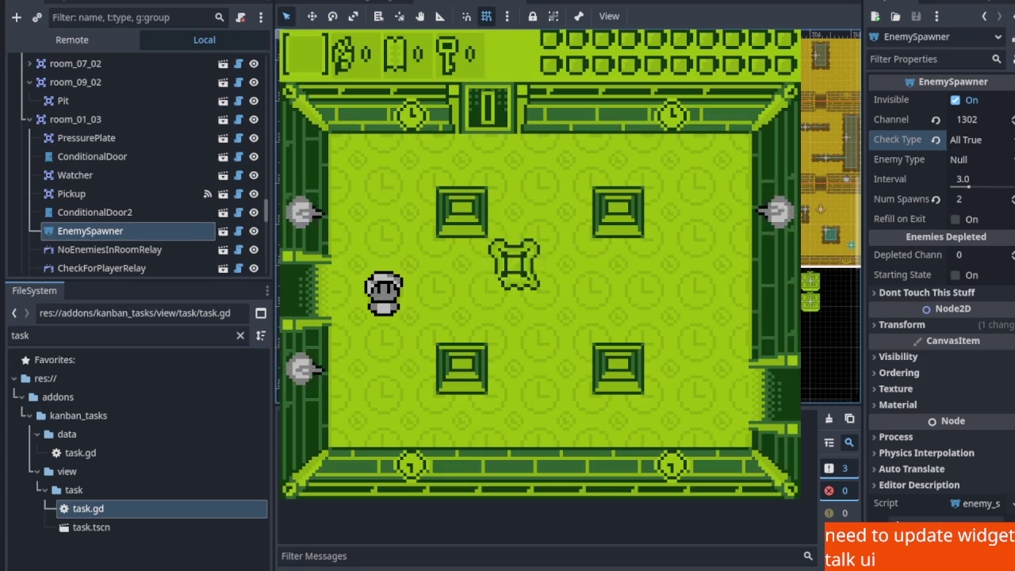
Walk the player left into the neighbouring room, then stop the game with F8
key(Left)
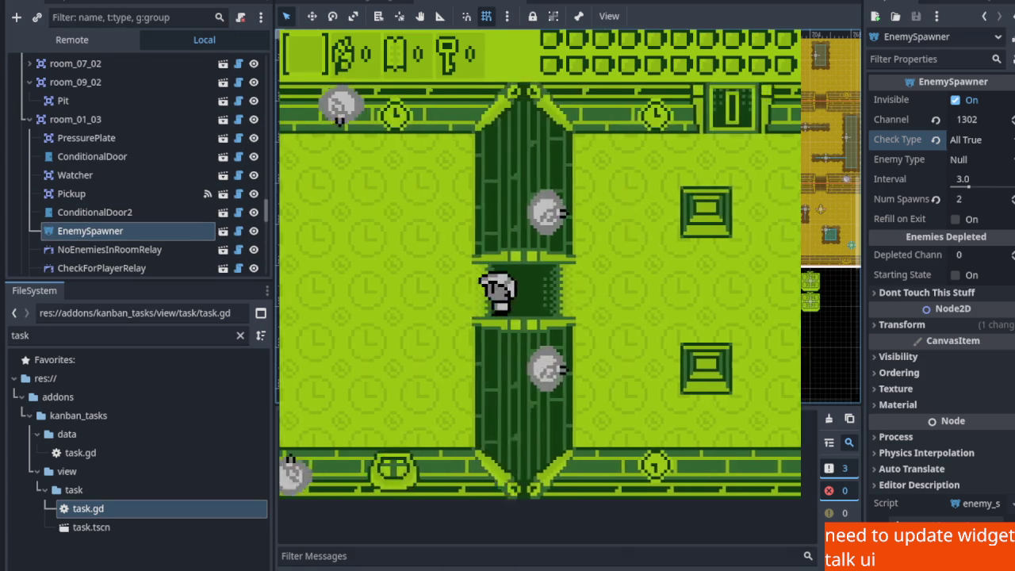
key(Left)
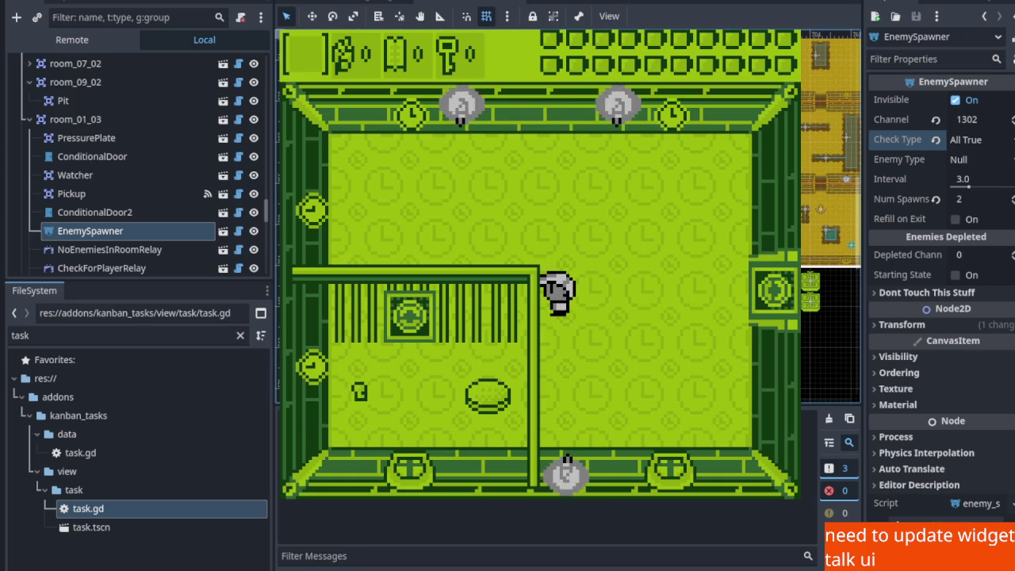
key(F8)
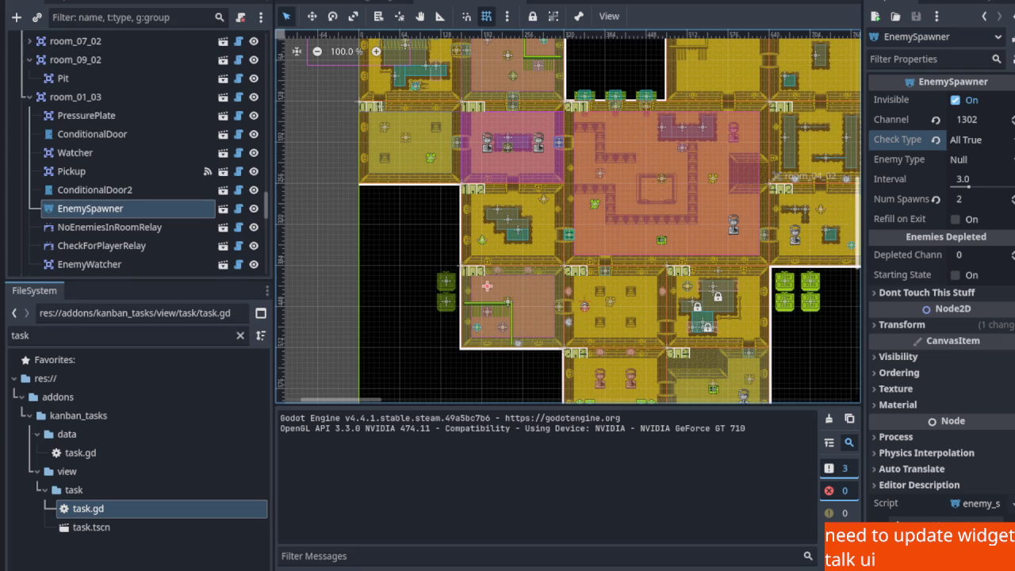
Enable Refill on Exit on room 01_03's EnemySpawner
click(955, 219)
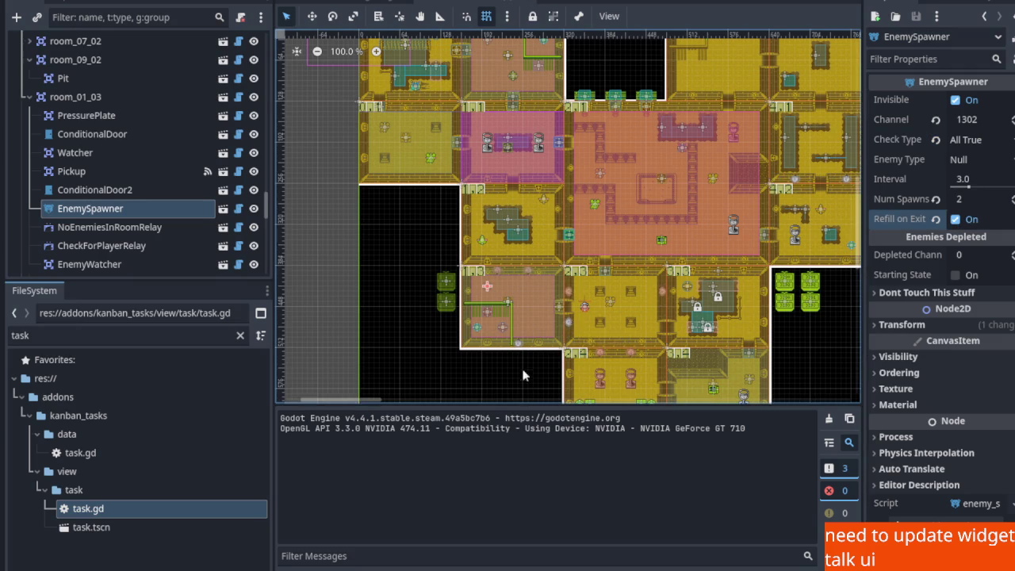
scroll(546, 333, up, 3)
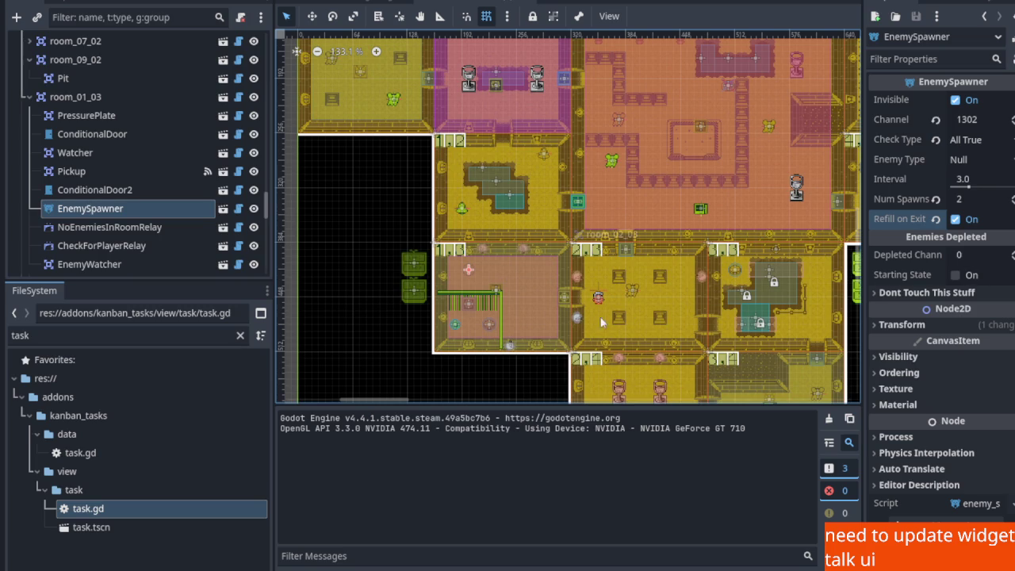
scroll(516, 266, up, 10)
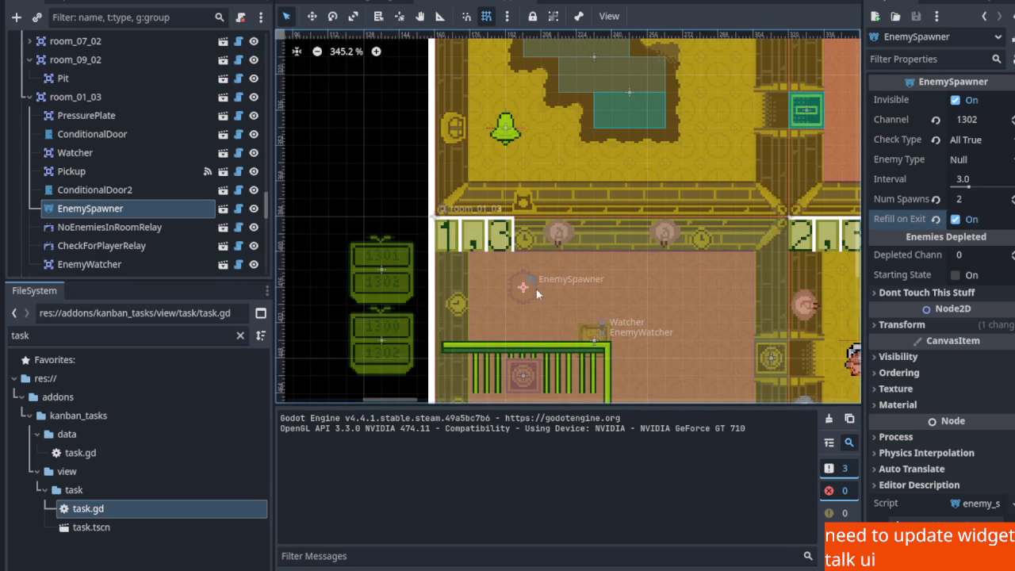
scroll(540, 306, up, 6)
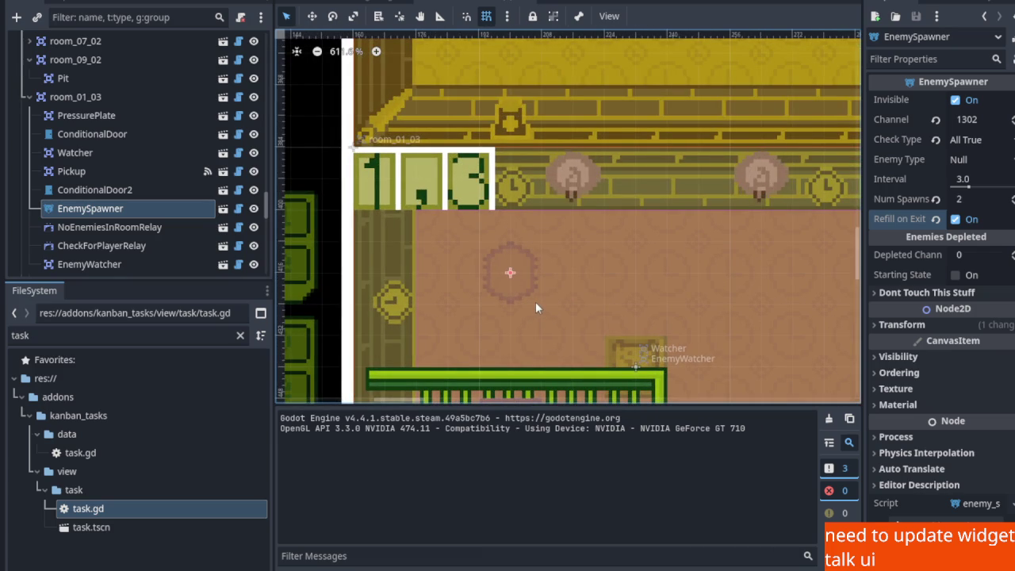
scroll(535, 301, up, 4)
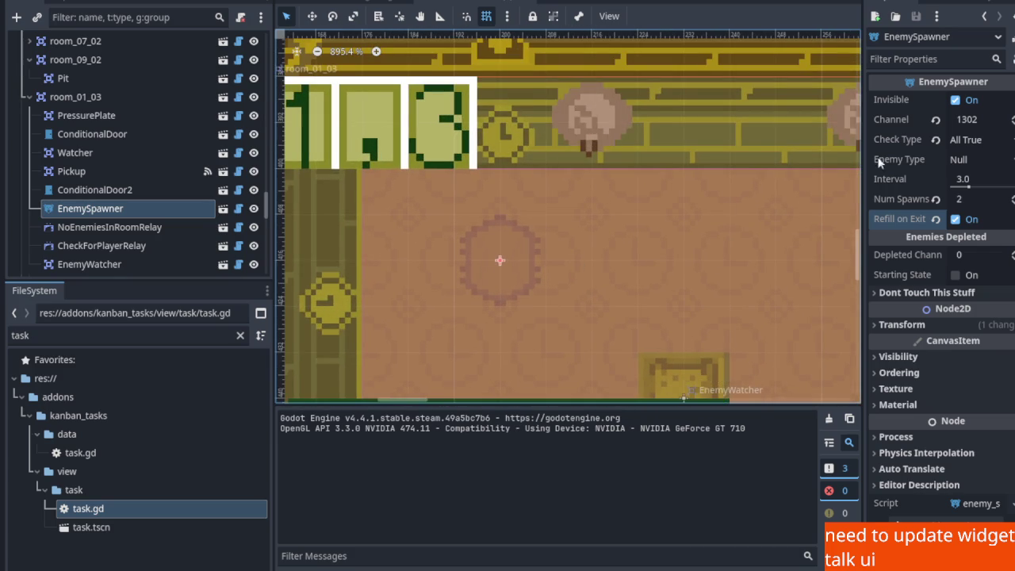
Set the spawner's Enemy Type to Tedi and save the scene
click(981, 161)
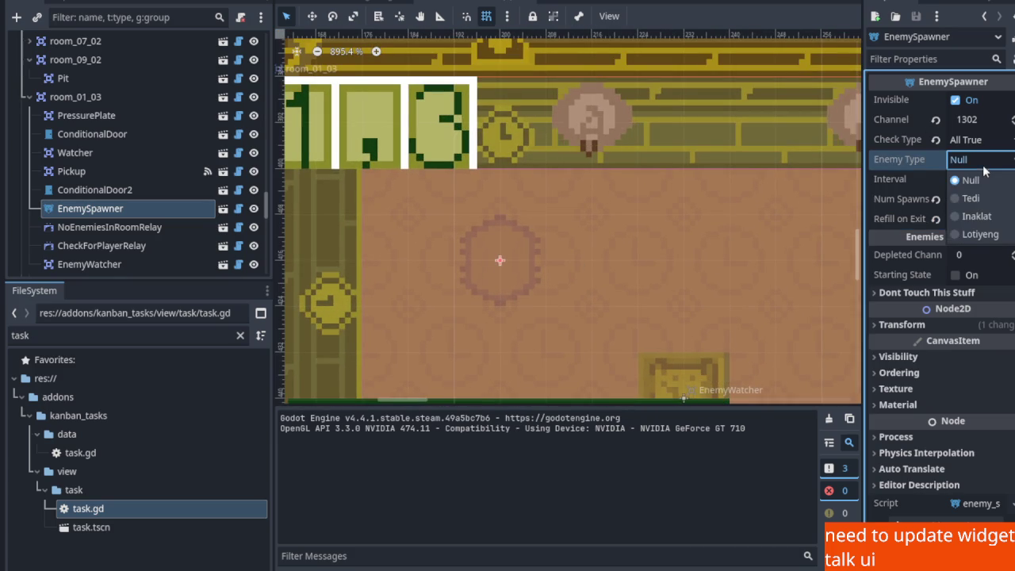
click(986, 199)
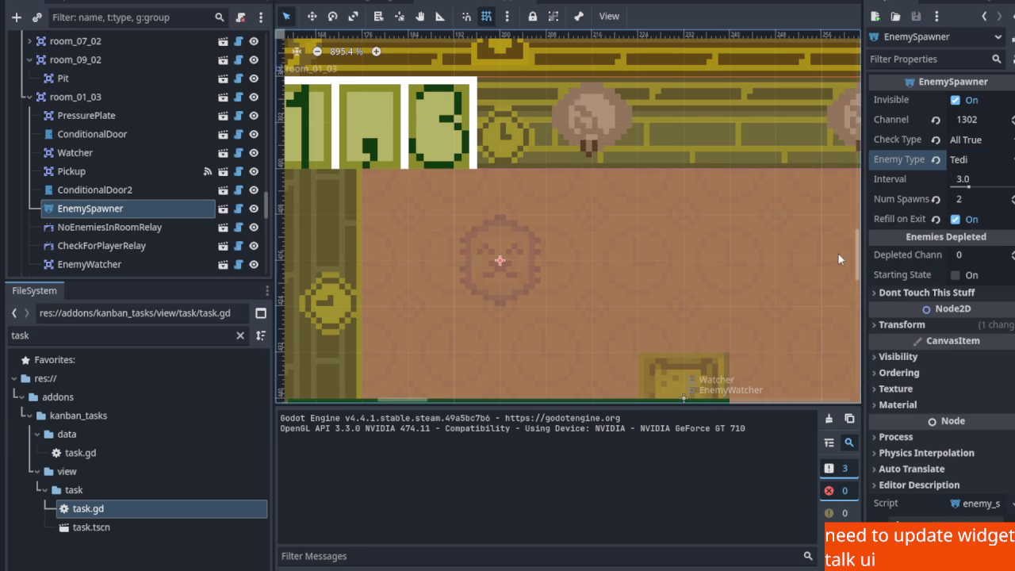
key(ctrl+s)
scroll(510, 228, up, 5)
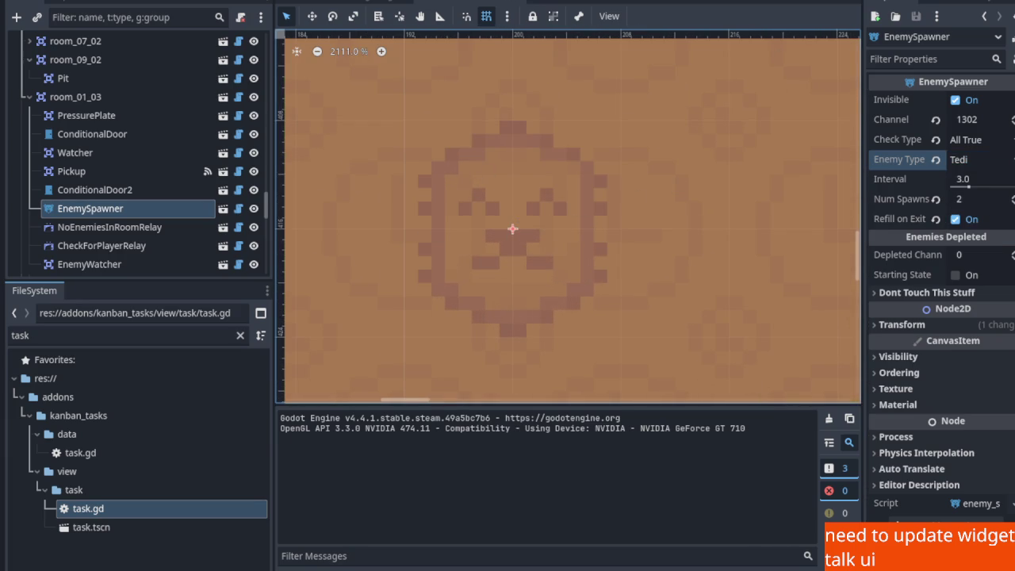
Run the game, walk into room 01_03, destroy a spawned Tedi, then stop the game
key(F5)
scroll(650, 163, down, 1)
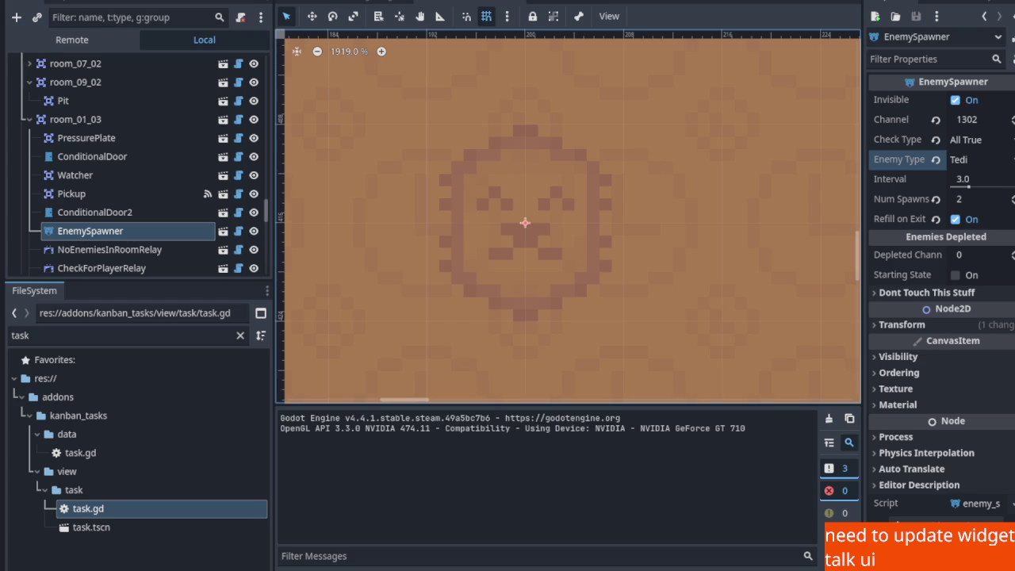
key(Left)
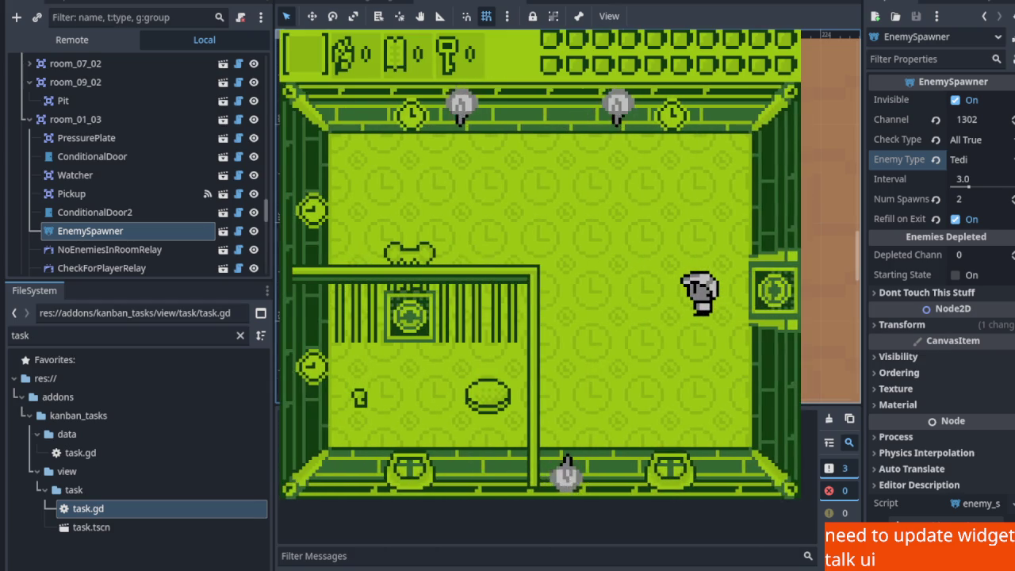
key(Left)
key(Up)
key(Left)
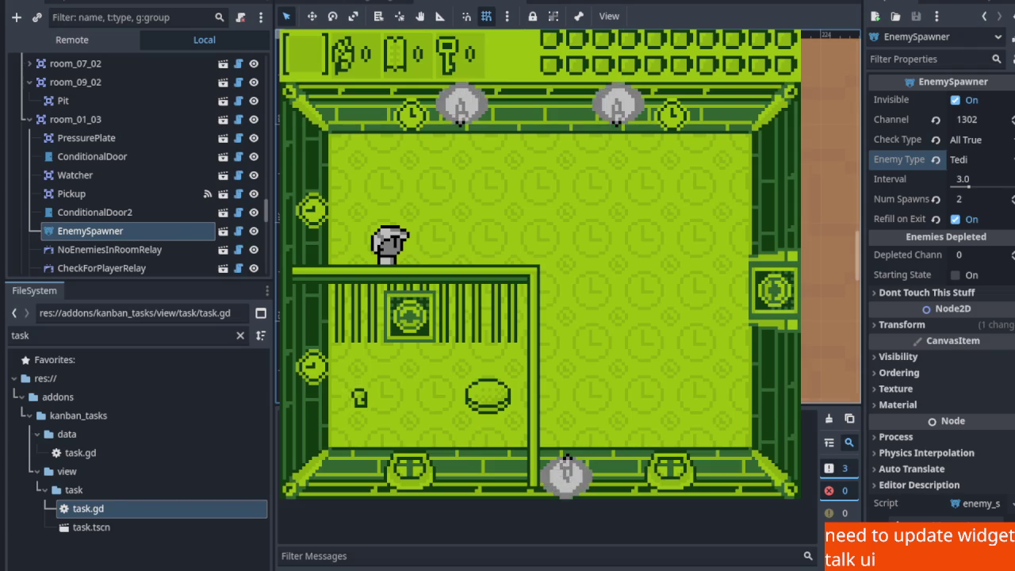
key(F8)
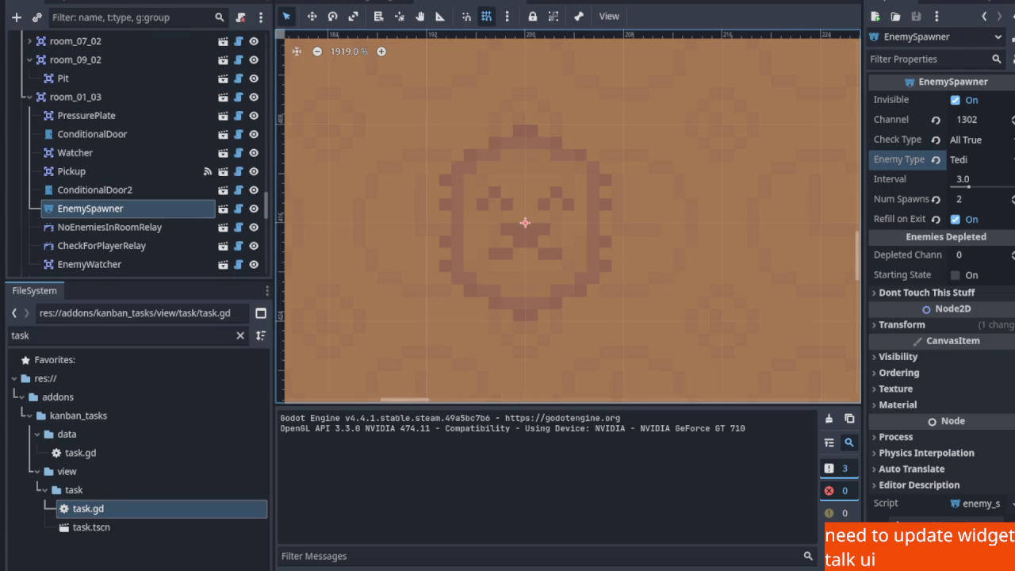
Run the game again, walk out of the room to the left, and stop it
key(F5)
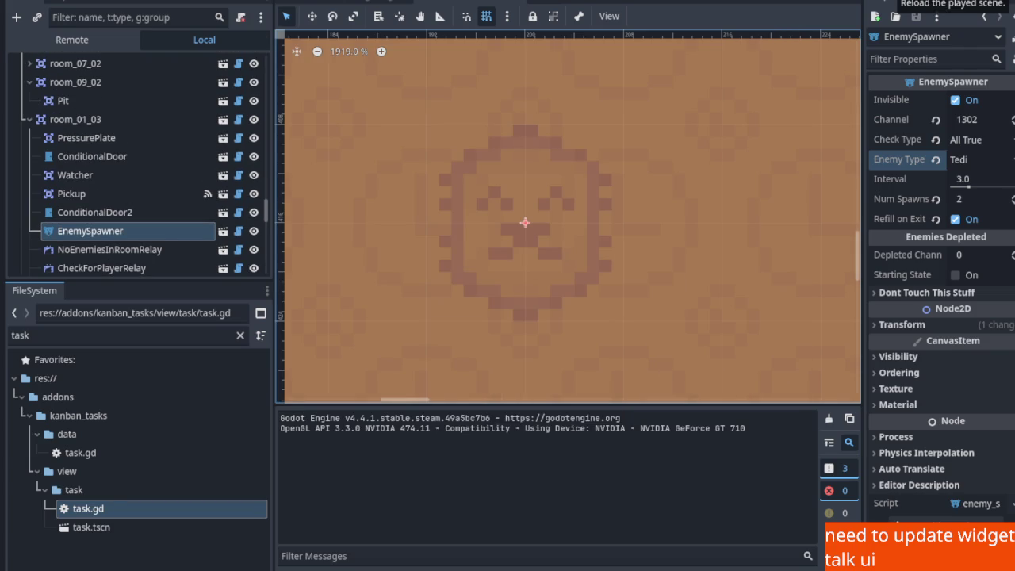
key(Left)
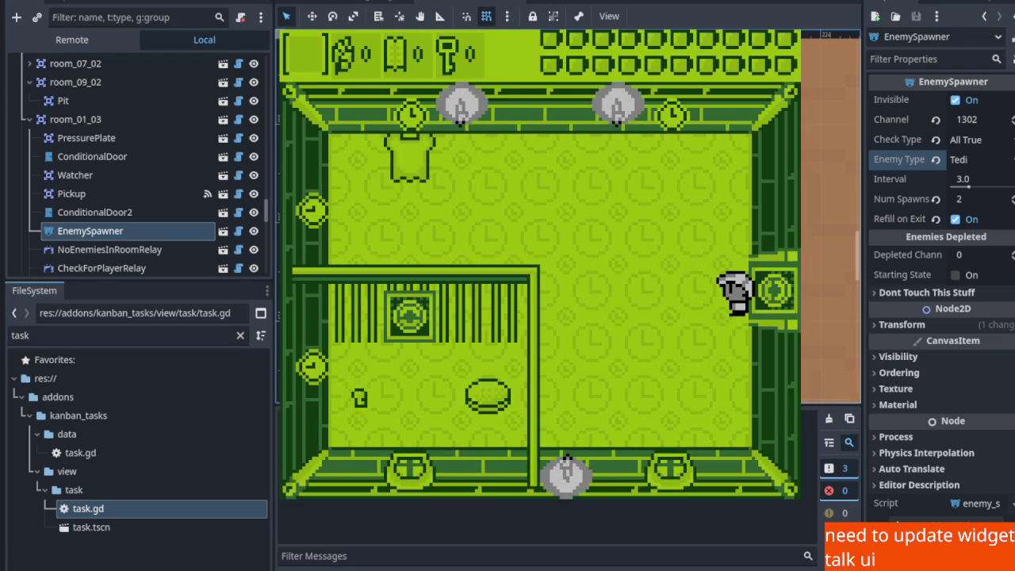
key(F8)
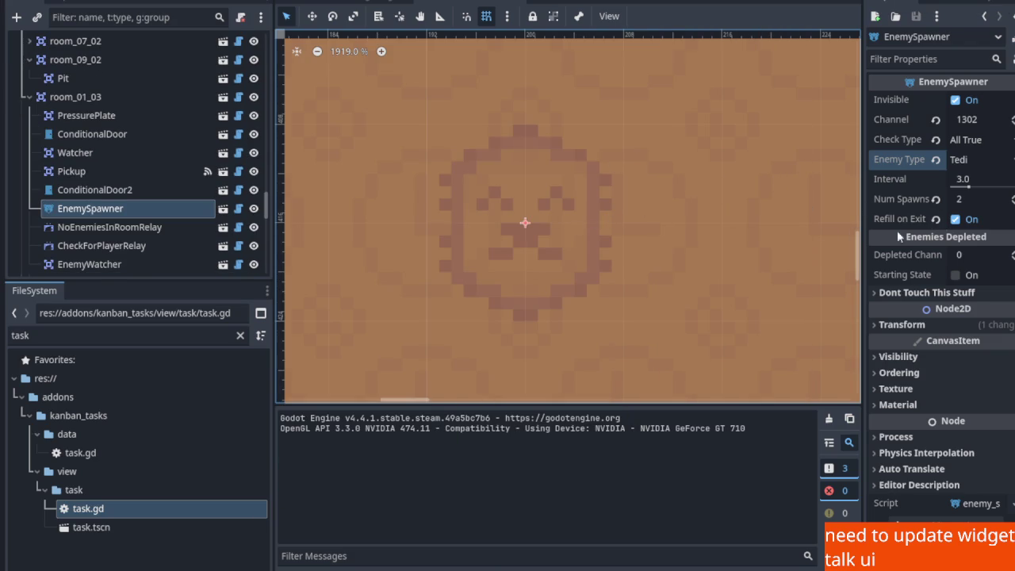
scroll(591, 234, down, 5)
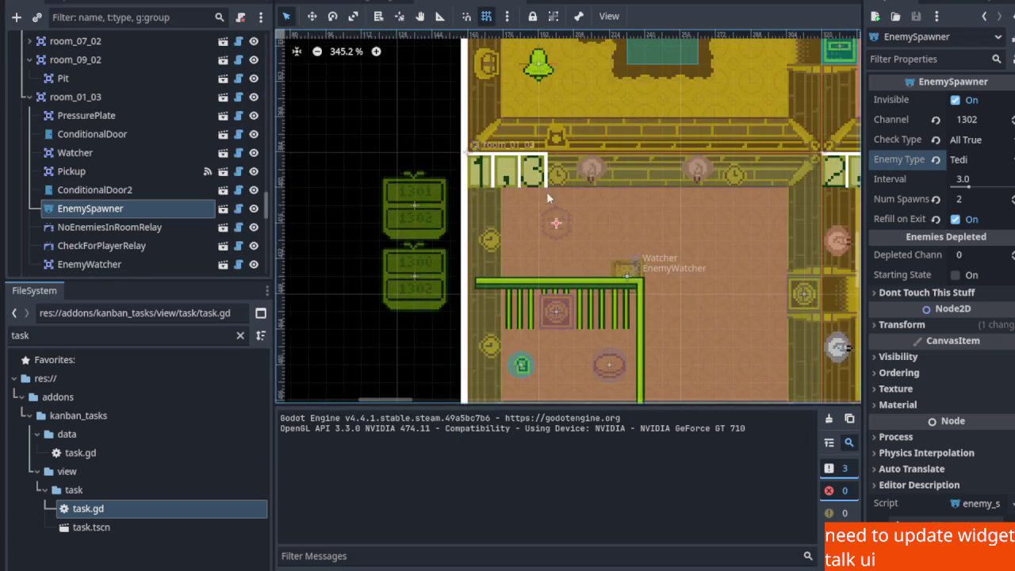
Select room 01_00's EnemyWatcher, then its TediSpawner (3 Tedi, every 3.0, channel 1002)
scroll(553, 236, up, 10)
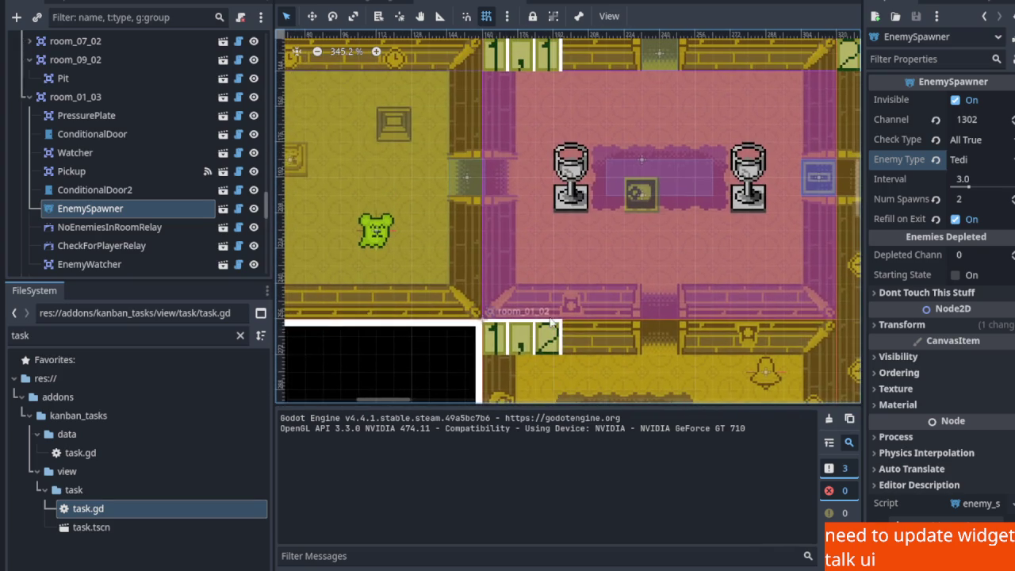
scroll(470, 252, up, 10)
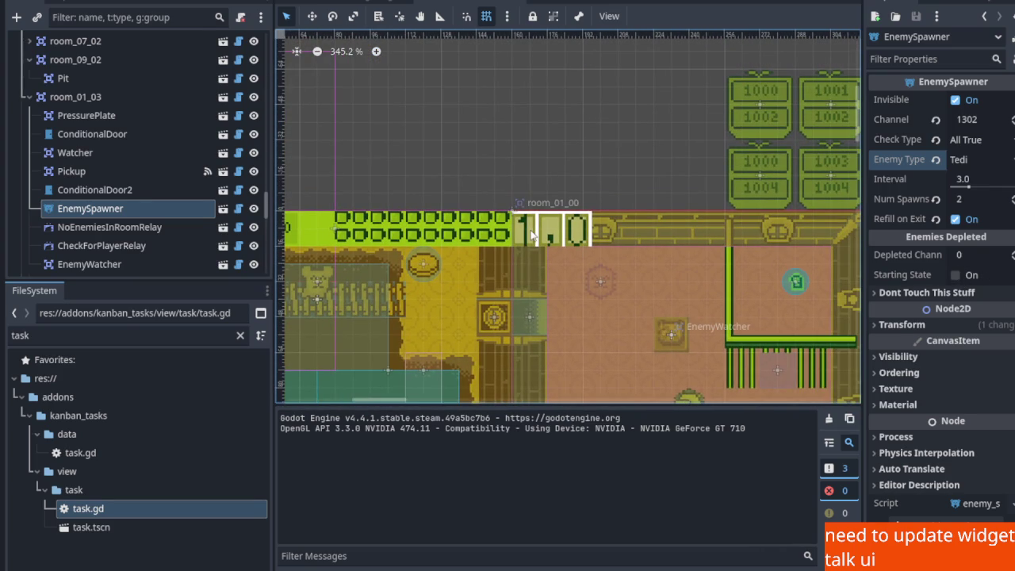
click(532, 231)
scroll(139, 107, up, 5)
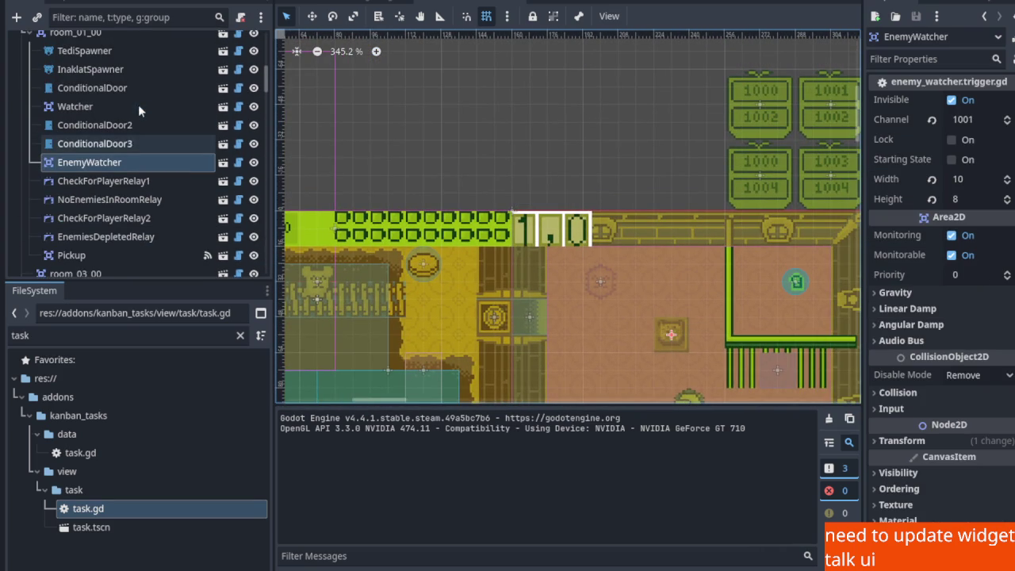
click(108, 54)
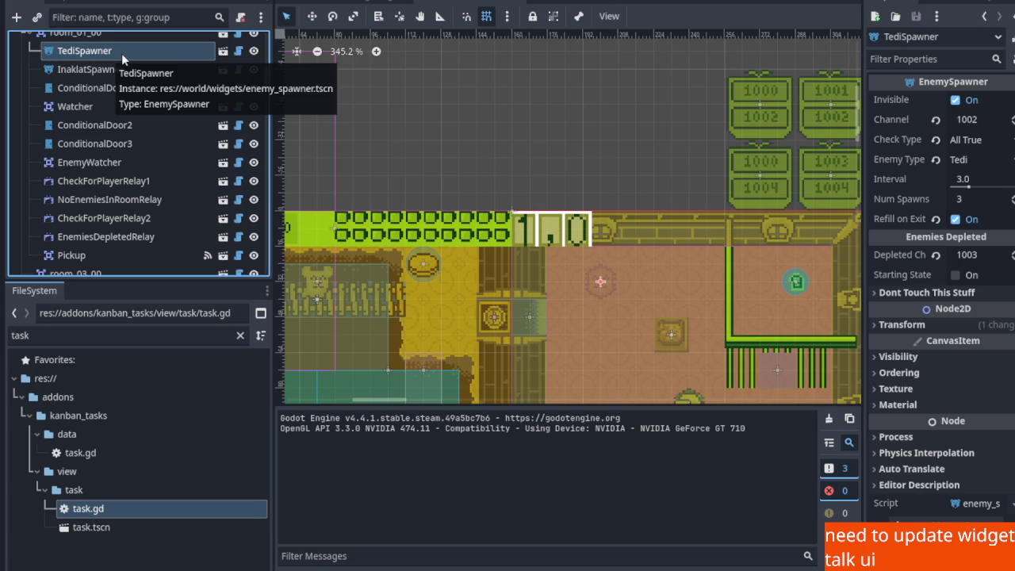
Zoom around the 2D map and briefly expand the spawner's Transform section in the Inspector
scroll(121, 53, up, 2)
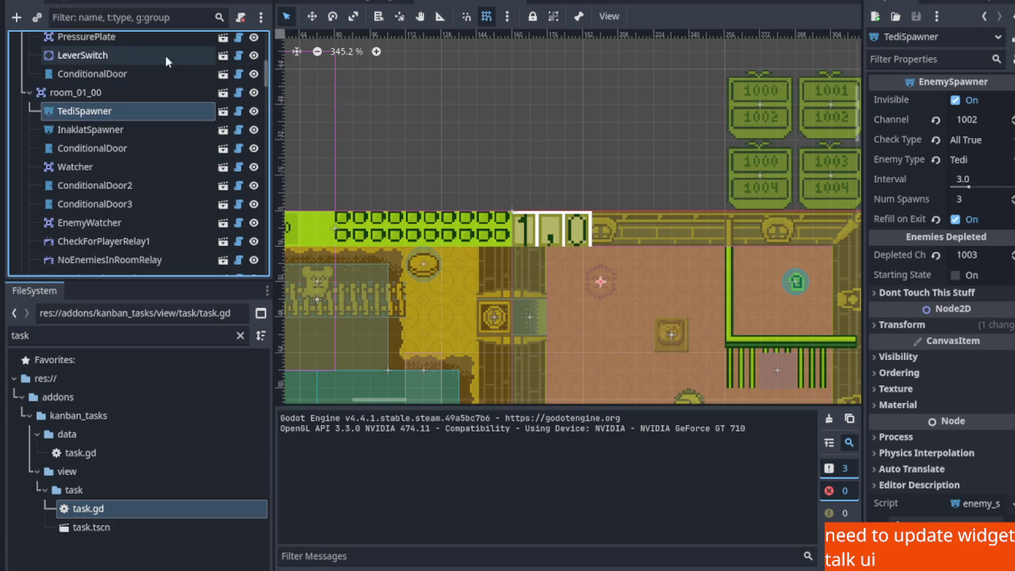
scroll(471, 160, down, 4)
scroll(554, 249, down, 1)
scroll(543, 222, down, 5)
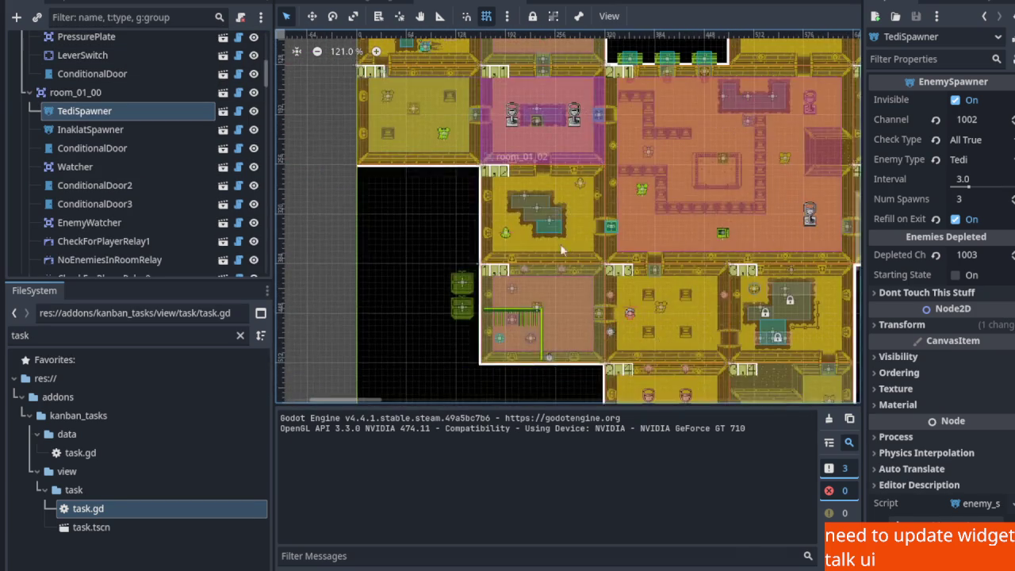
scroll(632, 184, up, 4)
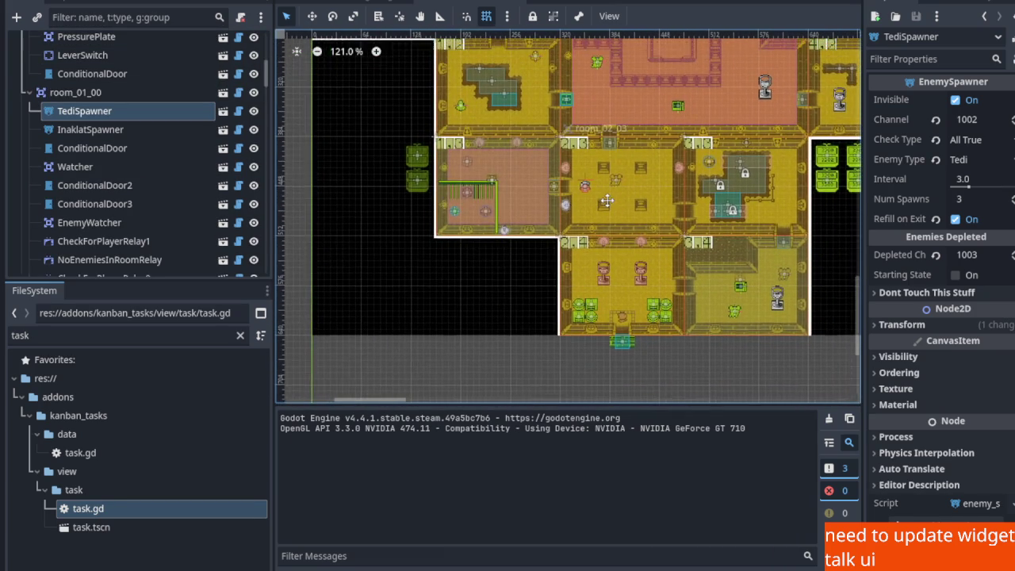
scroll(591, 230, up, 3)
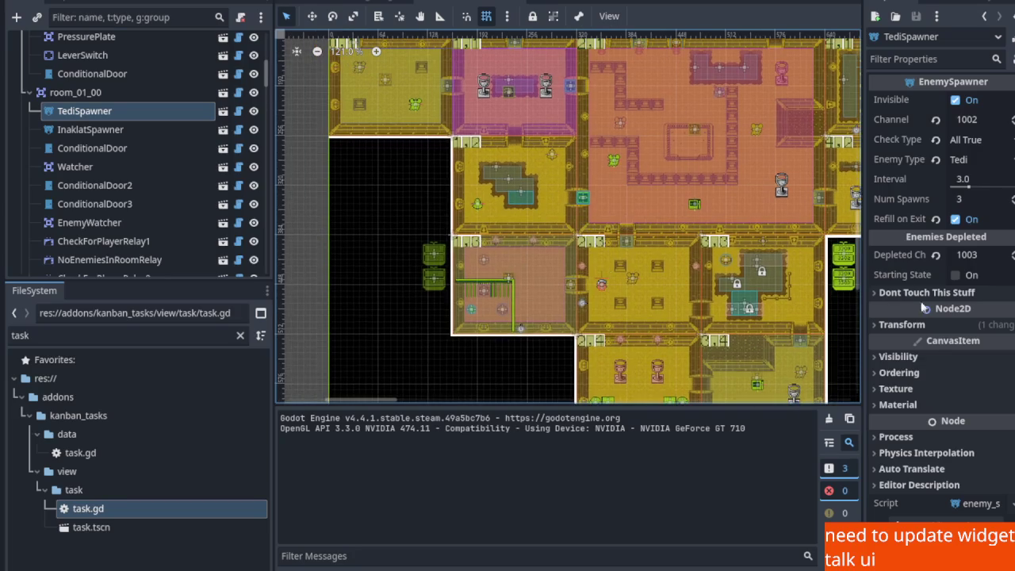
click(879, 325)
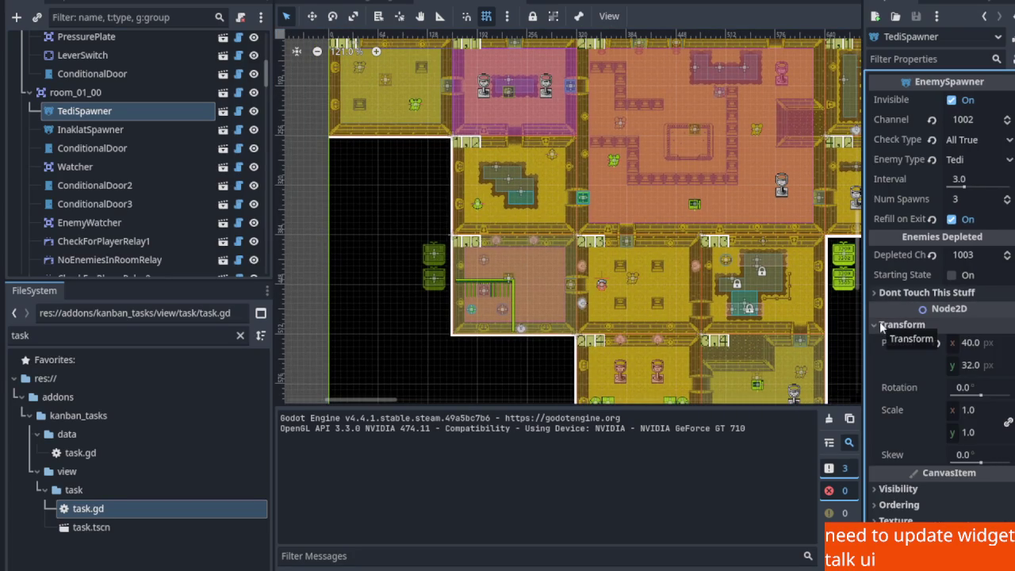
click(879, 325)
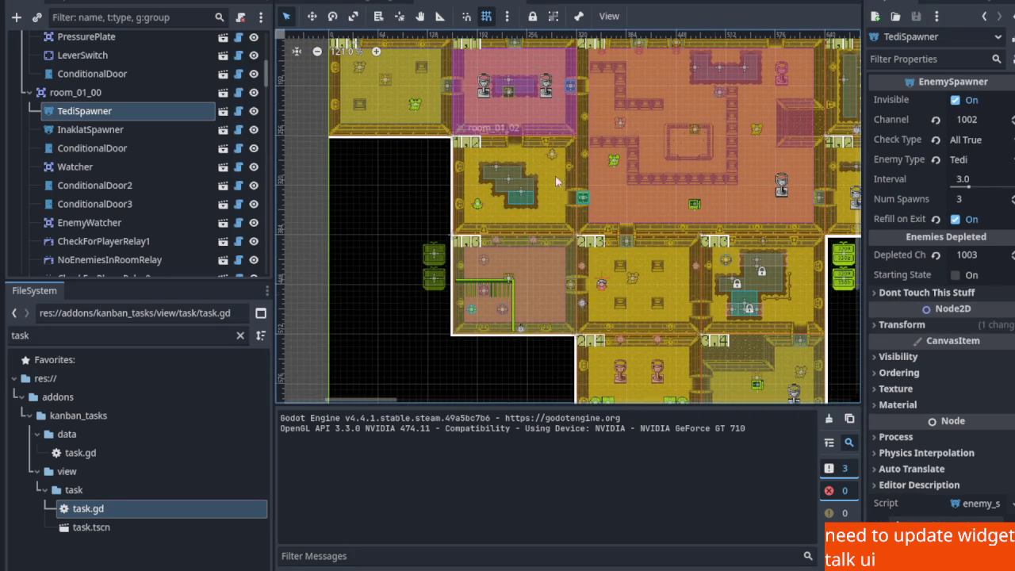
Pan to room 01_00 and select its InaklatSpawner (2 Inaklat, All True, refill on exit)
scroll(504, 125, up, 3)
mouse_move(505, 124)
mouse_down()
mouse_move(550, 256)
mouse_move(551, 318)
mouse_up()
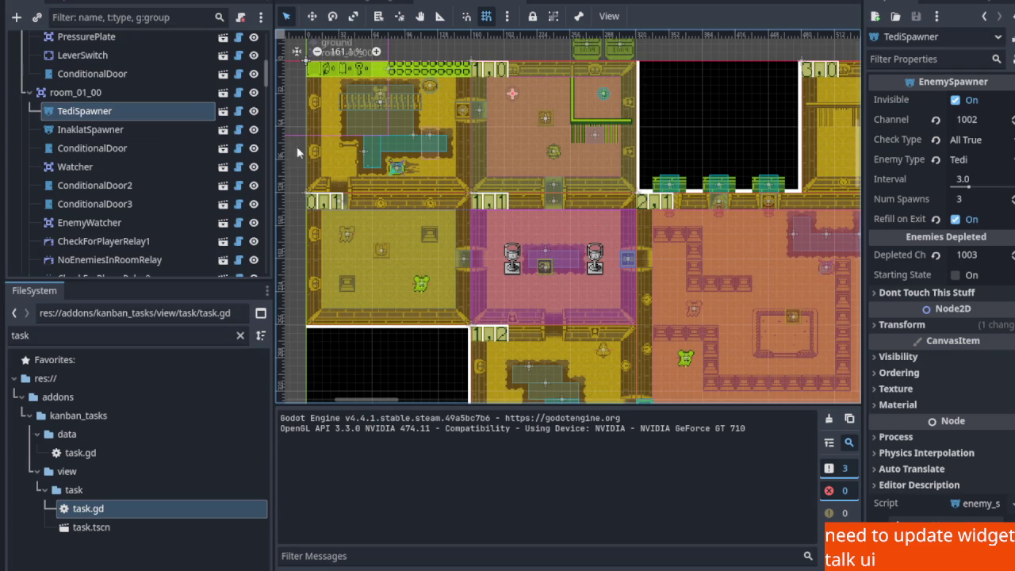
scroll(150, 134, up, 4)
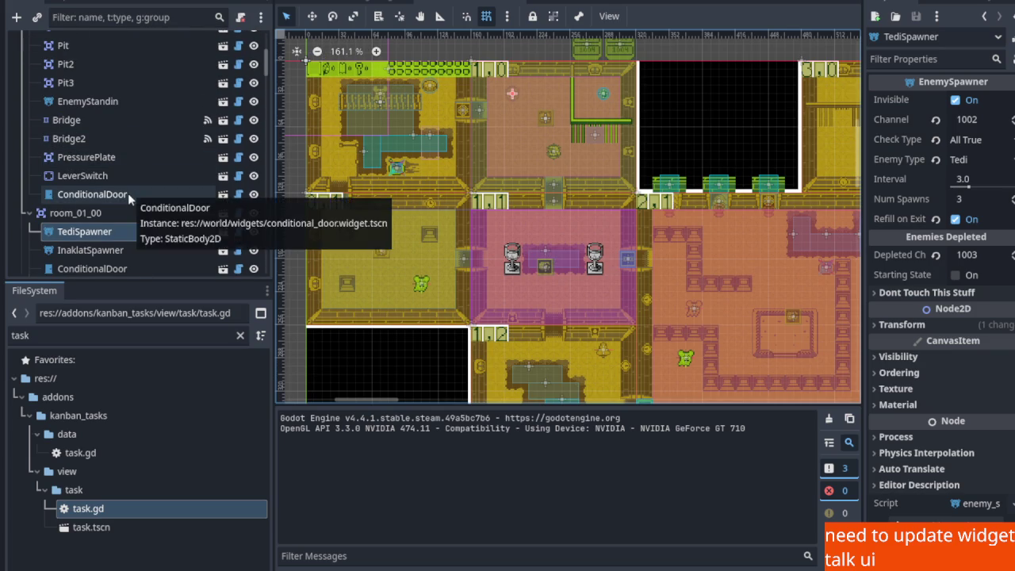
scroll(128, 192, down, 3)
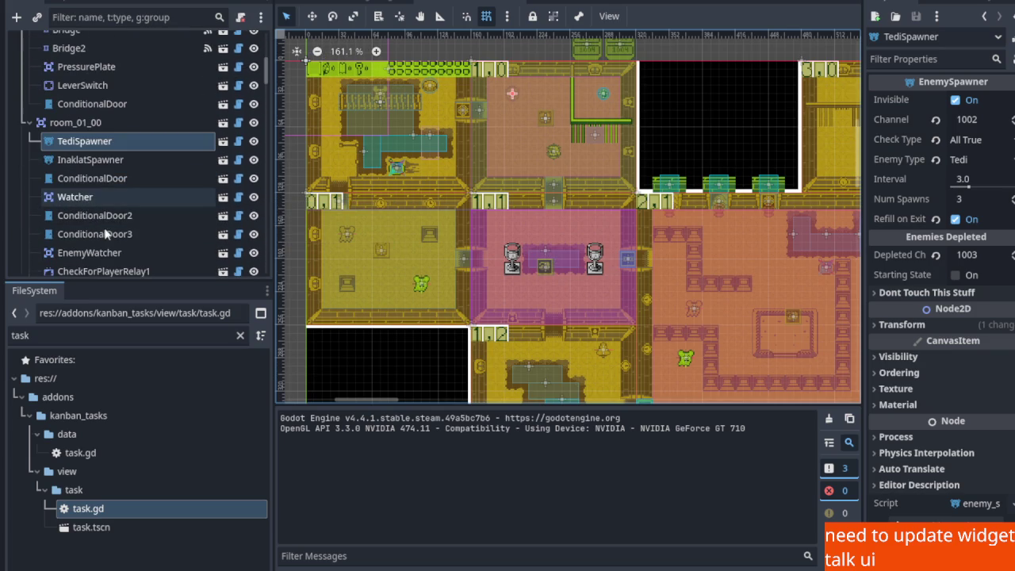
click(97, 163)
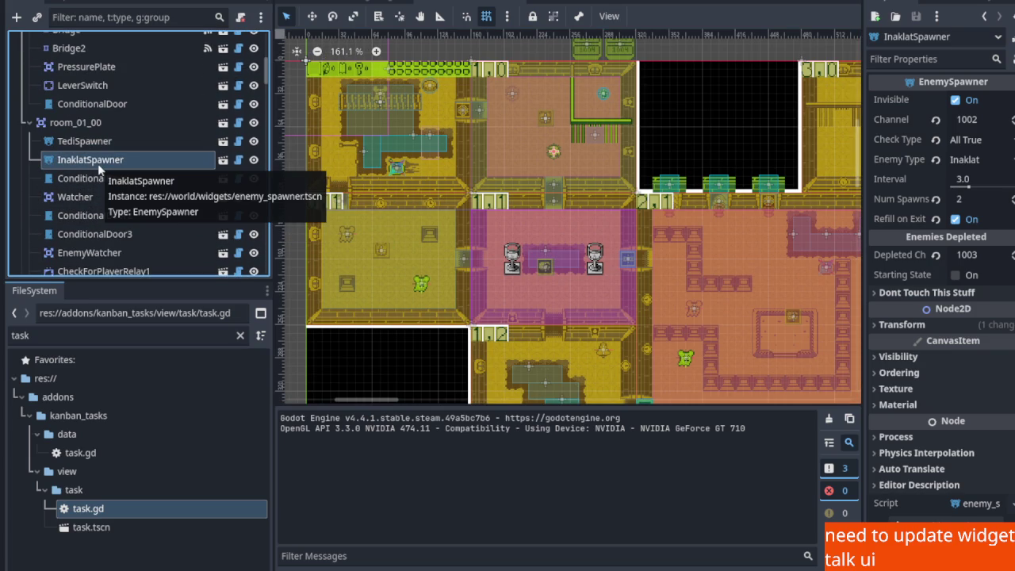
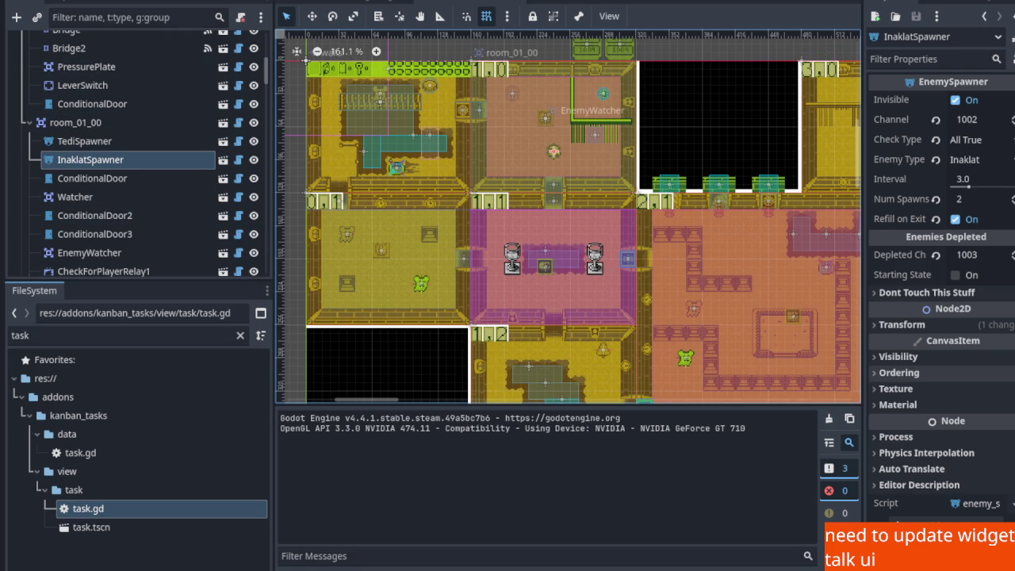
Move gulo_gulo's start position from room_02_03 into the top-left clock room
scroll(97, 112, up, 5)
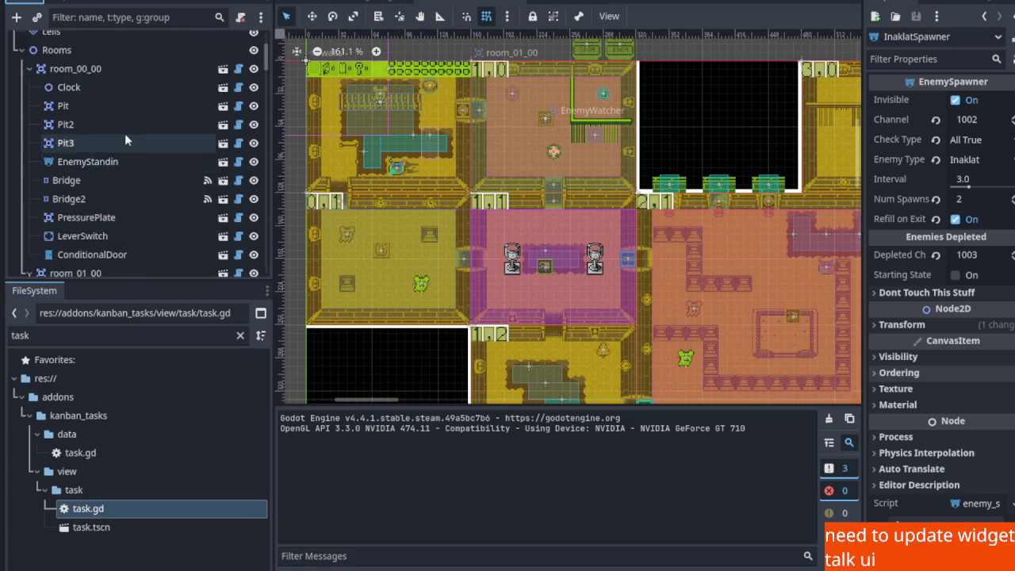
click(72, 98)
scroll(440, 157, down, 6)
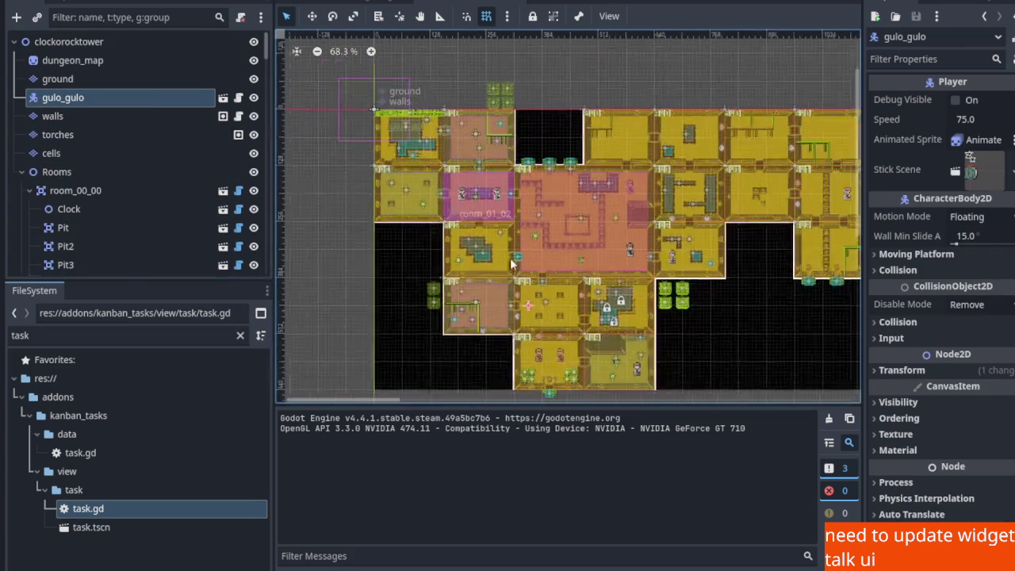
click(533, 314)
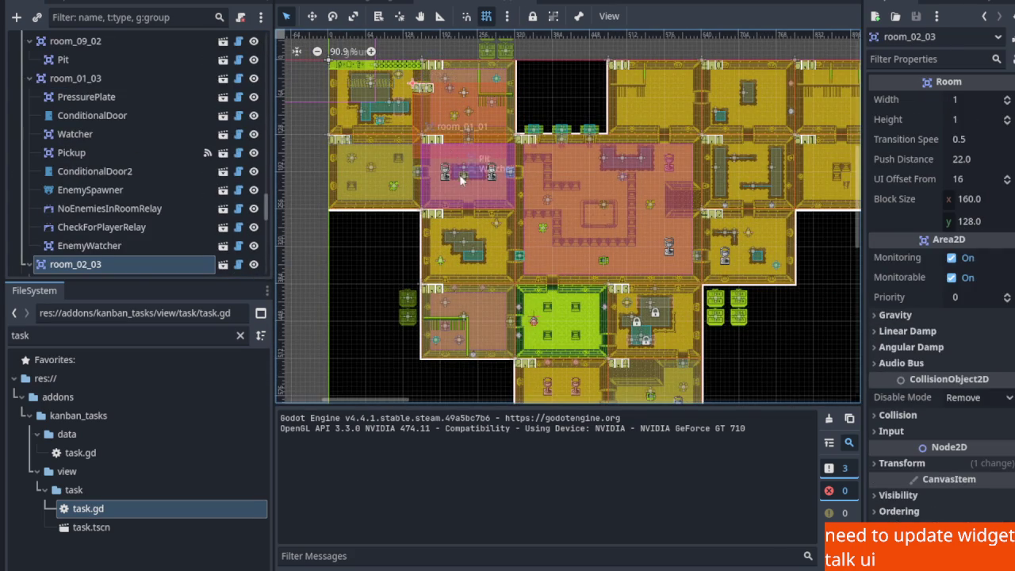
scroll(142, 105, up, 15)
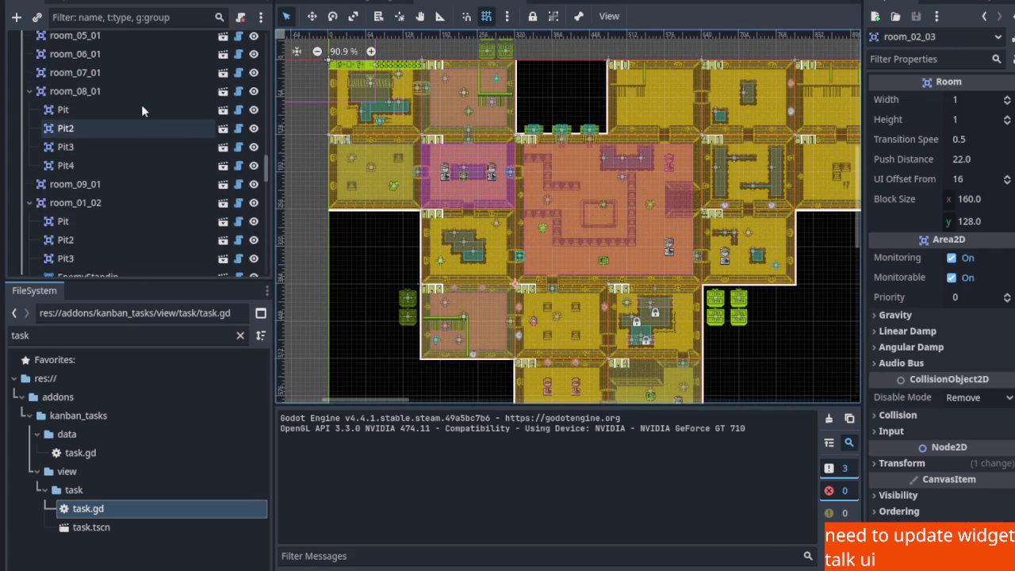
scroll(138, 112, up, 15)
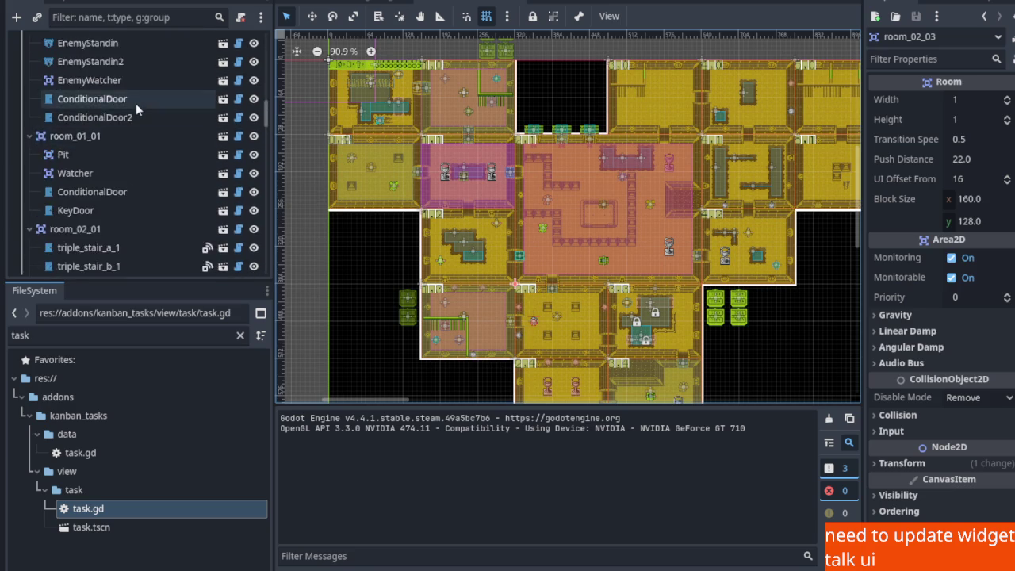
scroll(135, 104, up, 15)
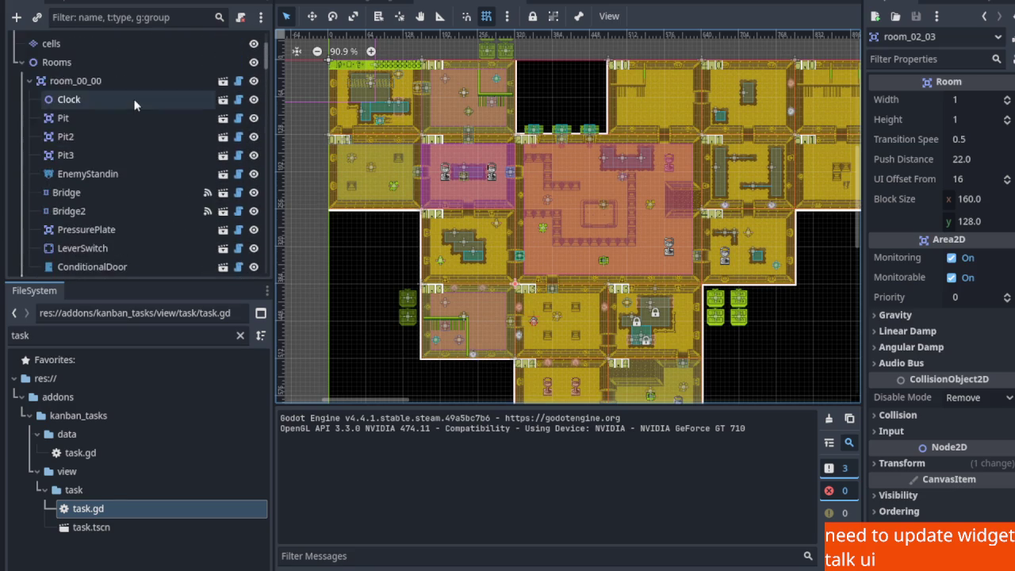
click(135, 106)
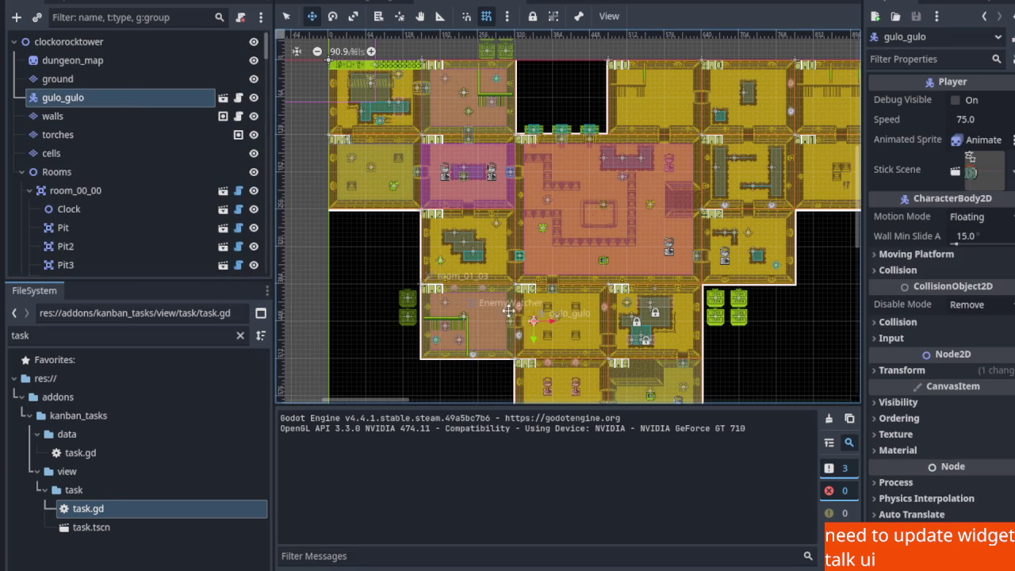
mouse_move(533, 319)
mouse_down()
mouse_move(377, 150)
mouse_move(405, 84)
mouse_up()
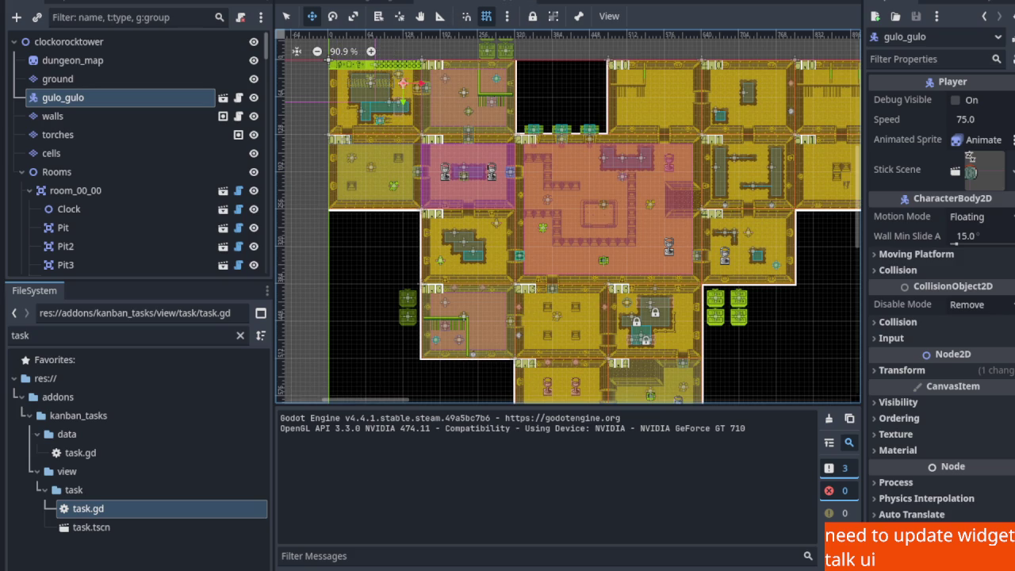
Run the game with F5, walk the player into the next room, then stop
key(F5)
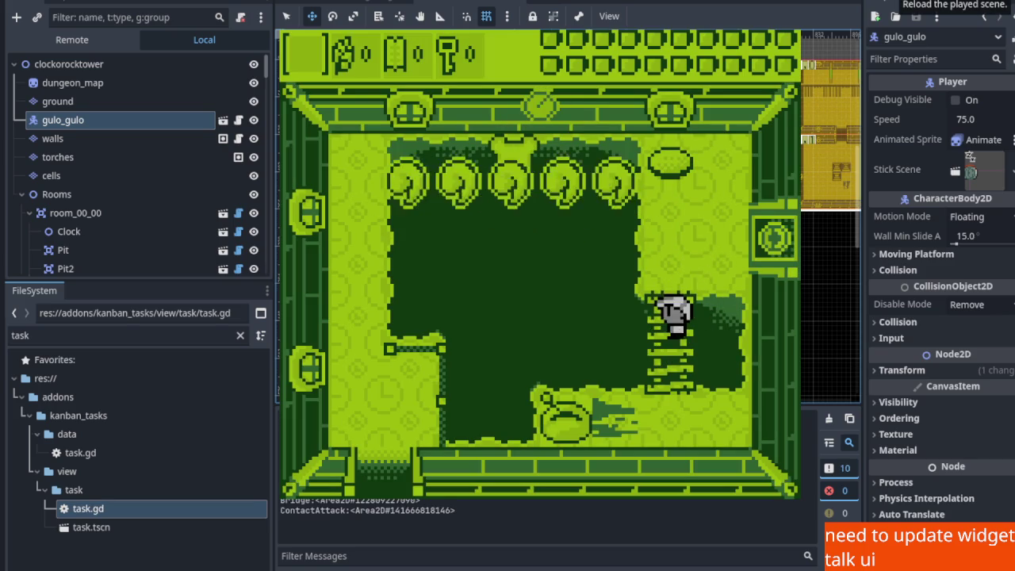
key(Left)
key(Right)
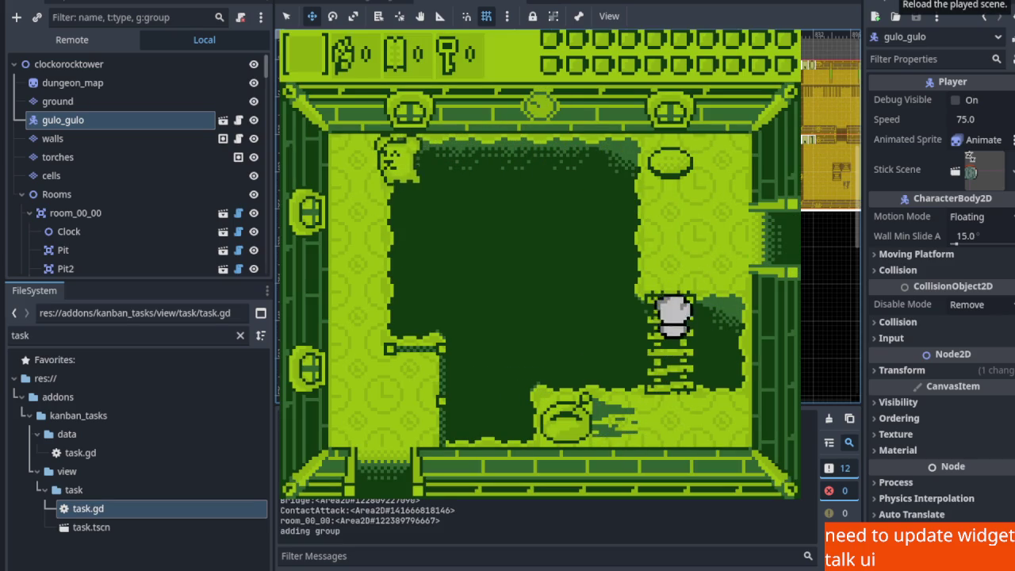
key(Up)
key(Right)
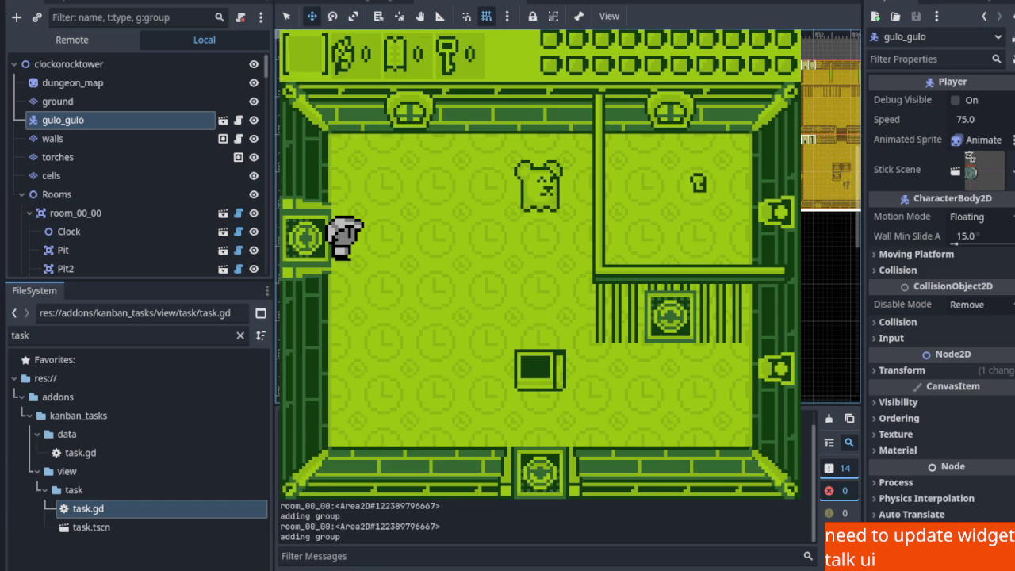
key(F8)
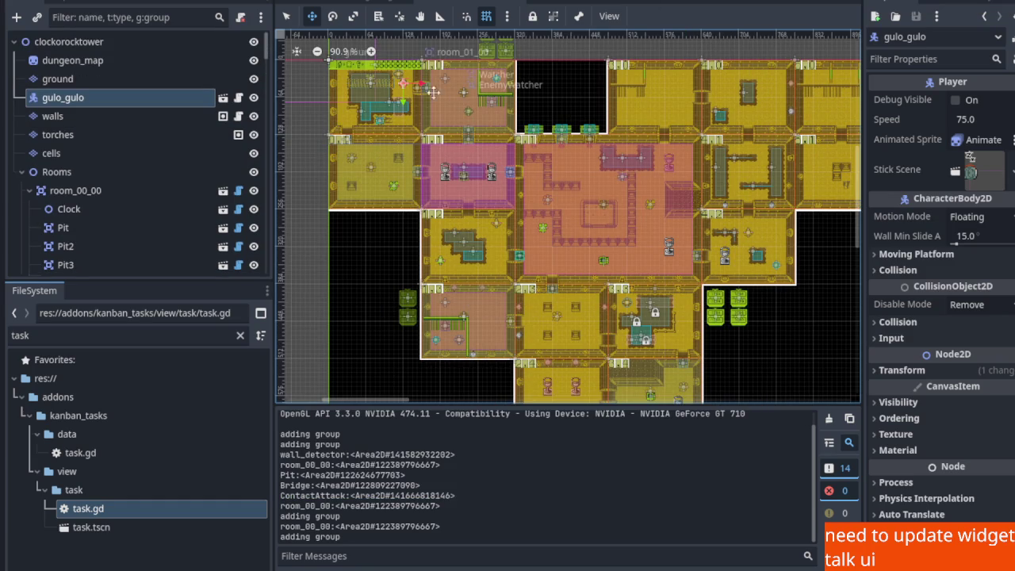
Return gulo_gulo to the lower room, save, and playtest through the door again
mouse_move(411, 92)
mouse_down()
mouse_move(425, 139)
mouse_move(537, 316)
mouse_move(529, 321)
mouse_up()
key(ctrl+s)
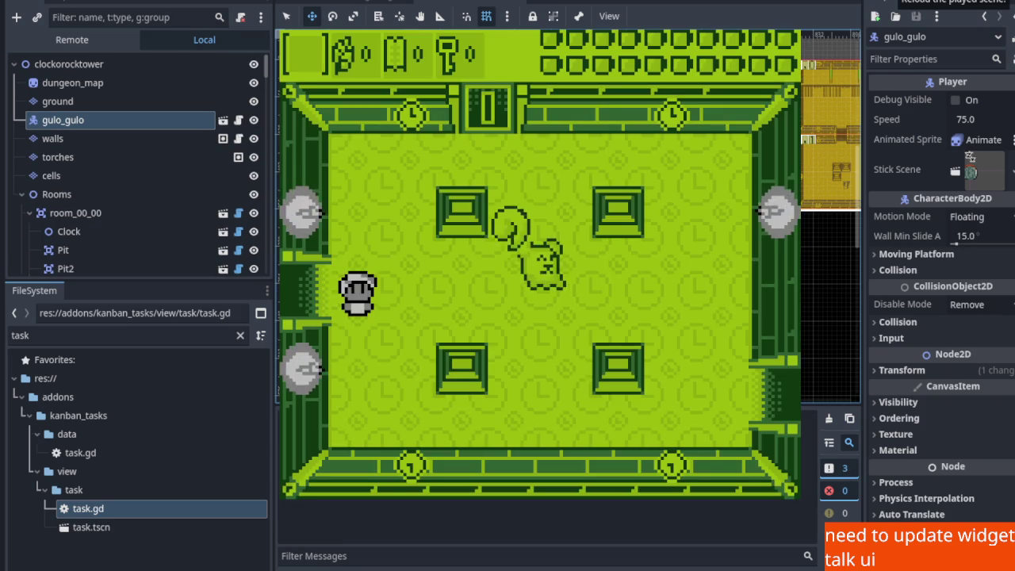
key(Left)
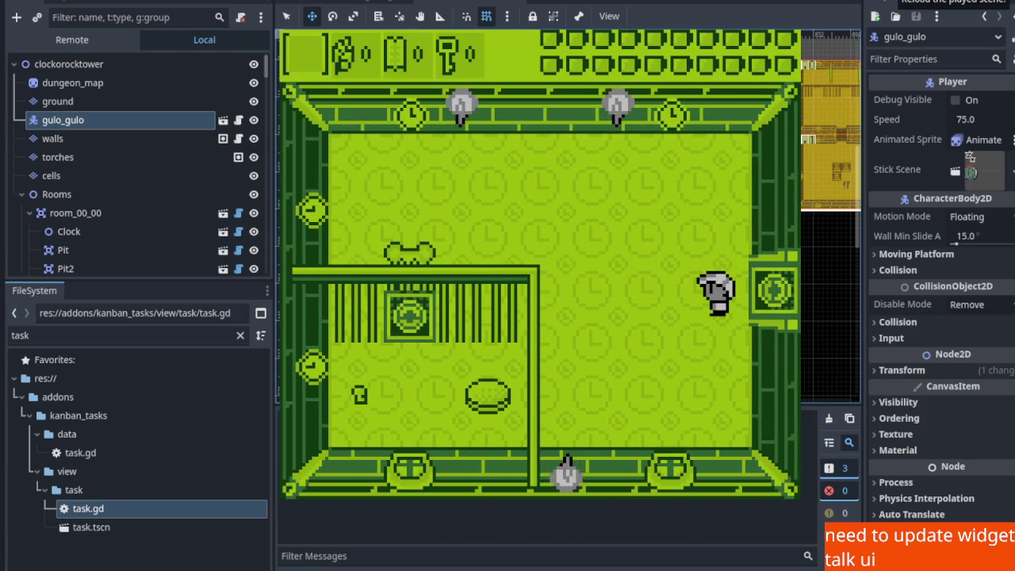
key(F8)
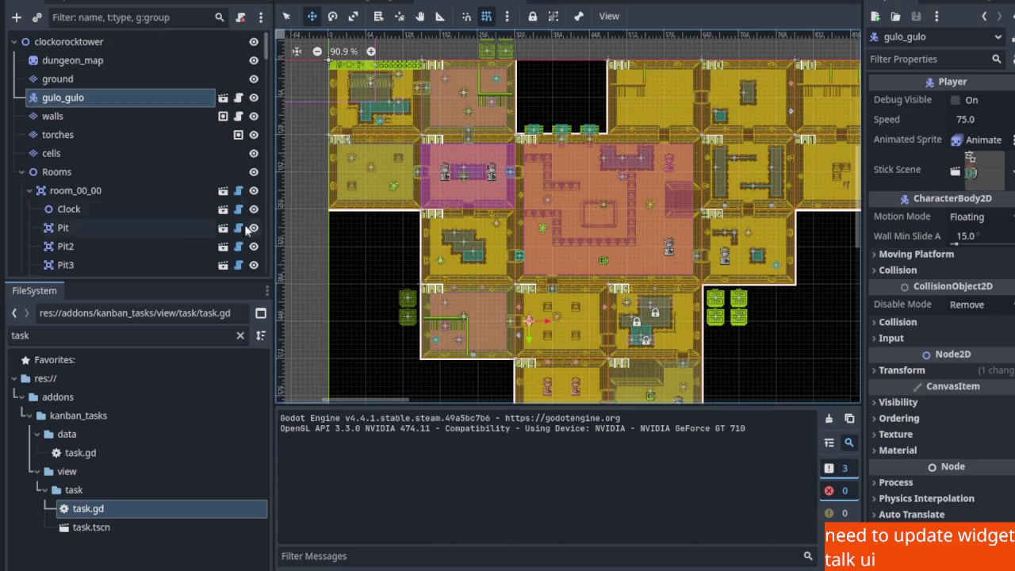
Switch to select mode and compare room_01_03's EnemyWatcher with the channel-1001 watcher
scroll(461, 303, up, 9)
key(q)
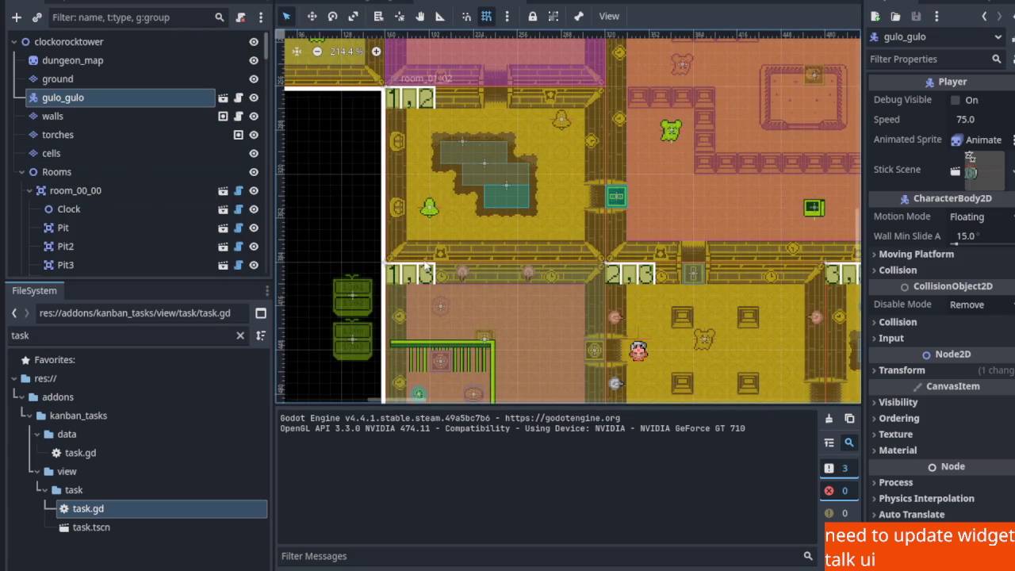
click(485, 341)
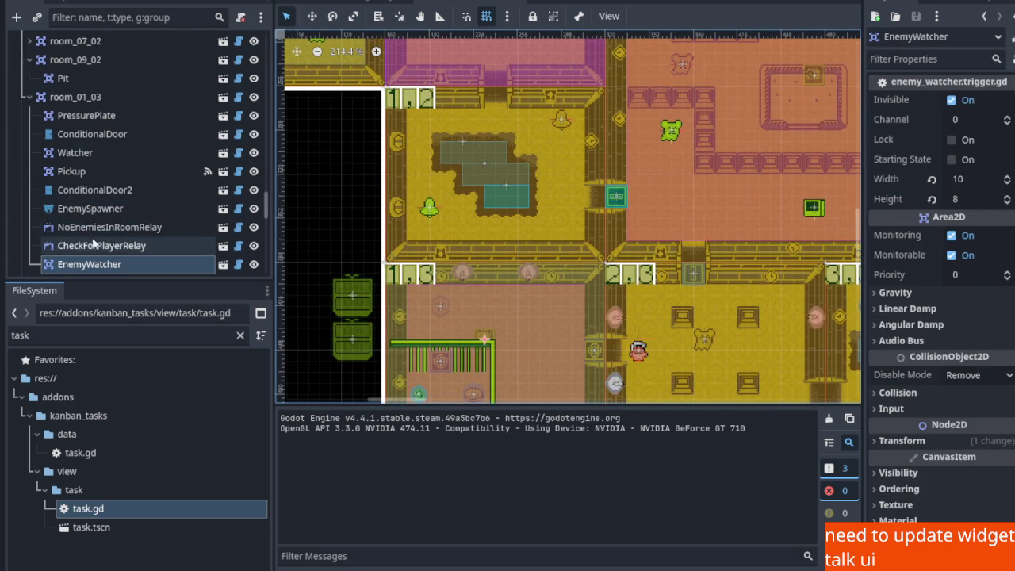
scroll(87, 242, down, 2)
drag(518, 348, 523, 322)
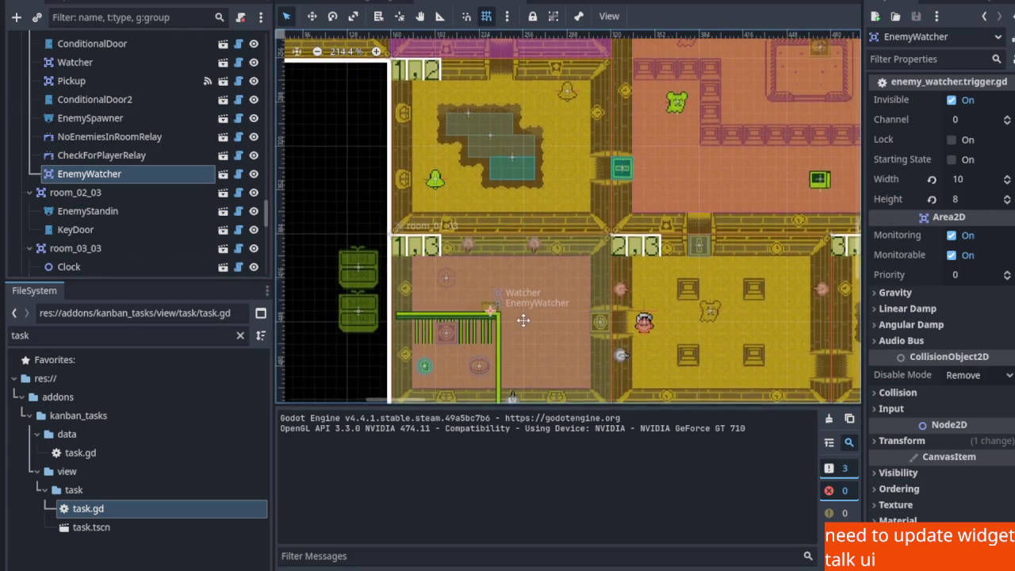
scroll(523, 326, down, 3)
scroll(523, 219, up, 3)
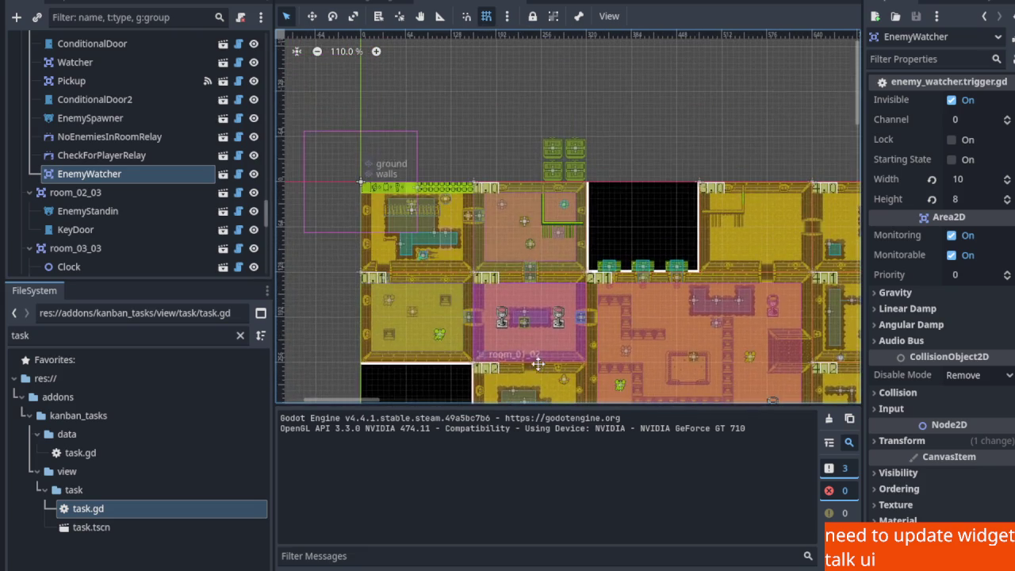
scroll(530, 290, up, 3)
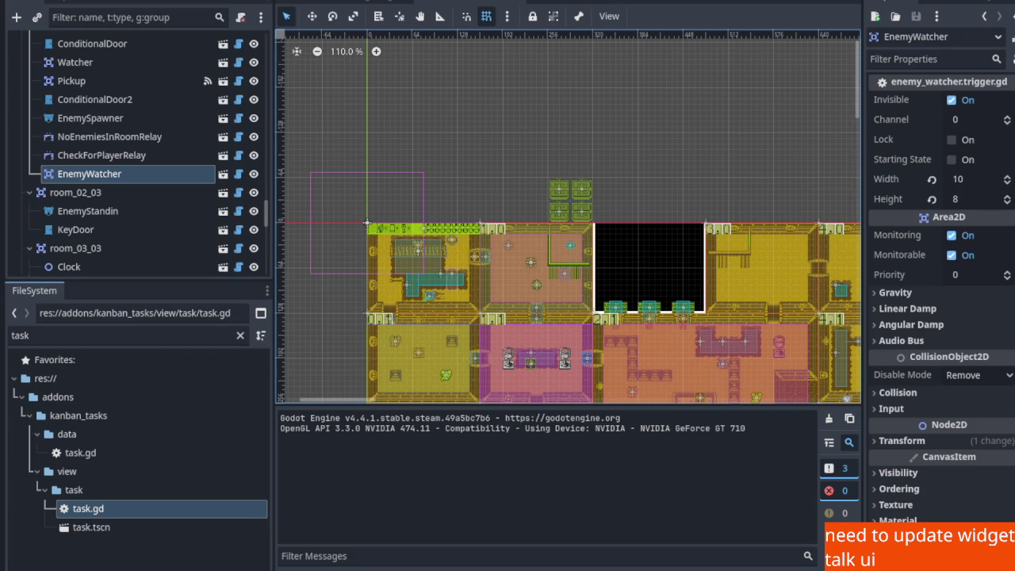
click(393, 237)
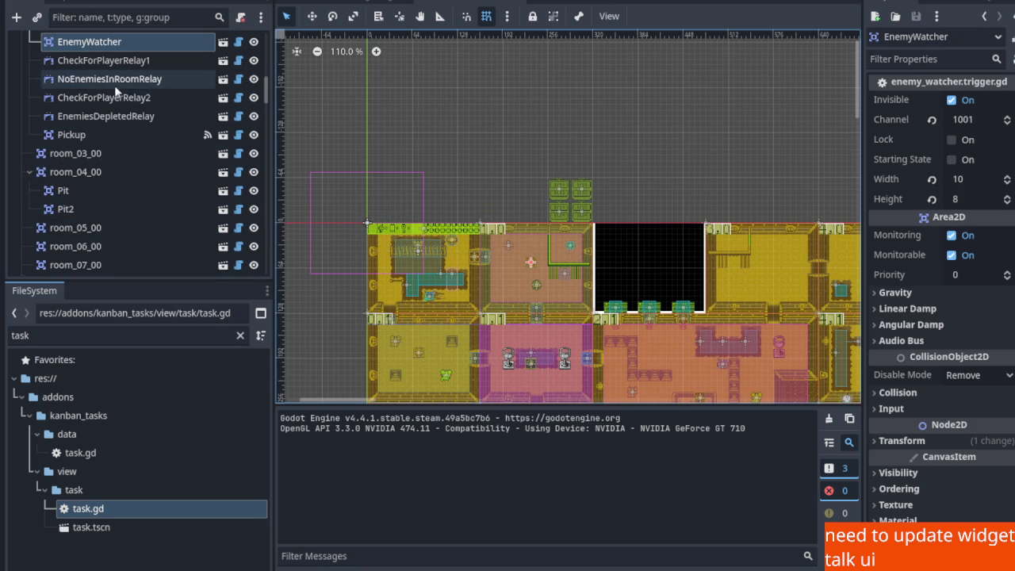
Frame the view and recheck room_01_03's EnemyWatcher against the channel-1001 watcher
scroll(114, 81, up, 1)
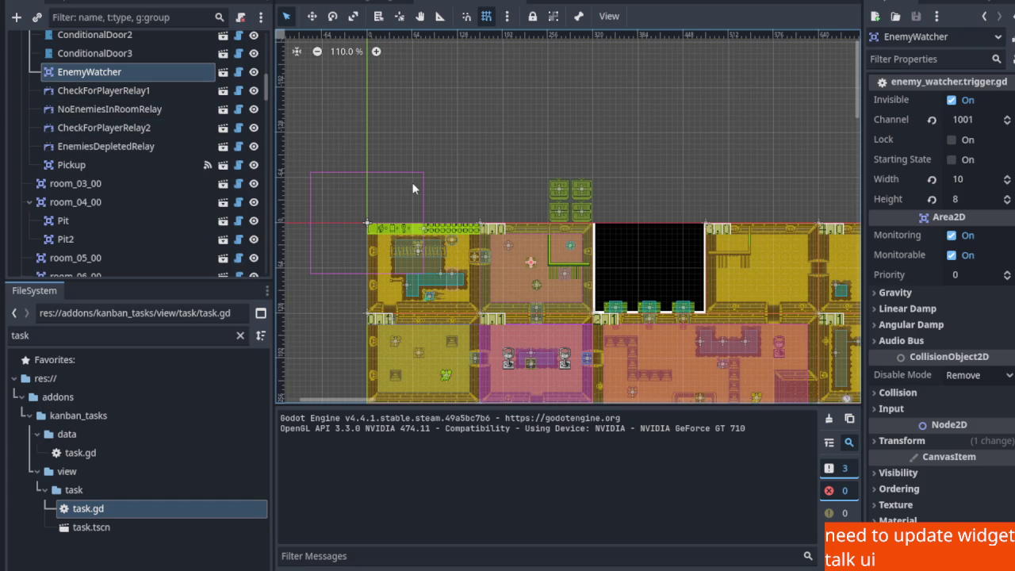
scroll(433, 198, down, 4)
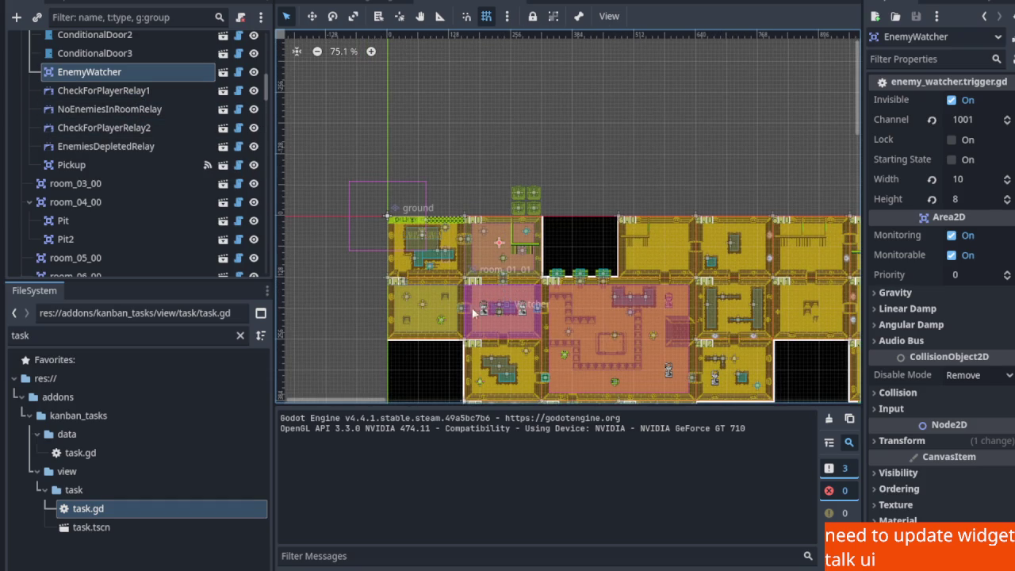
key(f)
scroll(417, 154, up, 3)
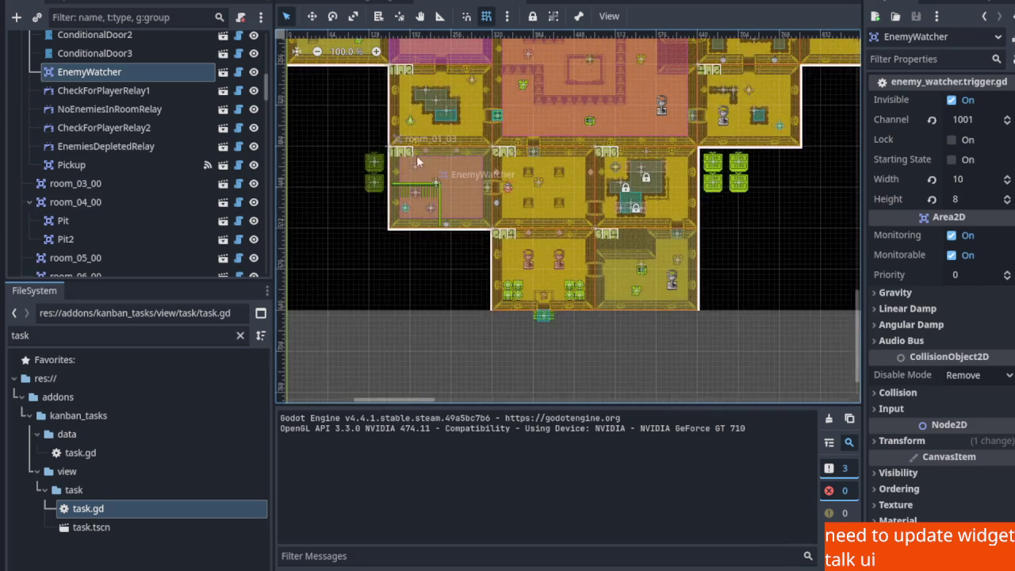
click(410, 149)
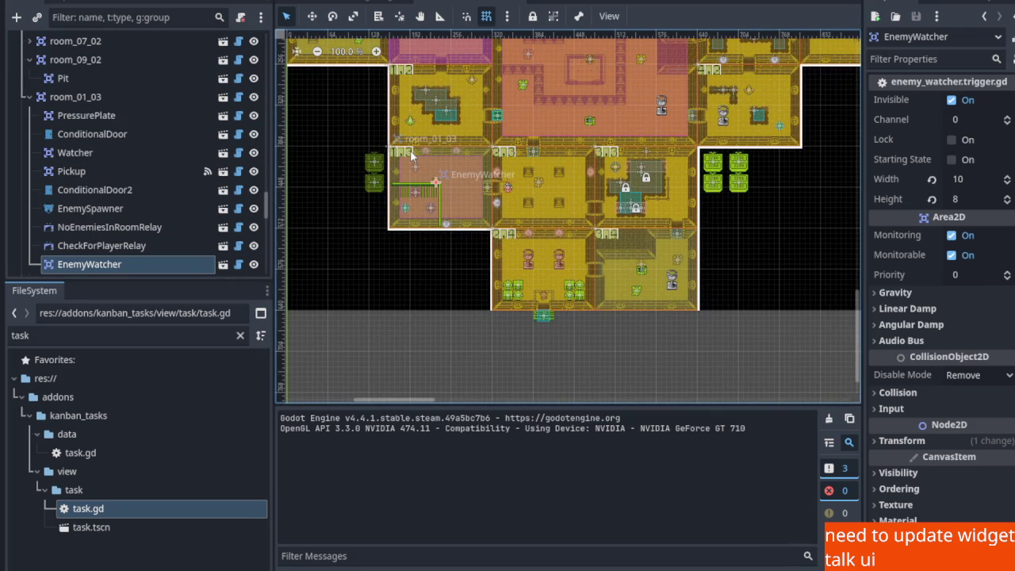
scroll(410, 150, up, 8)
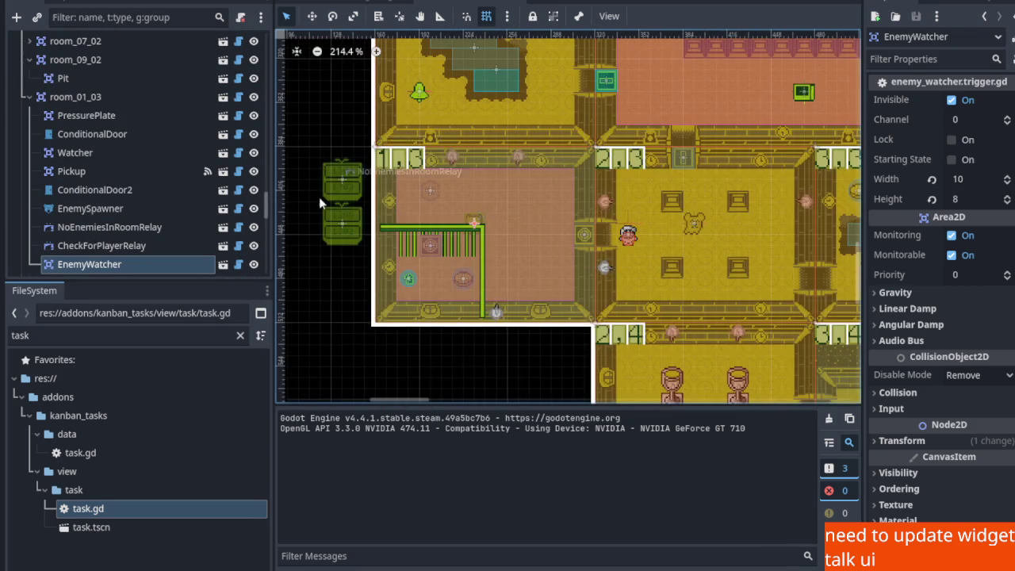
scroll(328, 194, up, 6)
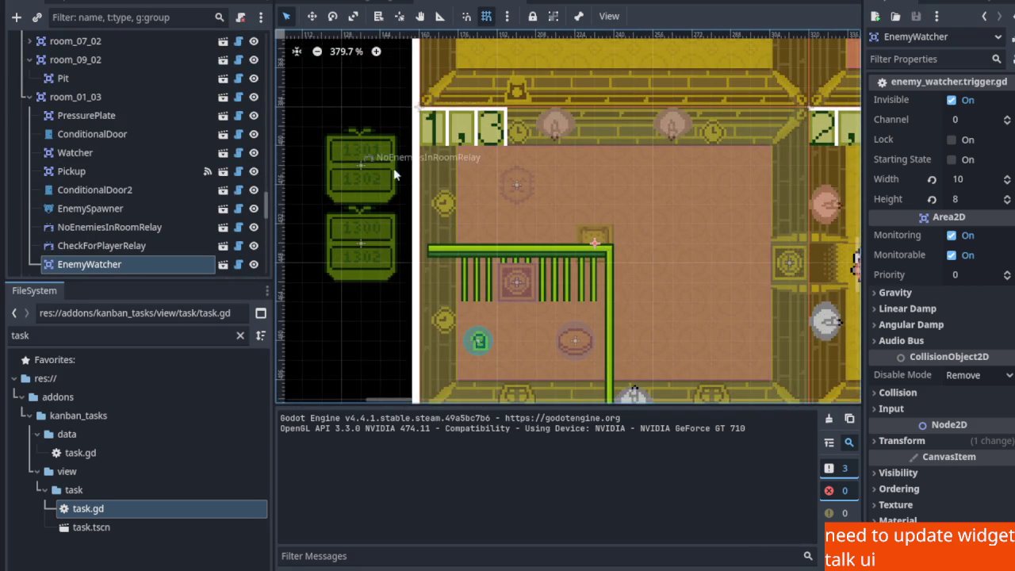
scroll(357, 165, down, 11)
scroll(530, 215, up, 3)
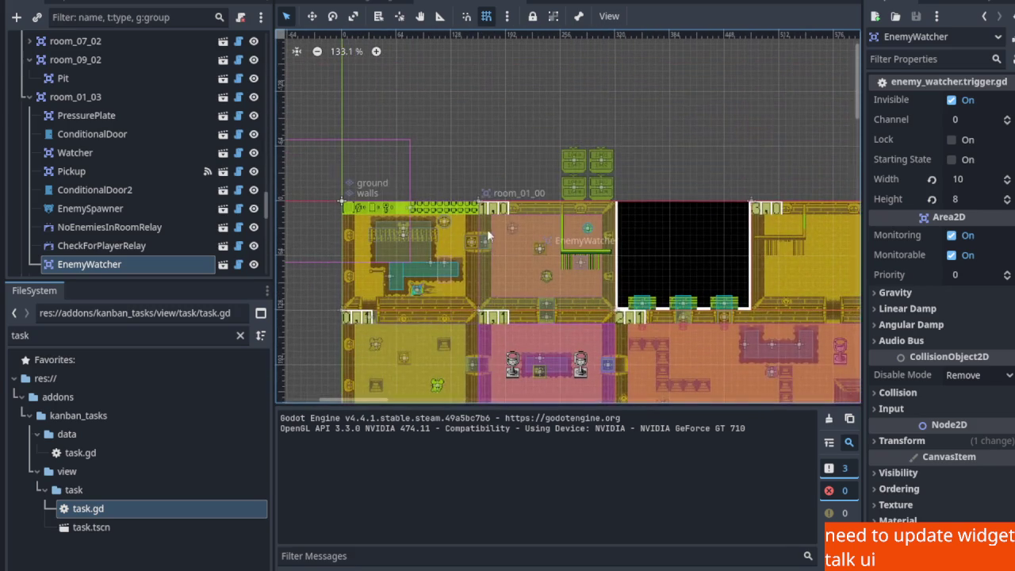
click(603, 179)
Select room_01_03's EnemyWatcher, begin editing its Channel, and check the relay's incoming channel
scroll(603, 179, up, 7)
scroll(602, 178, up, 6)
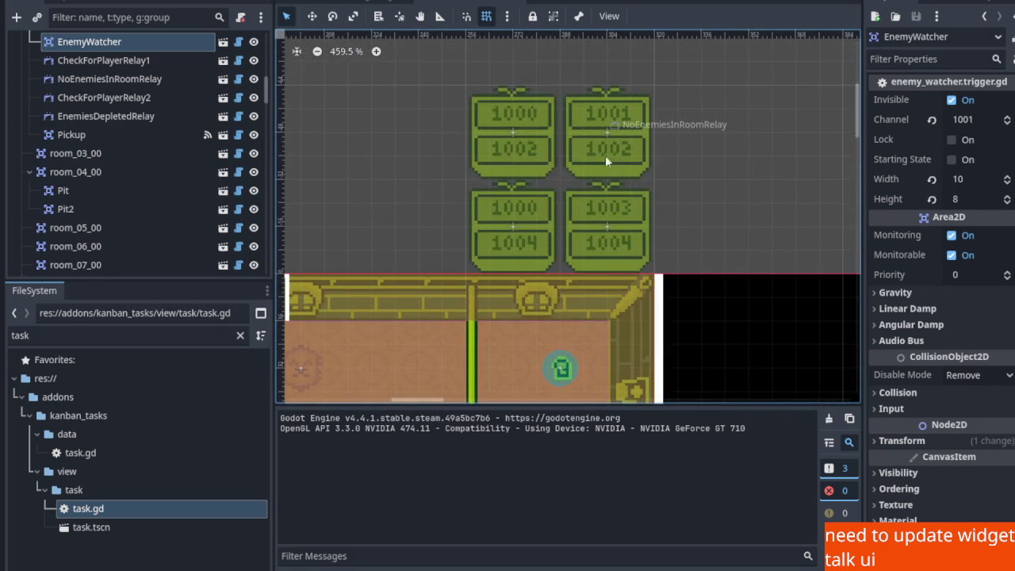
scroll(577, 166, down, 16)
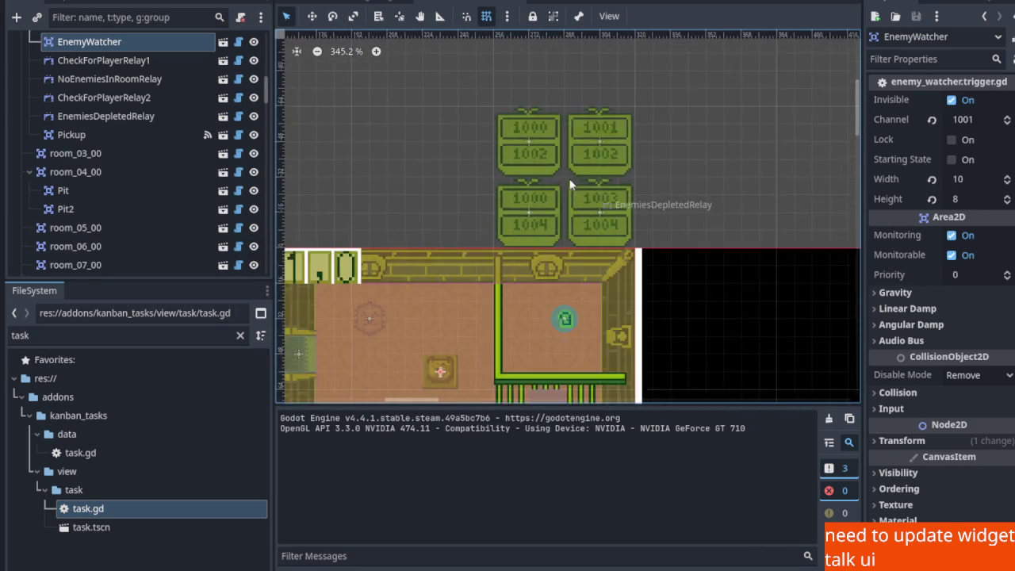
scroll(492, 103, up, 6)
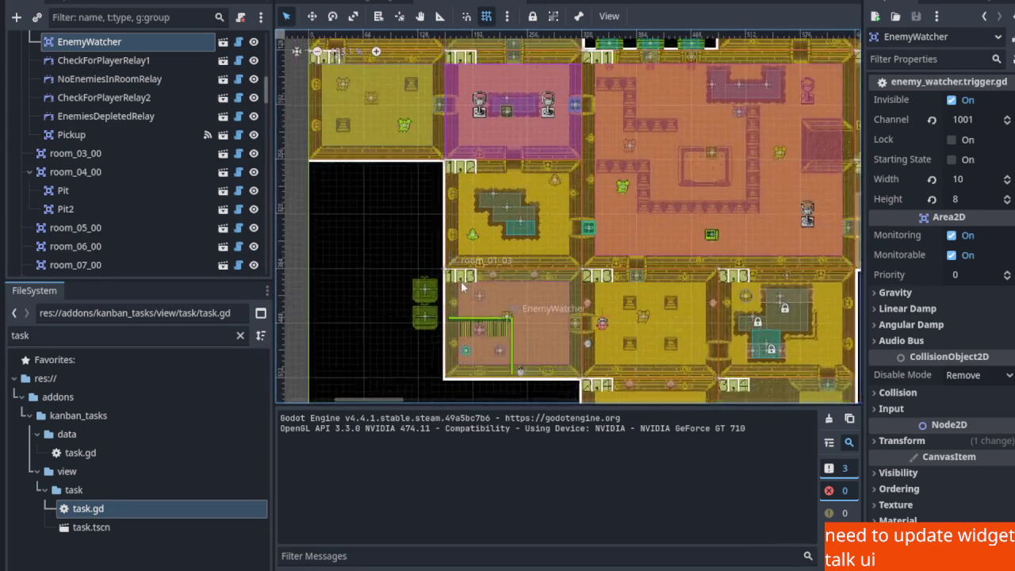
click(460, 283)
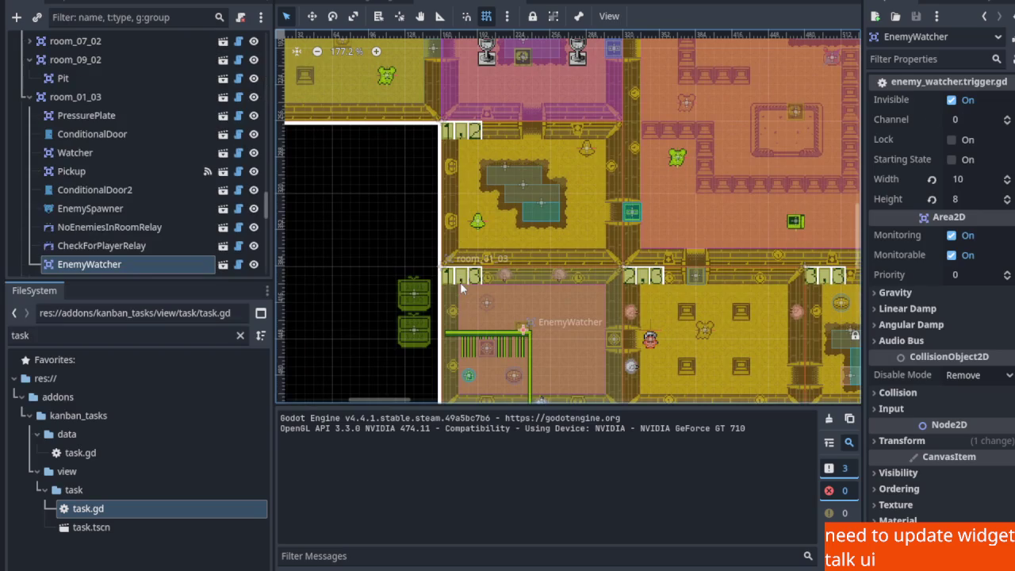
click(965, 119)
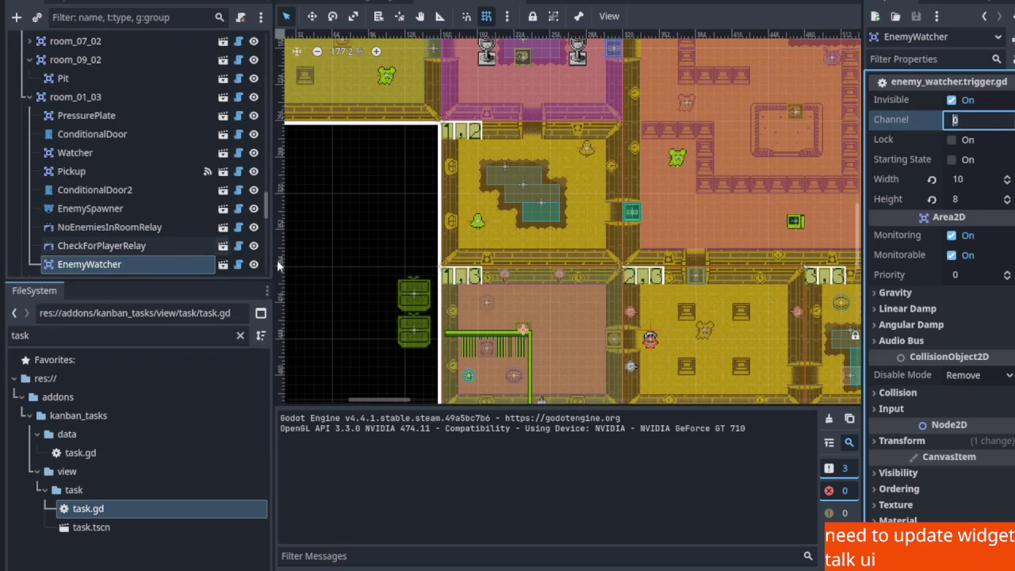
scroll(514, 239, down, 1)
scroll(515, 238, down, 5)
click(109, 227)
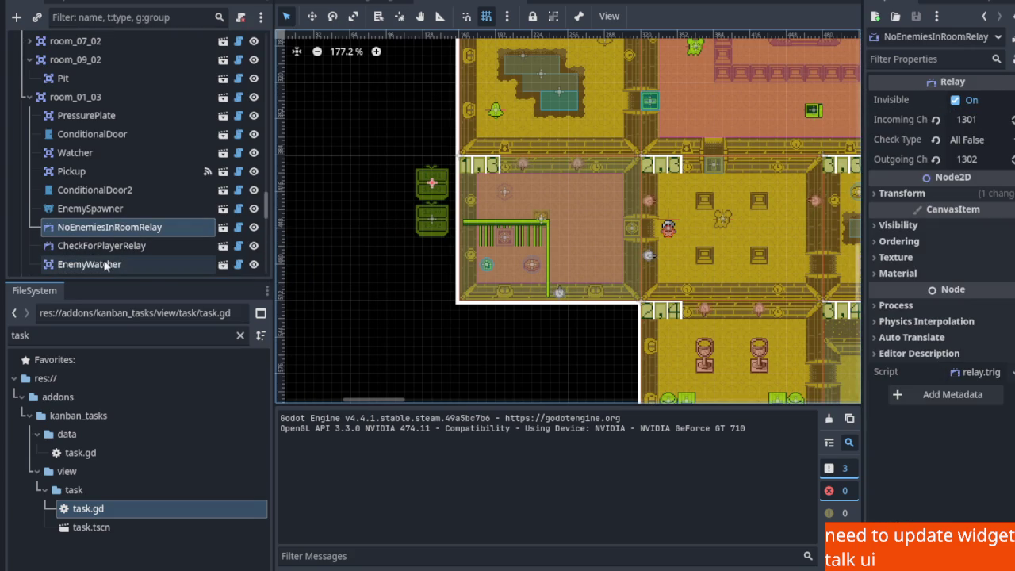
Set room_01_03's EnemyWatcher Channel to 1301 and save the scene
click(105, 263)
click(976, 119)
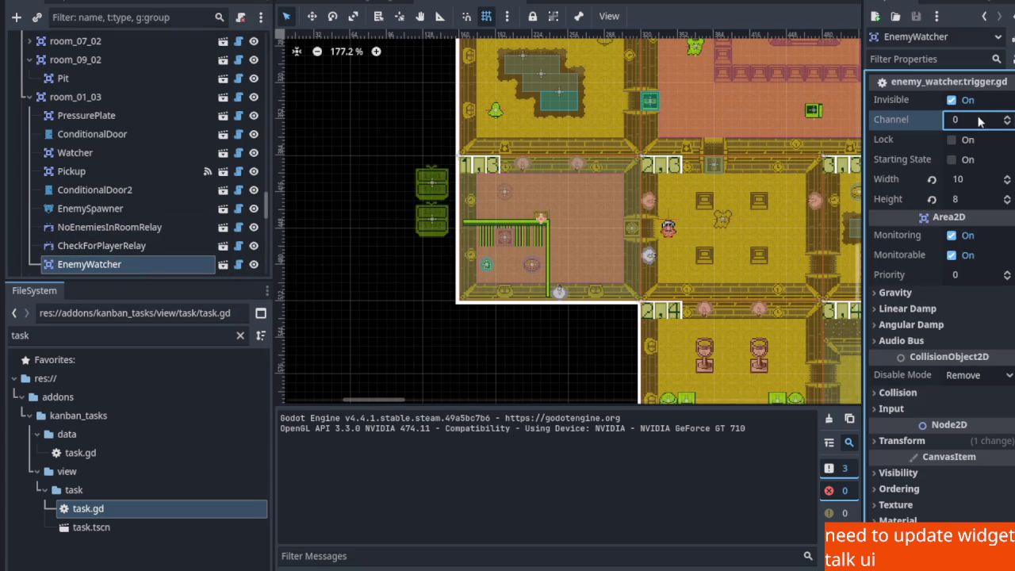
text(1301)
key(Return)
key(ctrl+s)
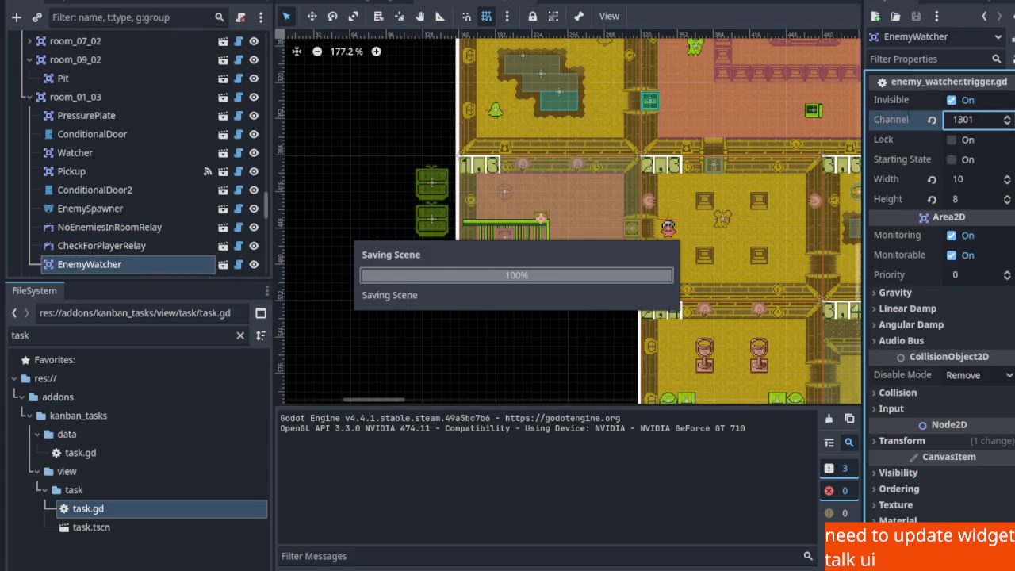
Compare with room_01_00's EnemyWatcher and NoEnemiesInRoomRelay channel settings
scroll(670, 157, down, 3)
scroll(508, 225, up, 2)
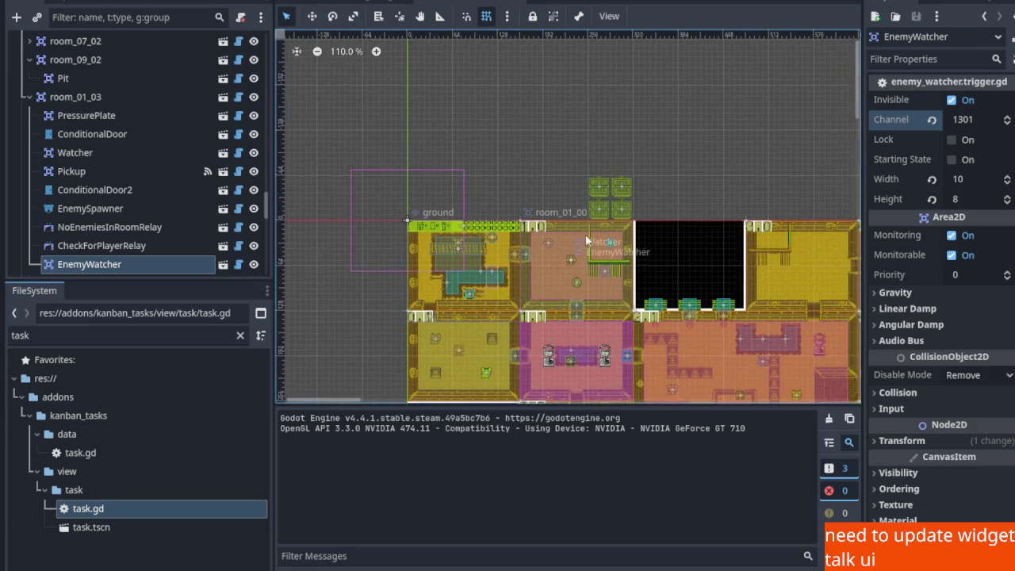
click(514, 226)
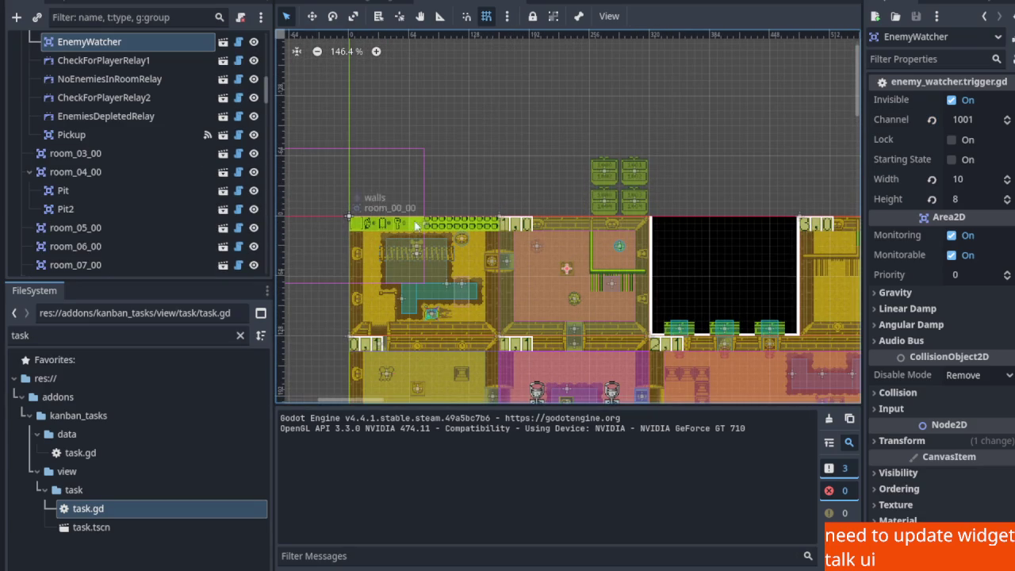
scroll(555, 216, up, 5)
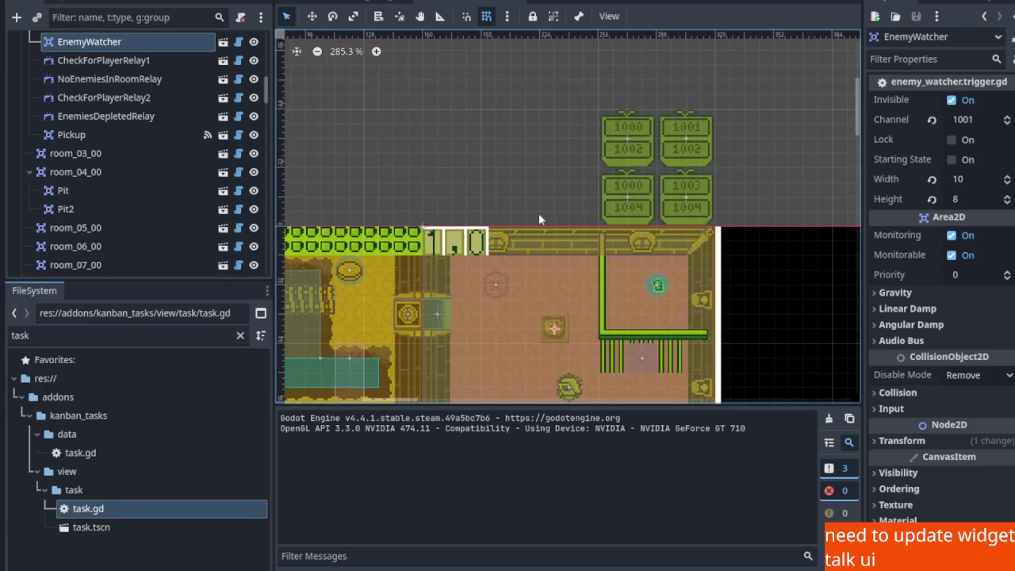
click(107, 81)
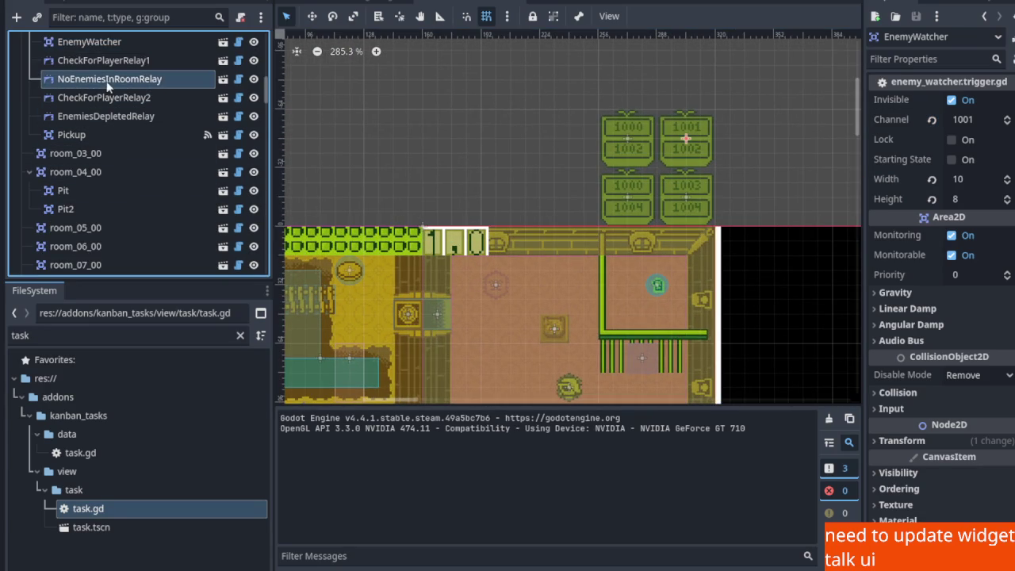
scroll(593, 202, down, 7)
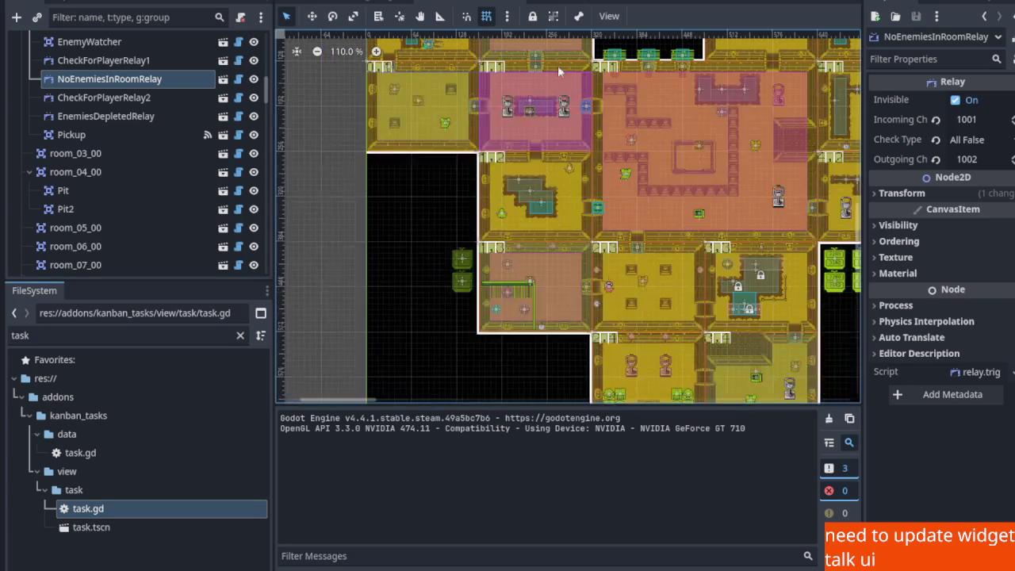
scroll(560, 156, down, 2)
scroll(560, 156, up, 1)
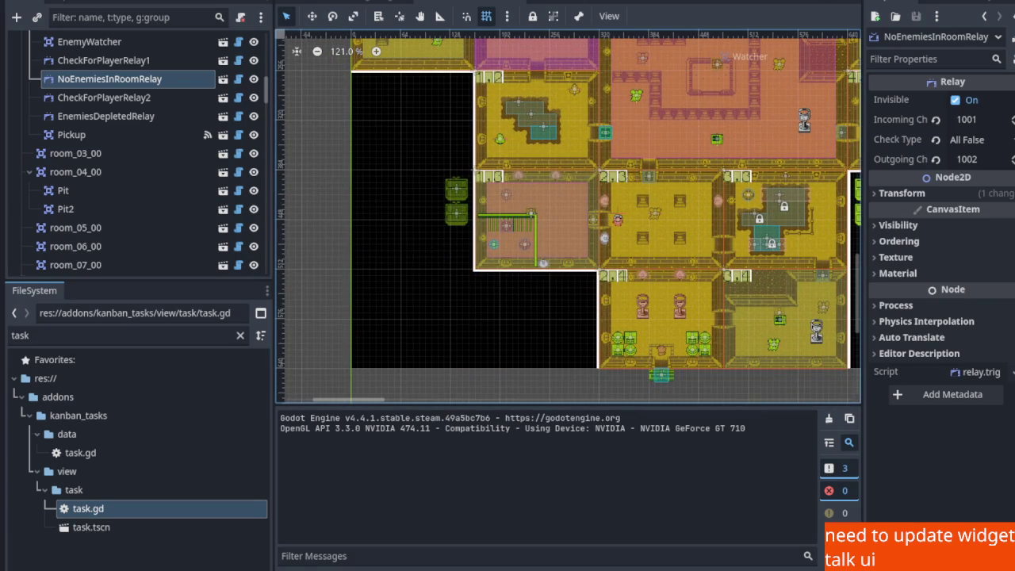
key(F5)
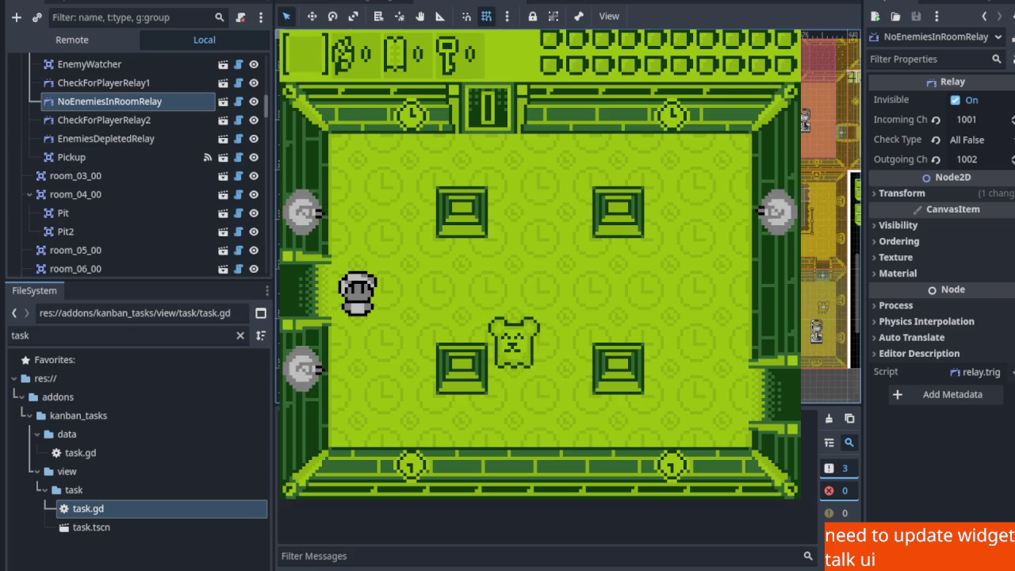
key(Left)
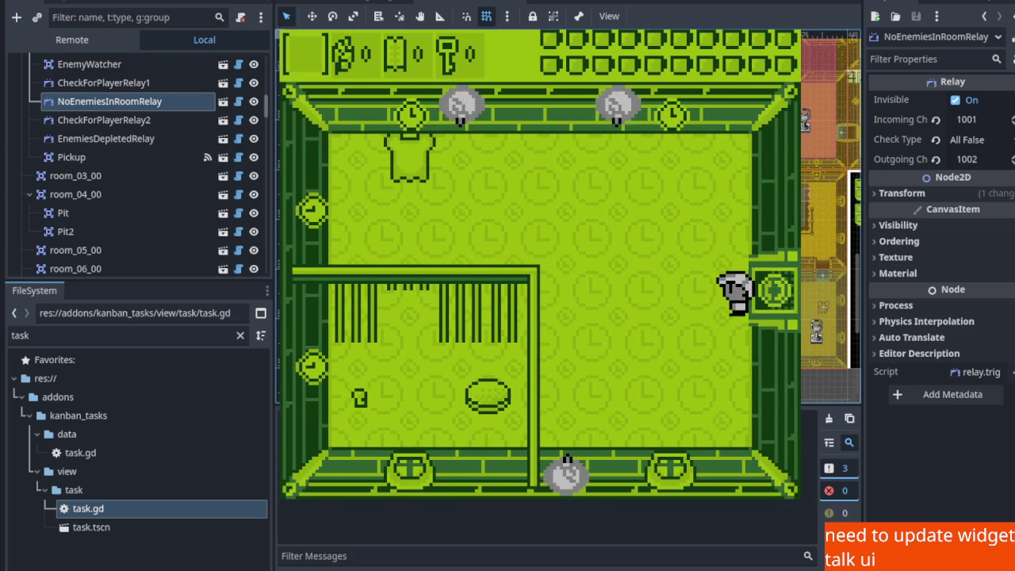
key(F8)
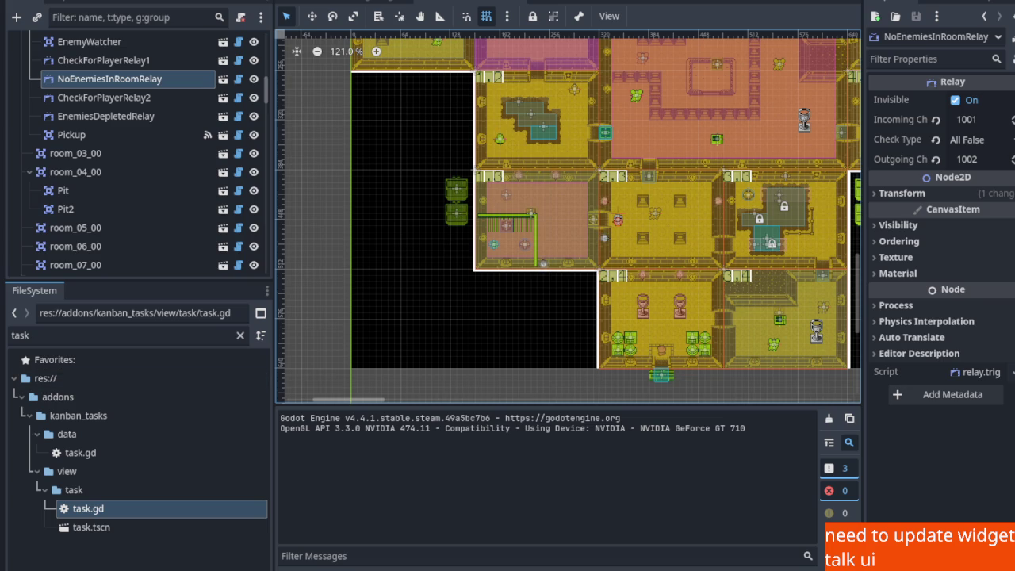
scroll(500, 218, up, 3)
scroll(500, 218, up, 5)
scroll(522, 212, down, 1)
scroll(571, 198, right, 2)
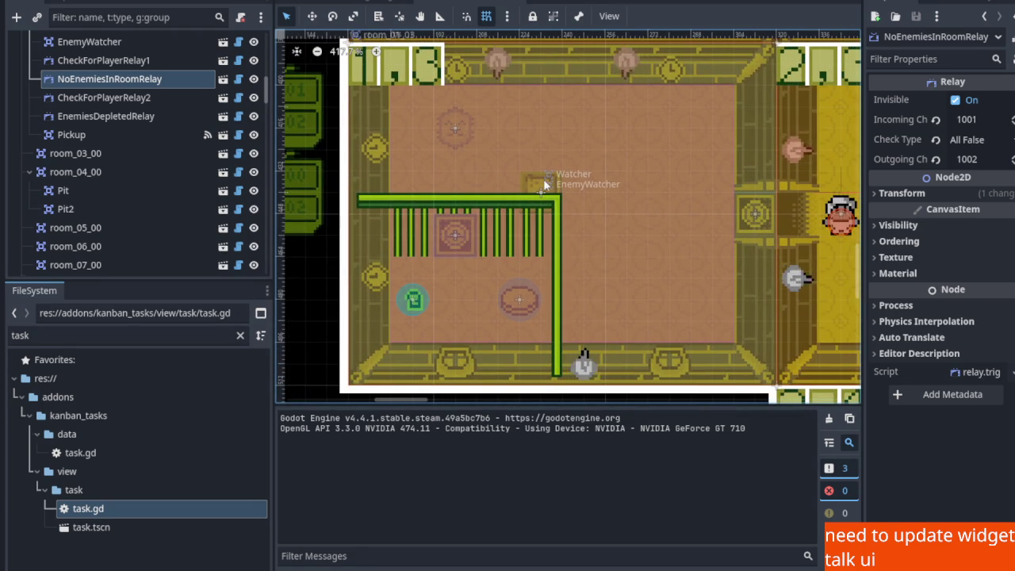
scroll(555, 202, down, 2)
scroll(547, 190, down, 3)
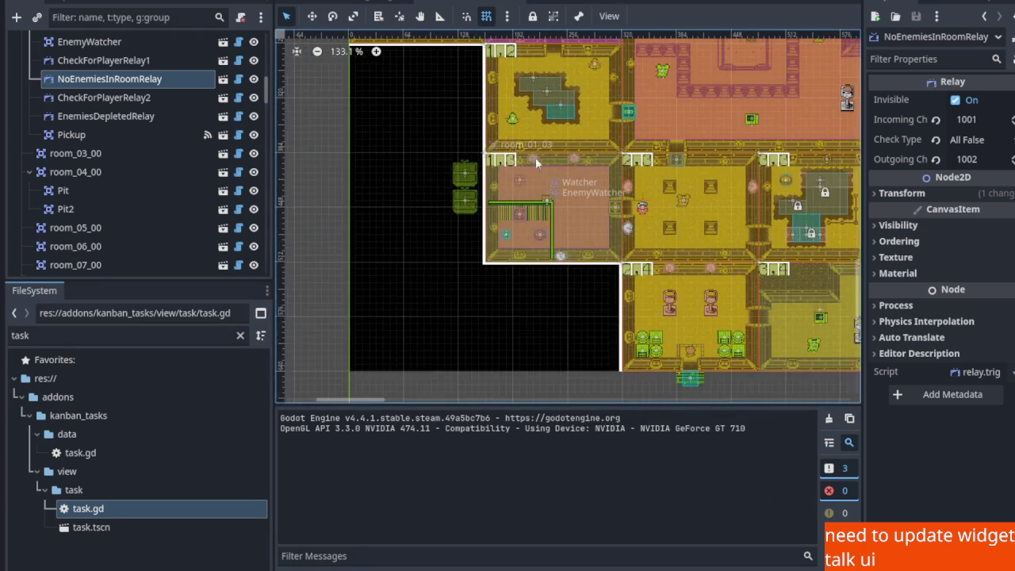
scroll(518, 260, up, 2)
scroll(516, 262, up, 11)
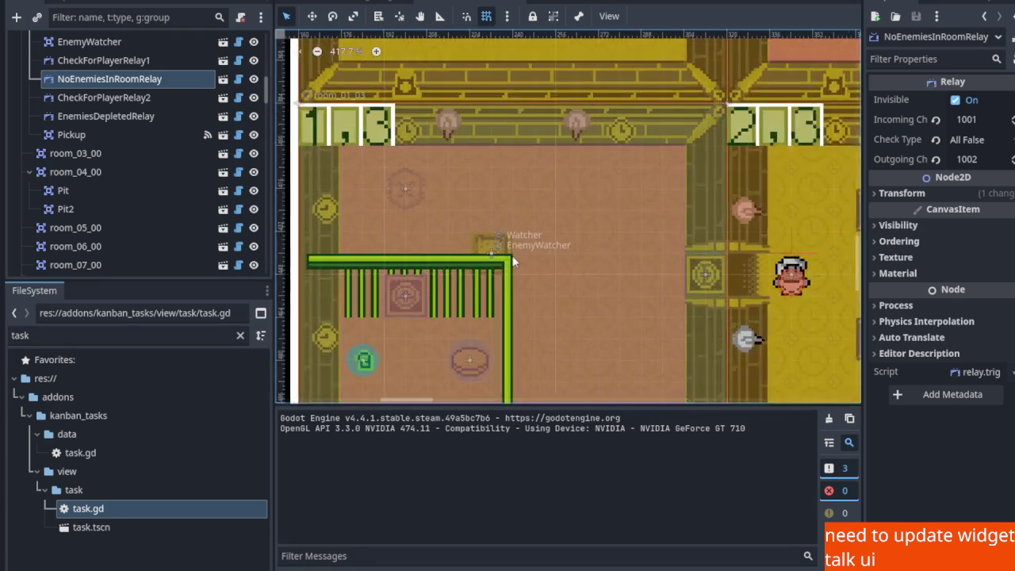
scroll(513, 262, down, 1)
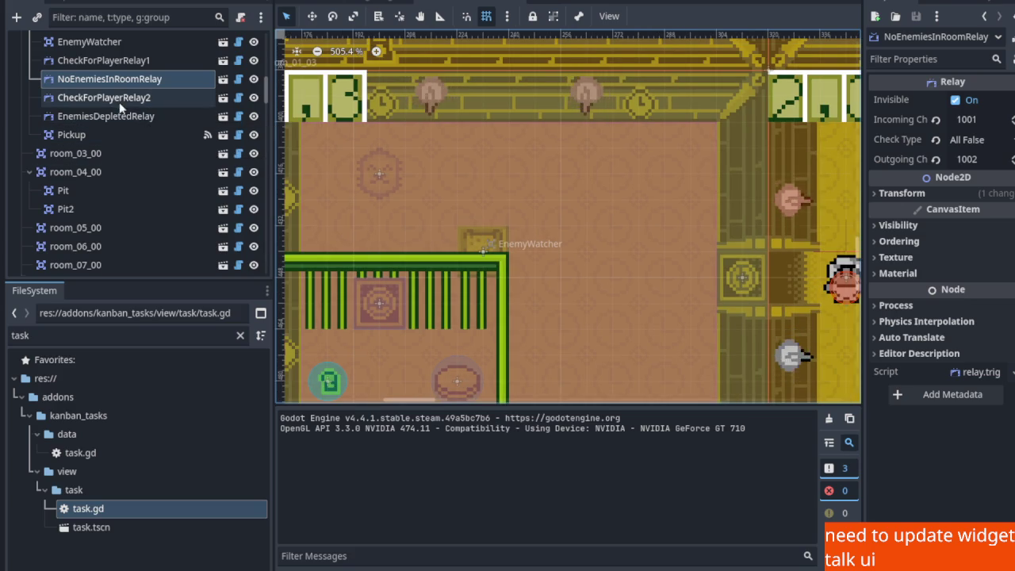
click(323, 108)
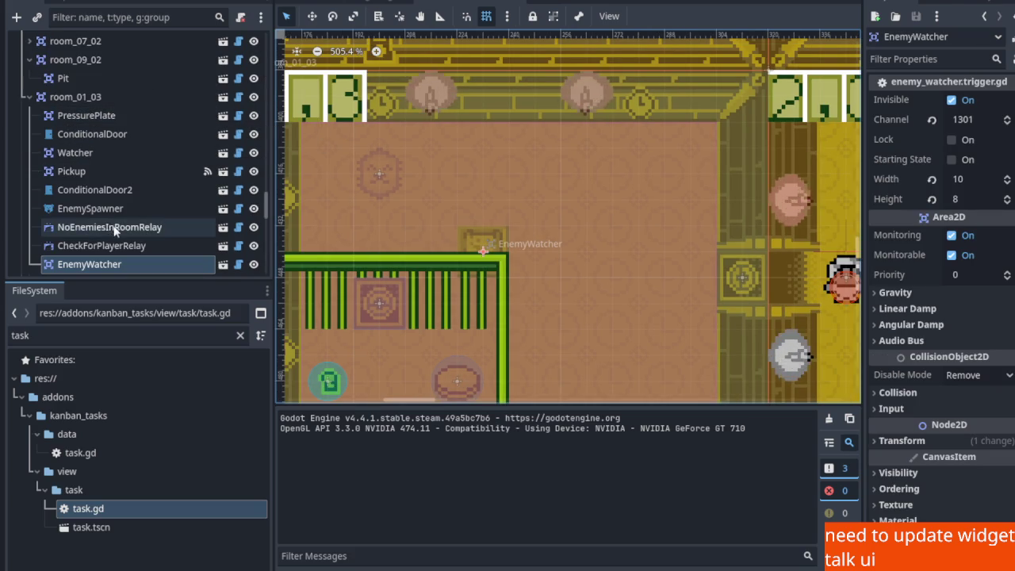
scroll(115, 233, down, 2)
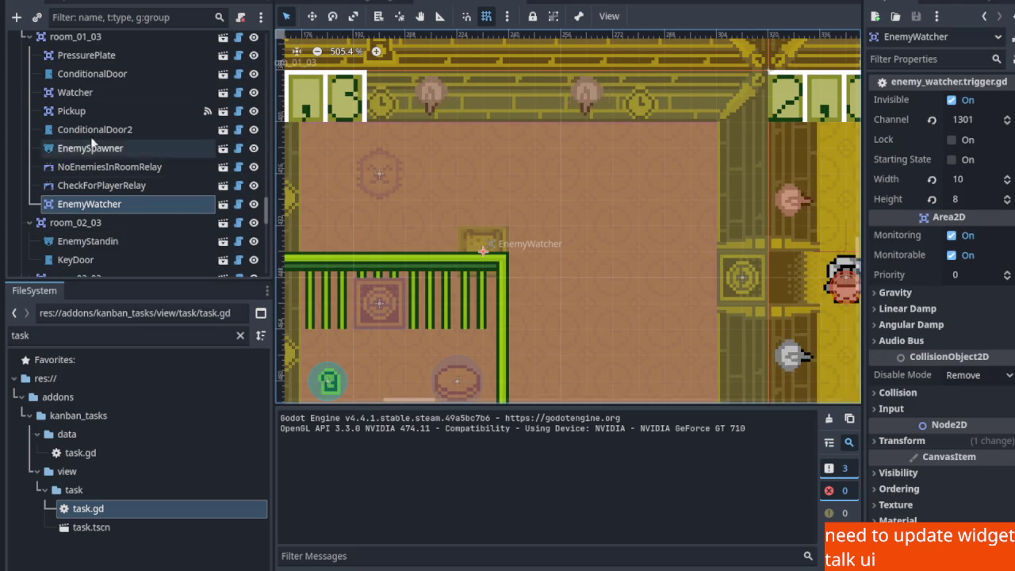
click(82, 96)
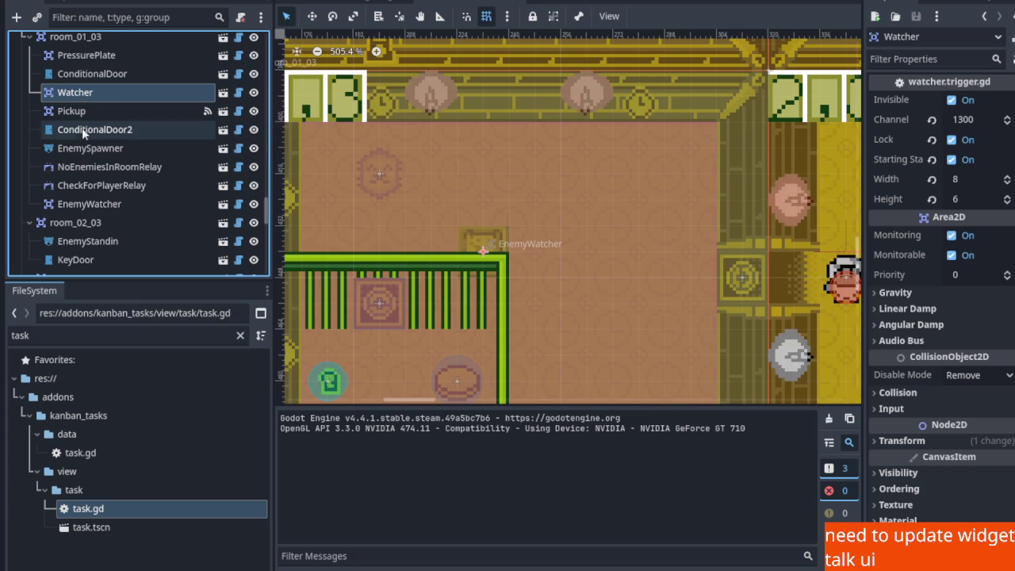
click(86, 149)
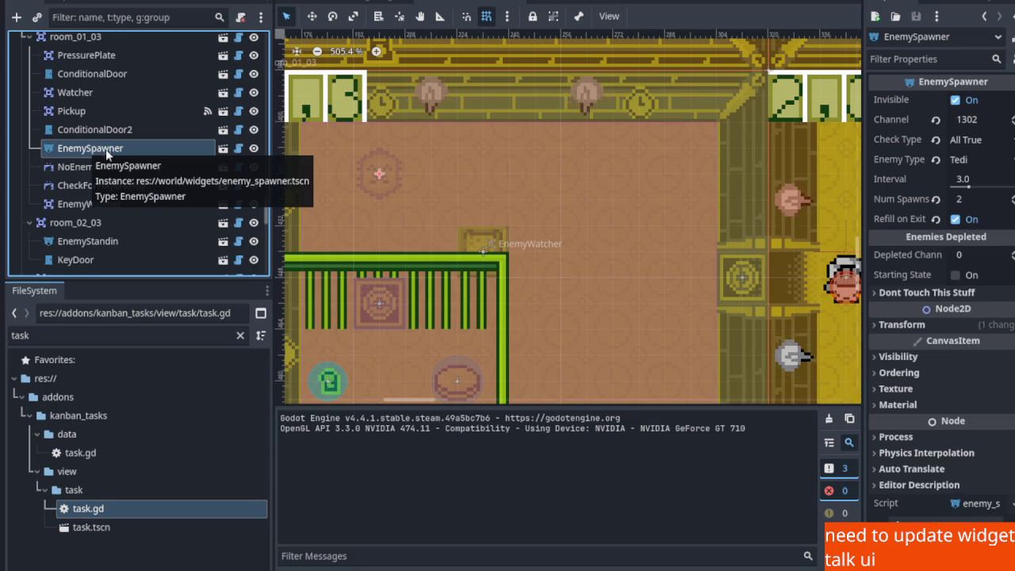
scroll(107, 156, up, 1)
click(101, 87)
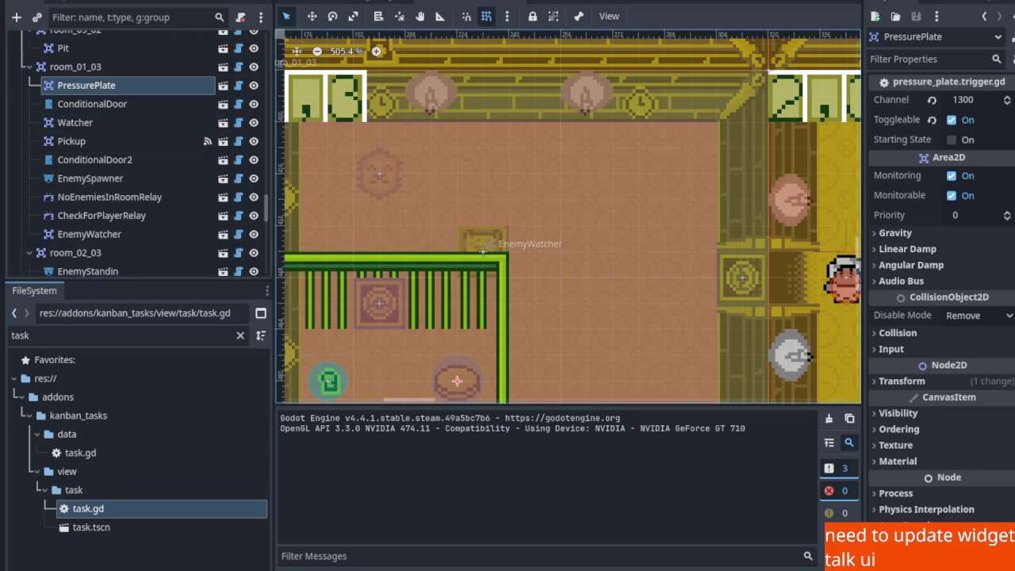
scroll(482, 246, down, 2)
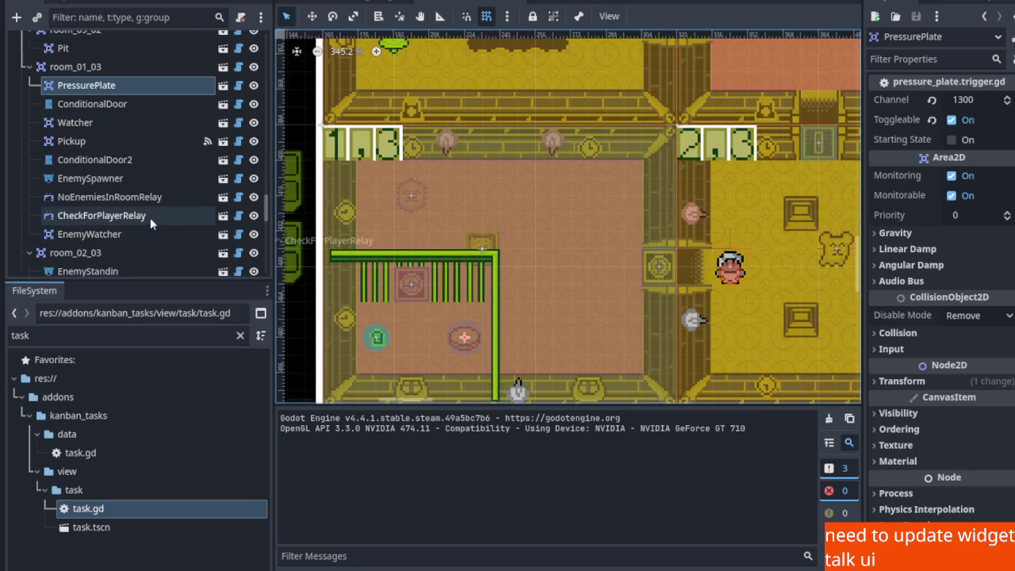
mouse_move(445, 231)
mouse_down()
mouse_move(514, 167)
mouse_move(527, 183)
mouse_move(514, 238)
mouse_up()
scroll(518, 172, down, 5)
scroll(514, 238, up, 5)
click(513, 236)
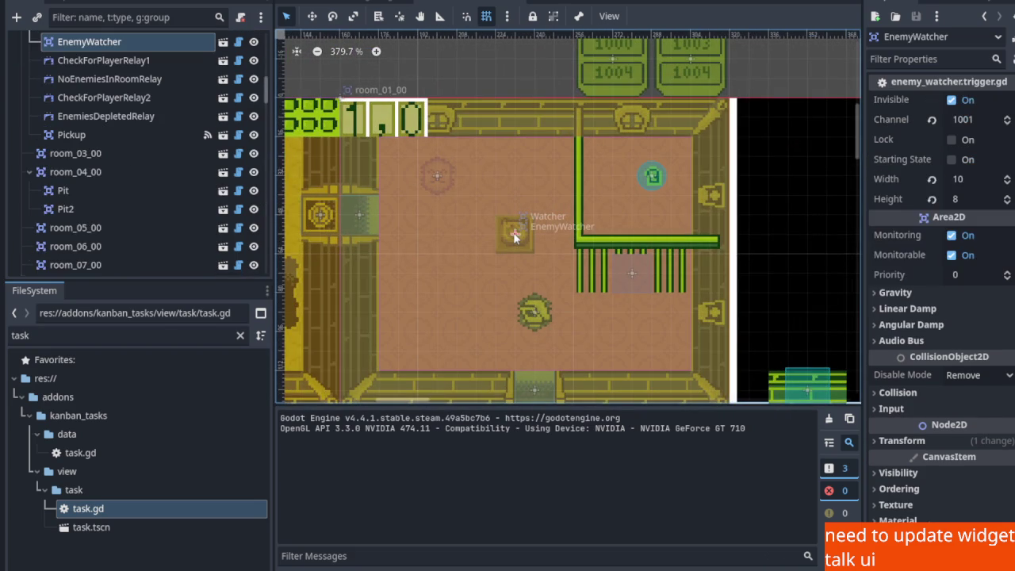
scroll(109, 85, up, 3)
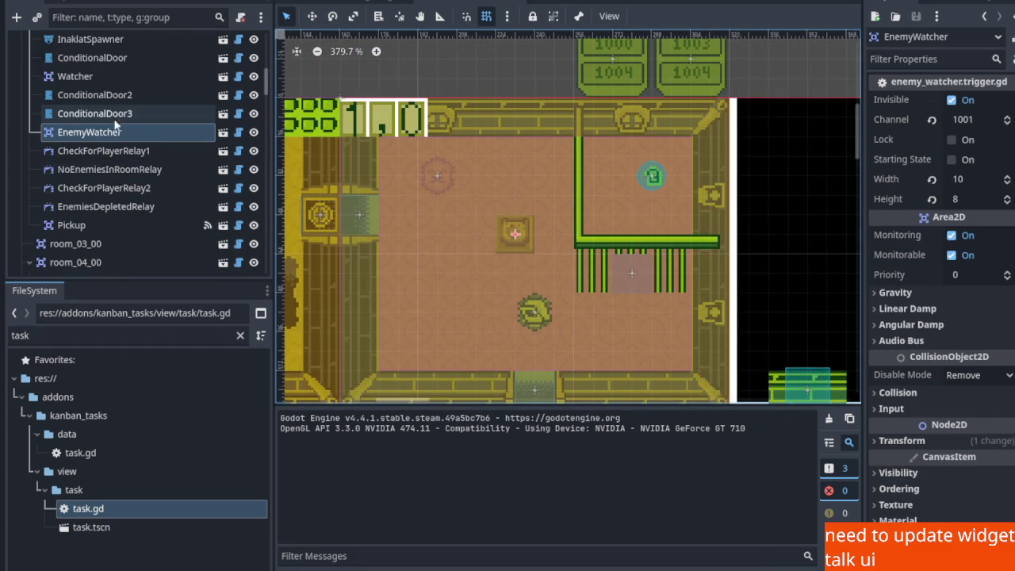
click(104, 38)
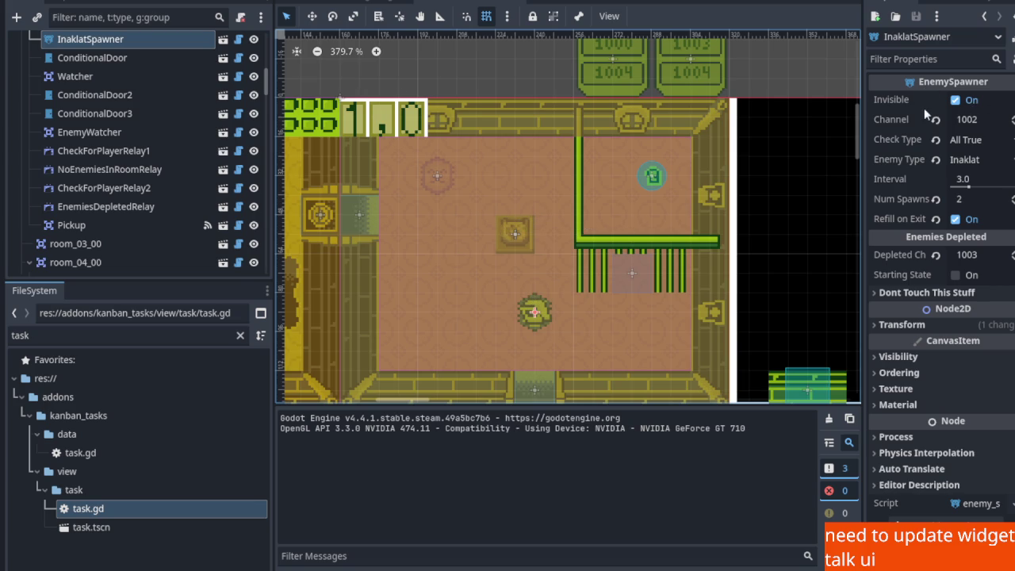
scroll(642, 214, up, 8)
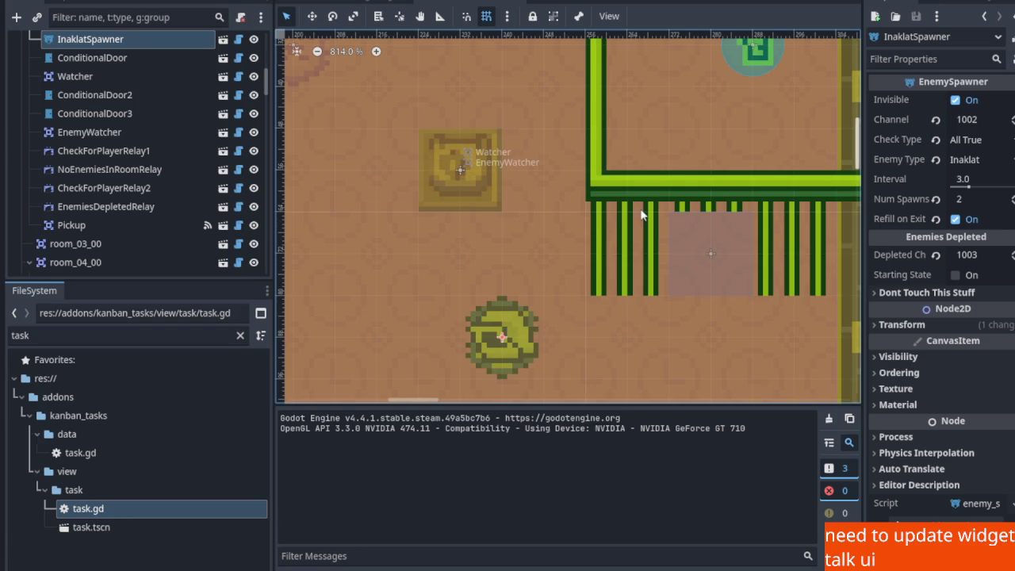
scroll(642, 214, up, 10)
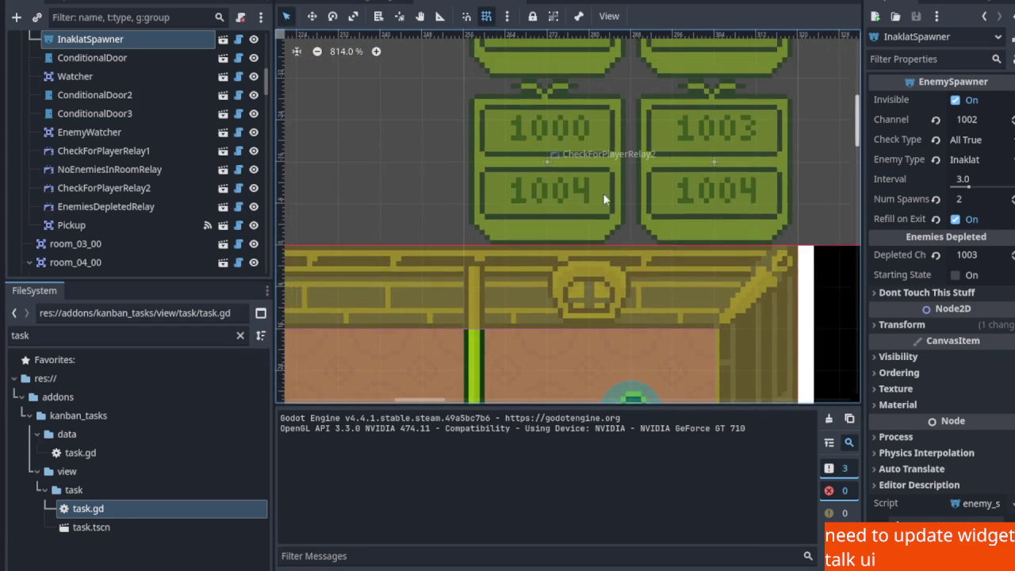
scroll(610, 231, up, 4)
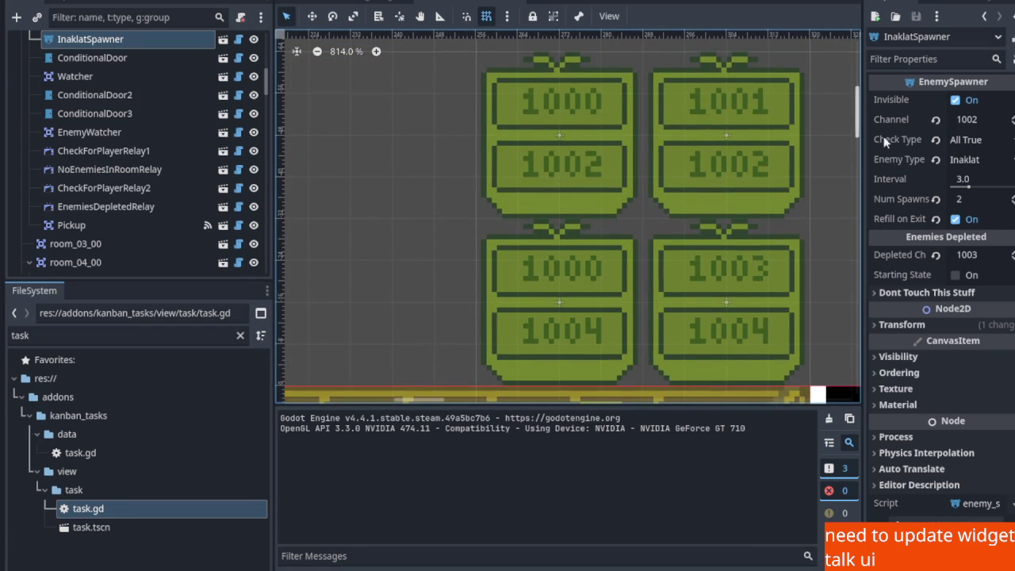
scroll(572, 113, down, 8)
scroll(573, 113, down, 5)
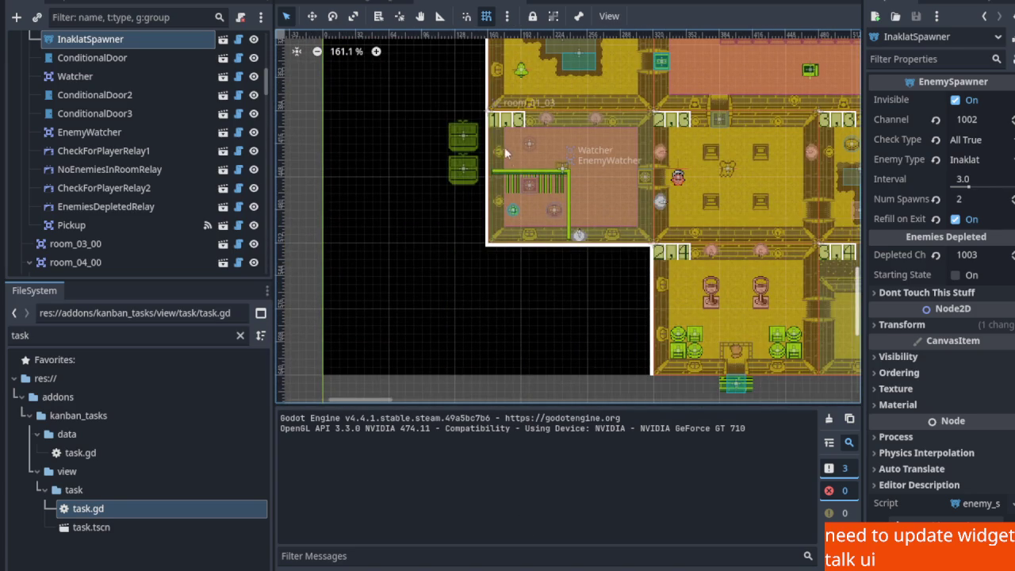
click(502, 139)
scroll(593, 165, up, 2)
scroll(594, 164, up, 4)
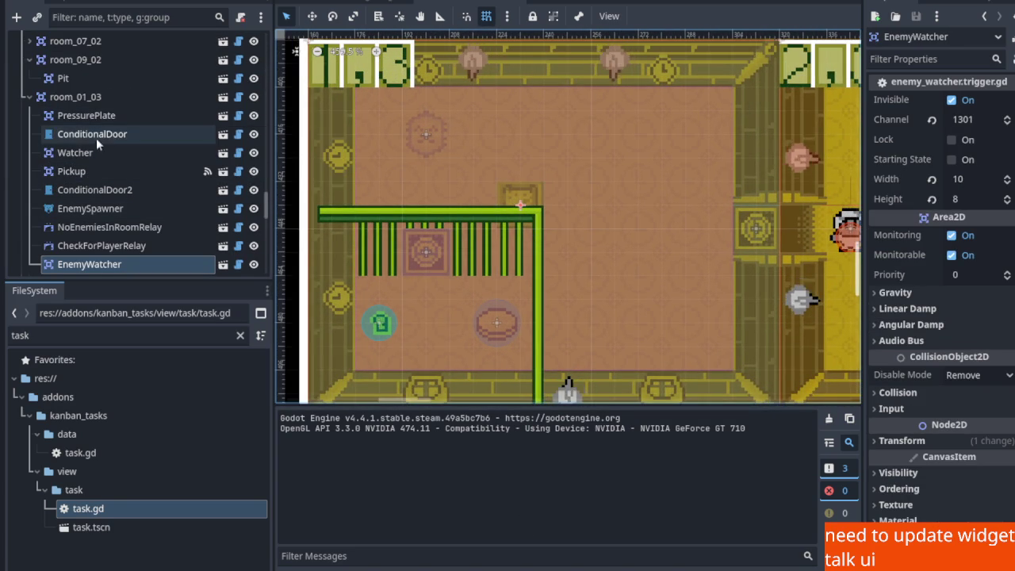
Place the 1300/1302 relay above the 1301/1302 relay, which moves down 32 px
click(96, 155)
mouse_move(432, 196)
mouse_down()
mouse_move(722, 201)
mouse_move(605, 224)
mouse_up()
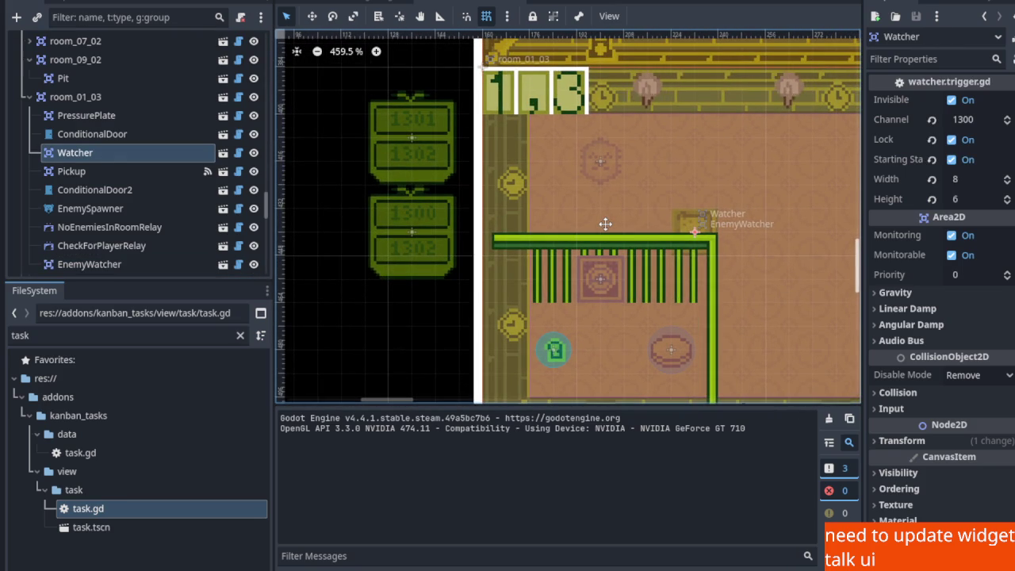
scroll(405, 227, up, 5)
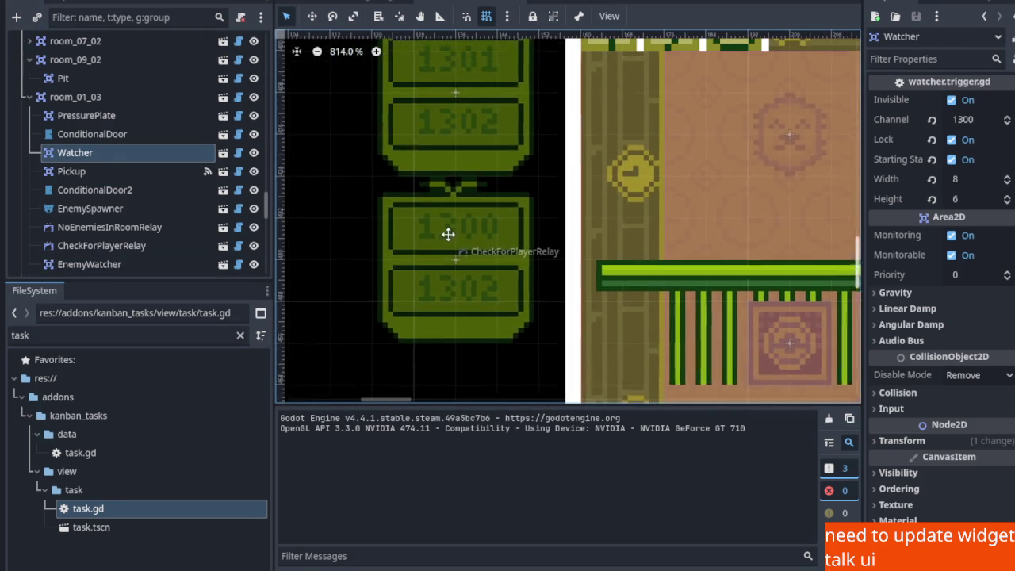
click(441, 227)
mouse_move(442, 227)
mouse_down()
mouse_move(328, 215)
mouse_move(341, 138)
mouse_up()
drag(460, 111, 465, 317)
drag(301, 168, 493, 169)
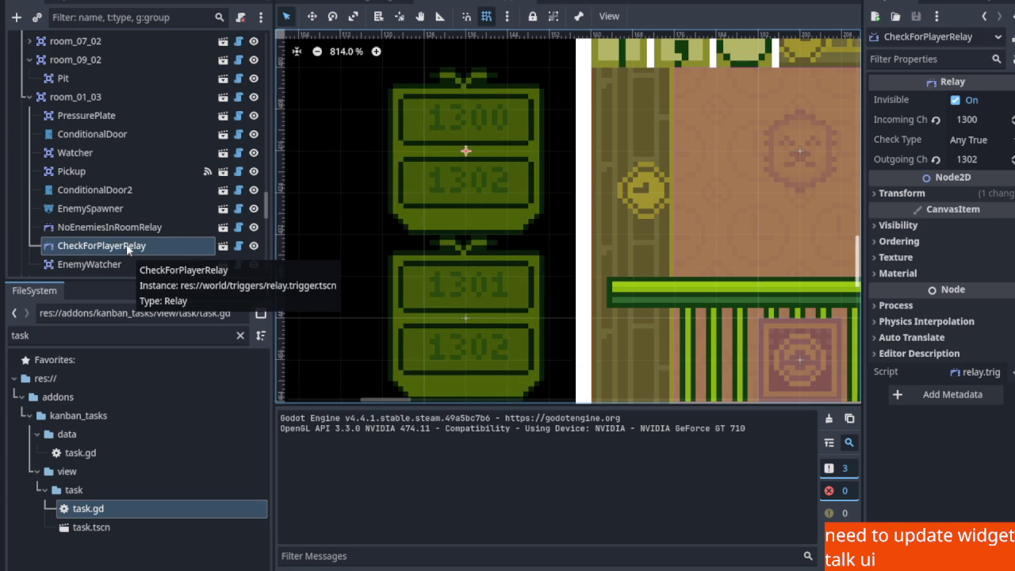
Zoom around the map and inspect the EnemyWatcher in room 1,0
scroll(134, 174, up, 10)
scroll(134, 174, up, 5)
scroll(134, 175, up, 10)
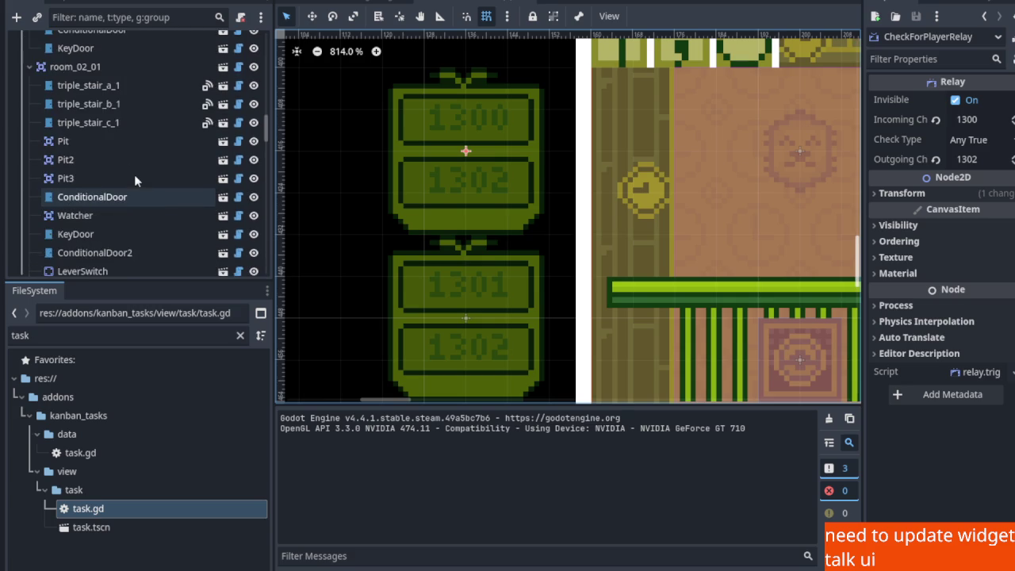
scroll(131, 176, up, 10)
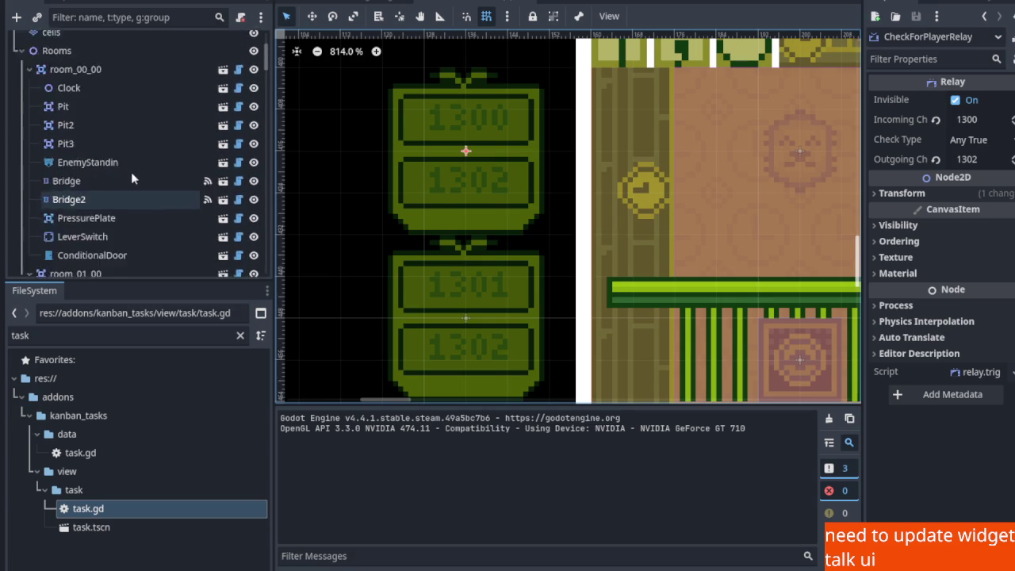
scroll(150, 194, down, 1)
scroll(135, 197, down, 5)
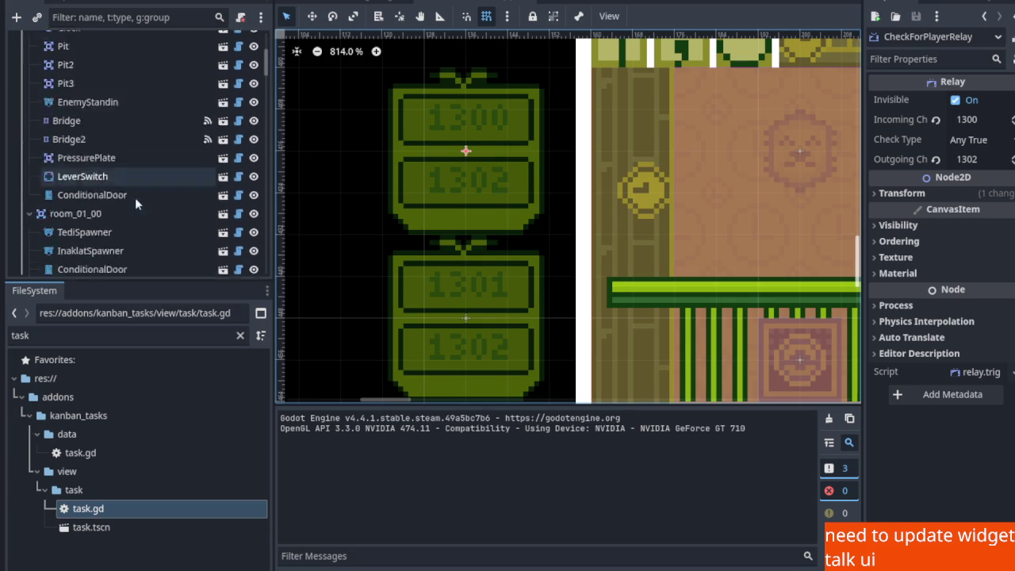
scroll(437, 179, down, 4)
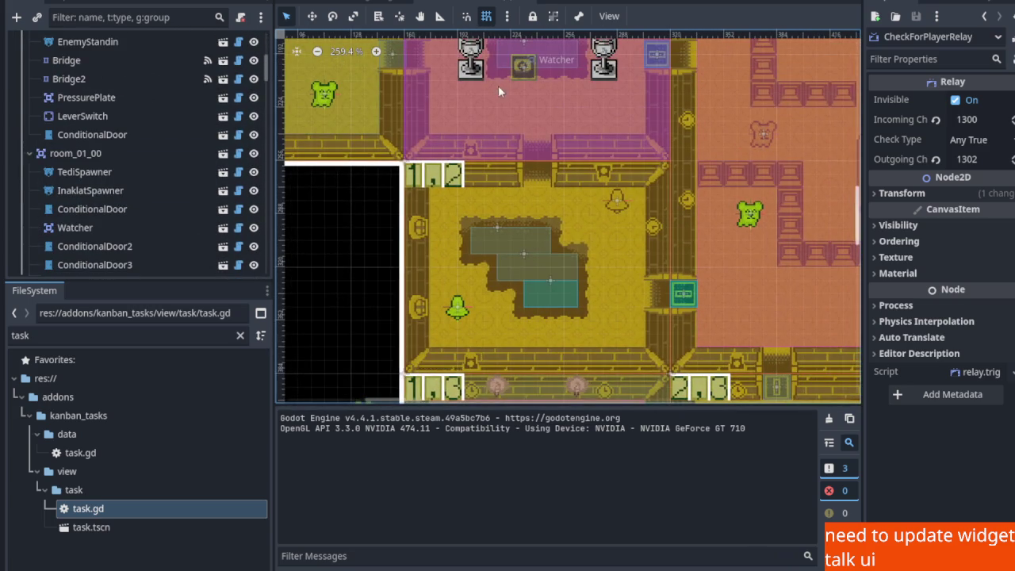
scroll(479, 267, up, 10)
click(431, 140)
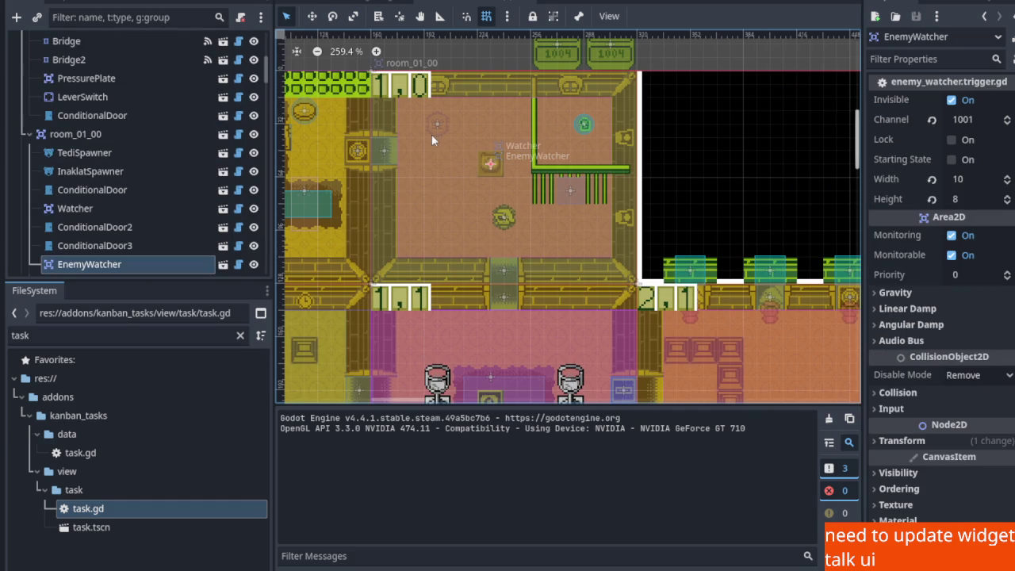
Check the channel-1301 EnemyWatcher, then select room_01_03's EnemySpawner on channel 1302
scroll(142, 217, down, 3)
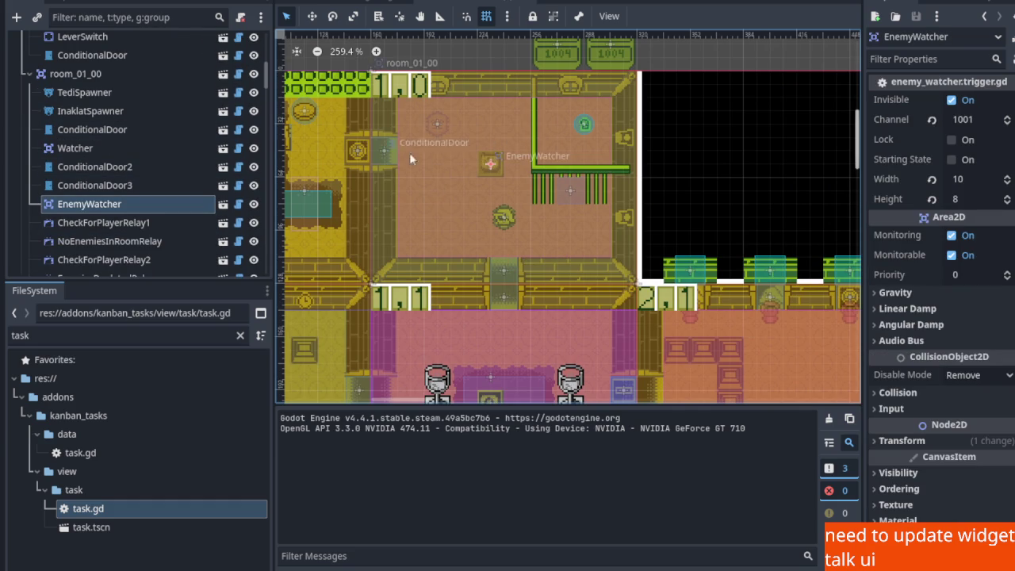
scroll(434, 161, down, 4)
scroll(128, 207, down, 5)
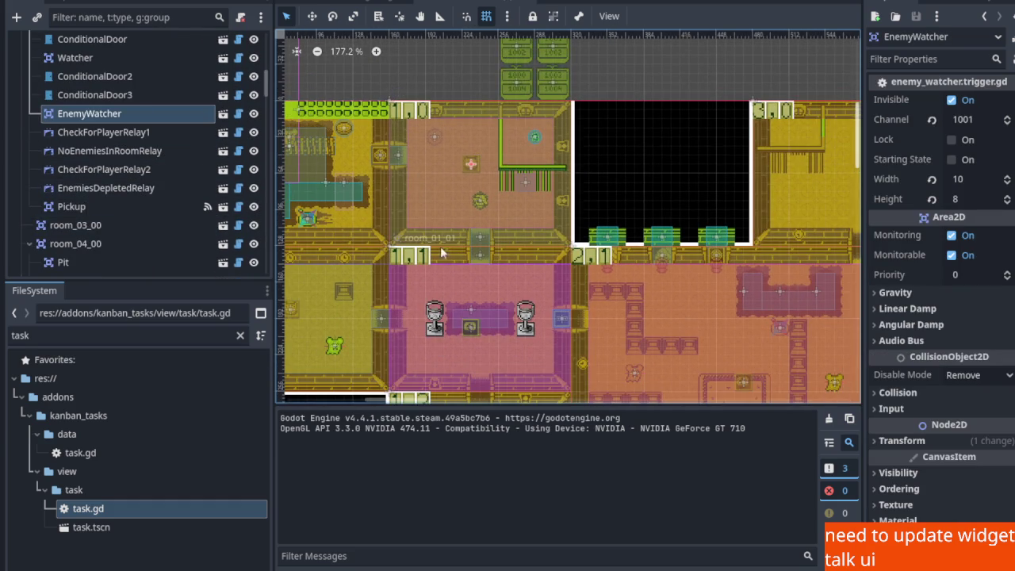
scroll(441, 247, down, 4)
scroll(472, 202, up, 8)
click(427, 199)
scroll(95, 234, down, 1)
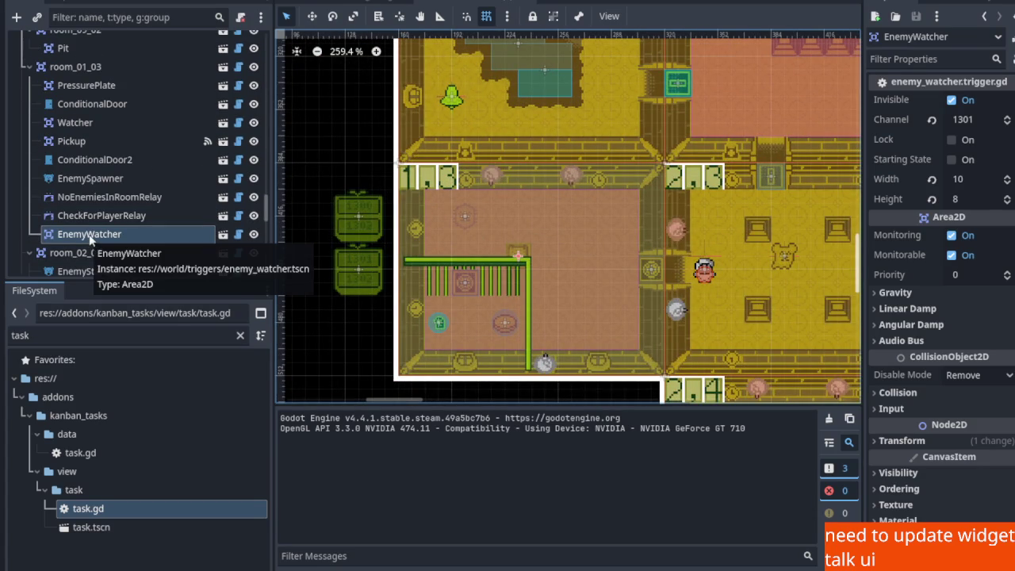
click(80, 180)
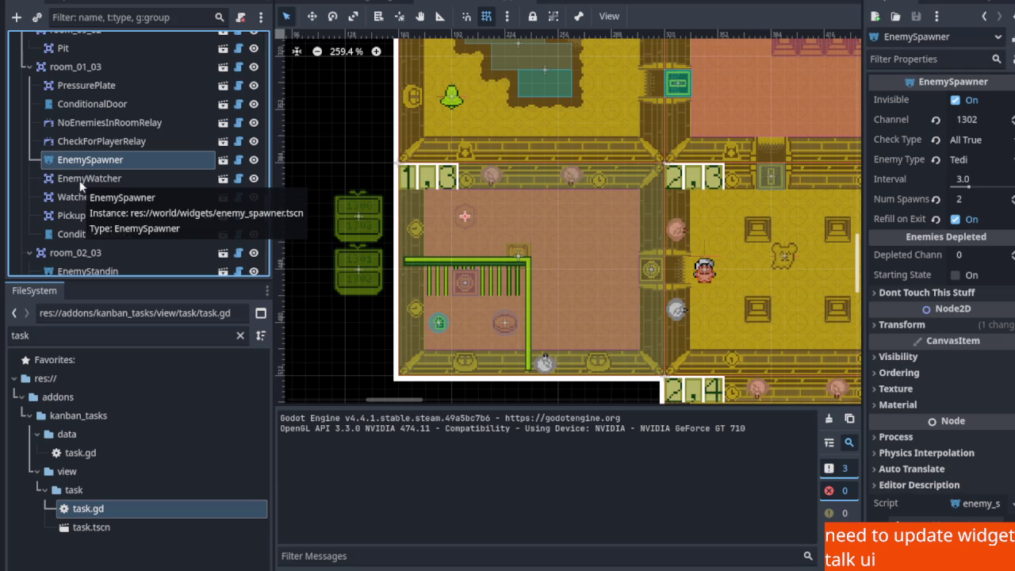
Move EnemySpawner up in room_01_03's node order and save the dungeon scene
key(ctrl+Up)
key(ctrl+Up)
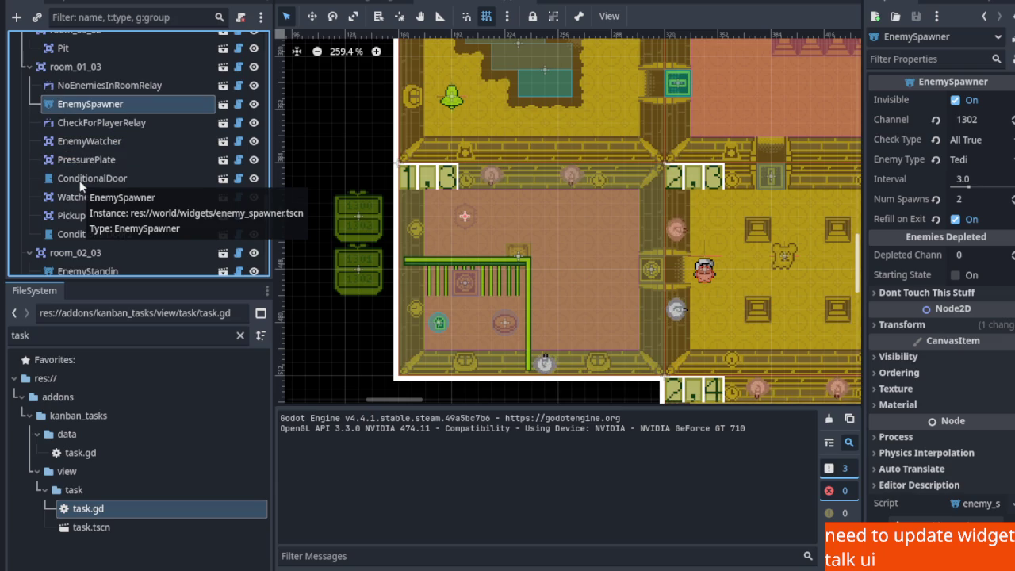
key(ctrl+s)
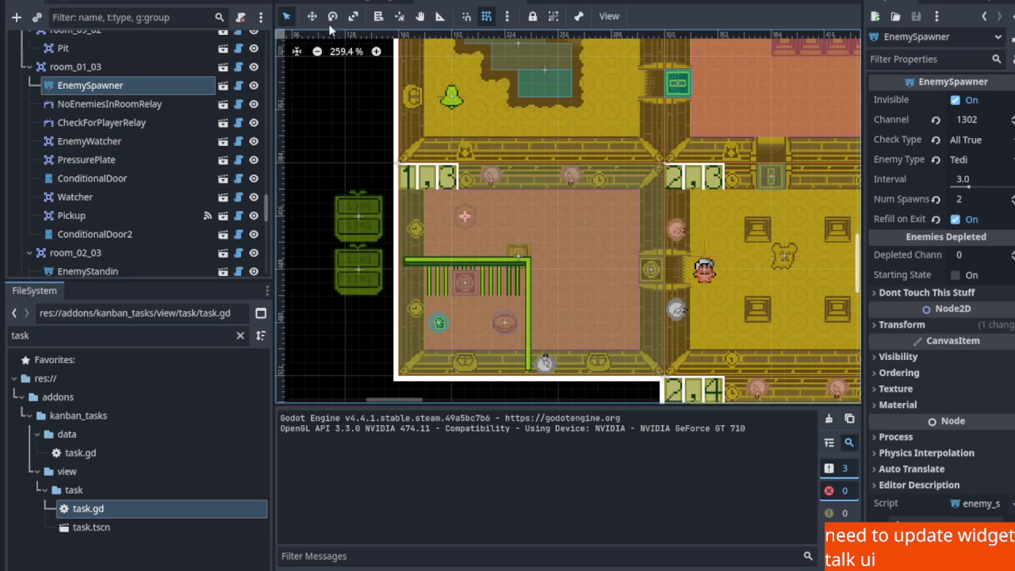
click(520, 4)
Filter FileSystem for 'clock', open clock.tscn, then reopen clockorocktower.tscn
click(114, 333)
text(clock)
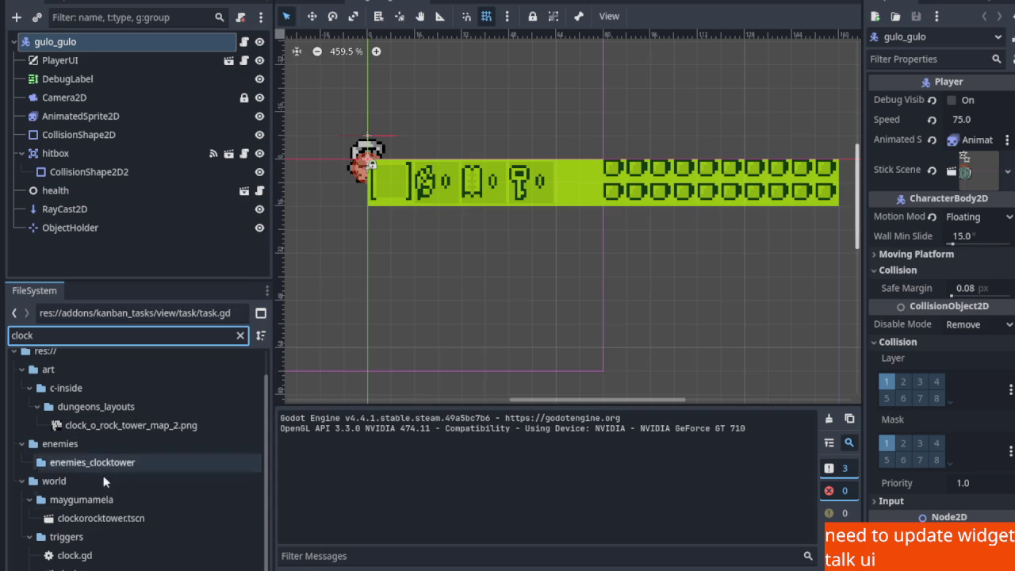
click(88, 568)
double_click(89, 568)
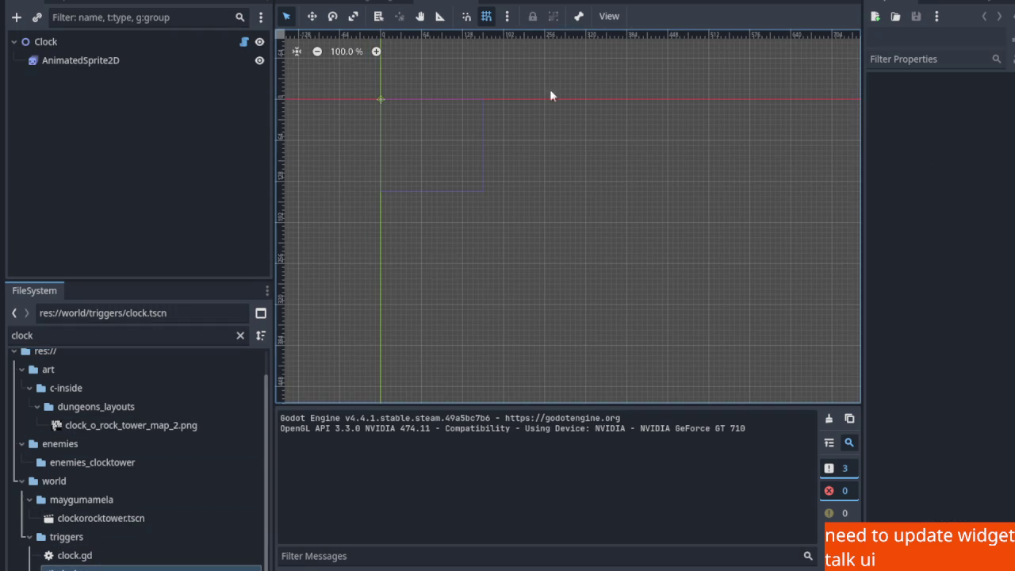
click(108, 517)
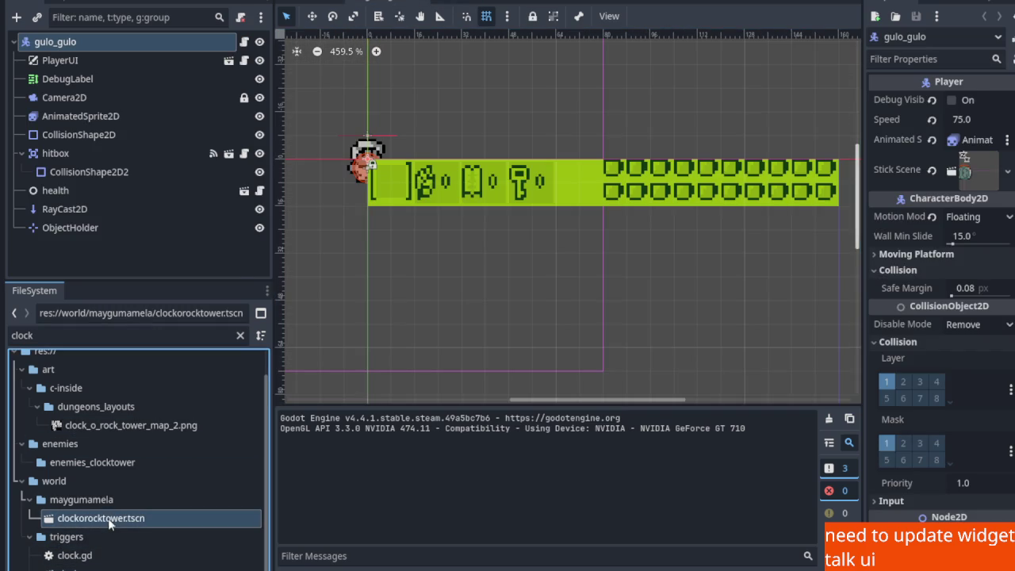
double_click(102, 518)
scroll(99, 235, down, 4)
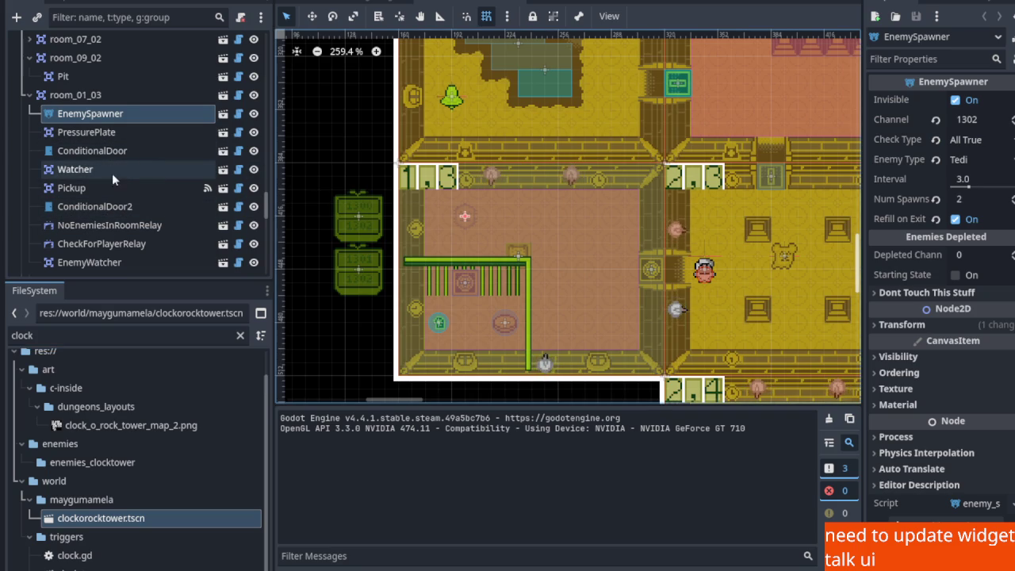
Drag room_01_03's EnemyWatcher up to fourth place, right under ConditionalDoor, then save
scroll(91, 225, down, 2)
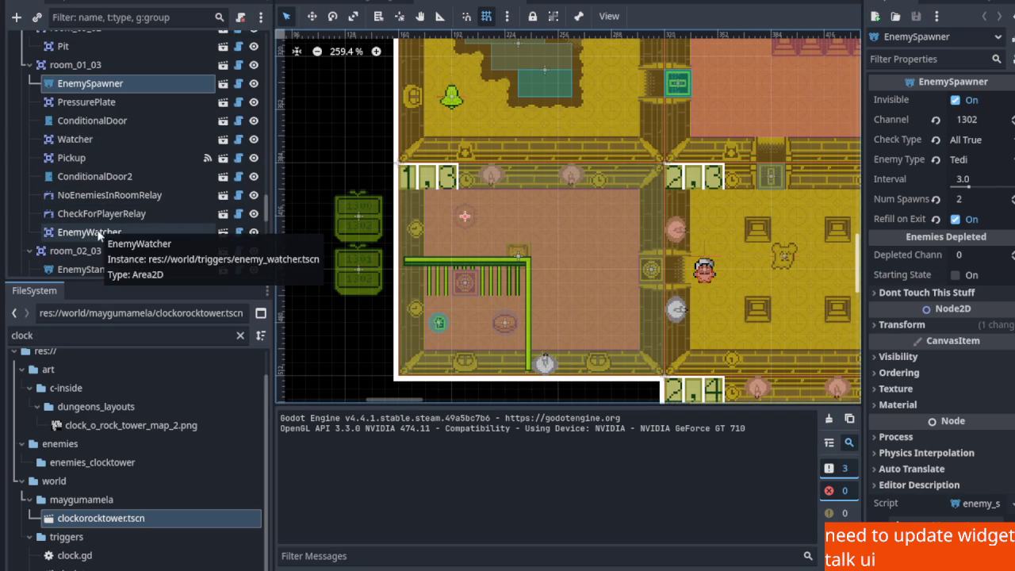
click(97, 233)
drag(94, 232, 77, 127)
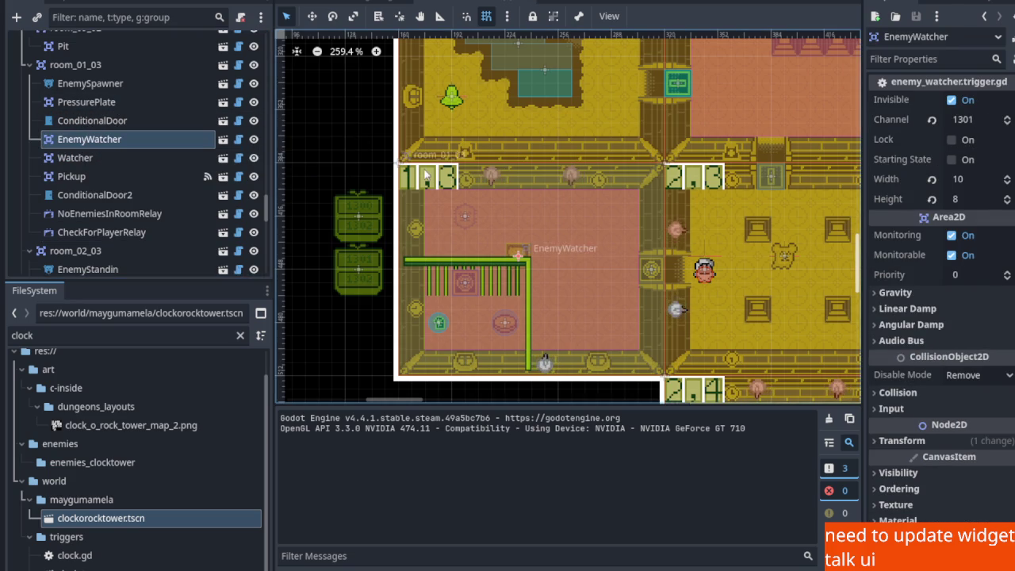
scroll(170, 135, up, 10)
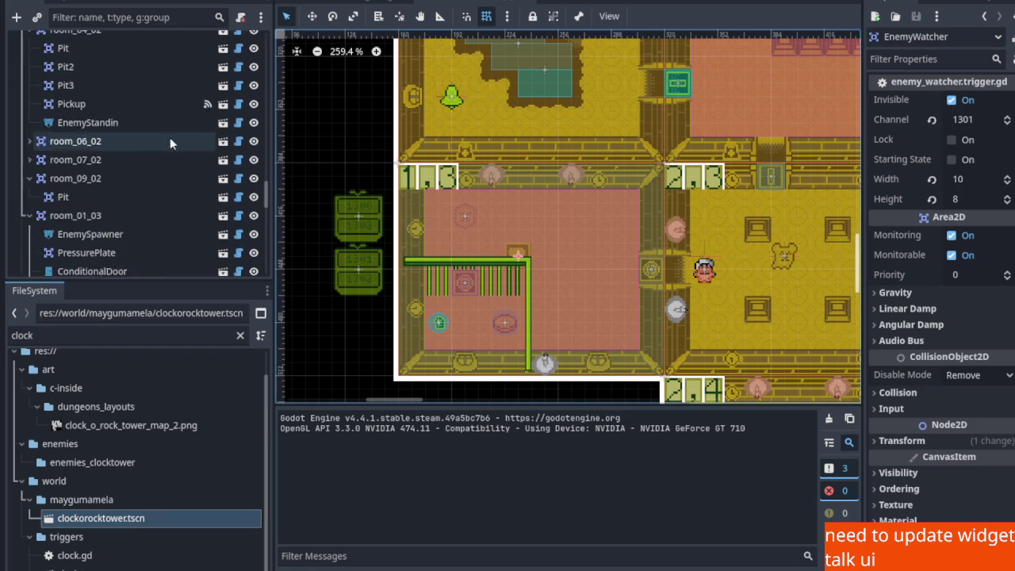
scroll(135, 177, up, 5)
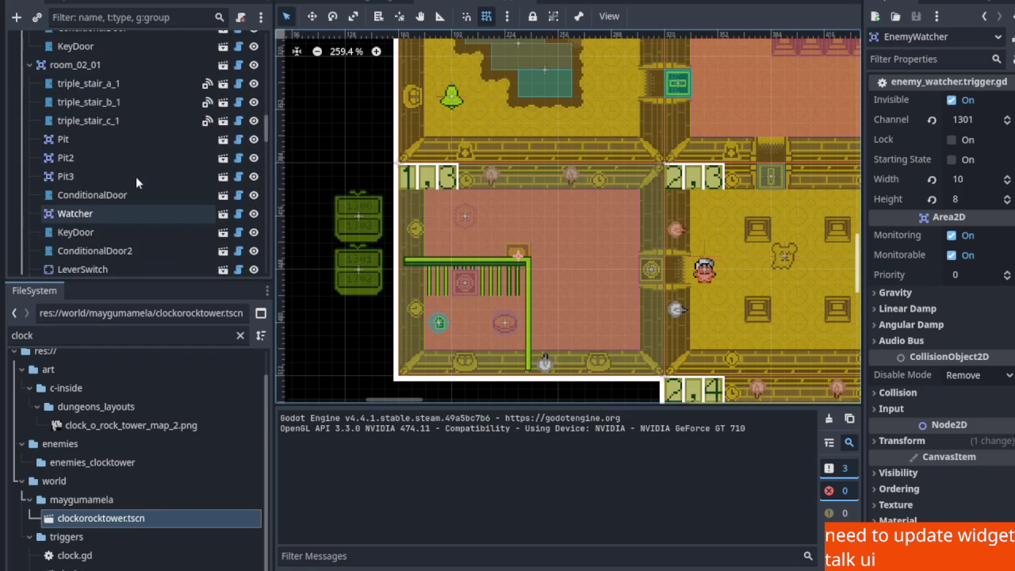
scroll(136, 176, up, 8)
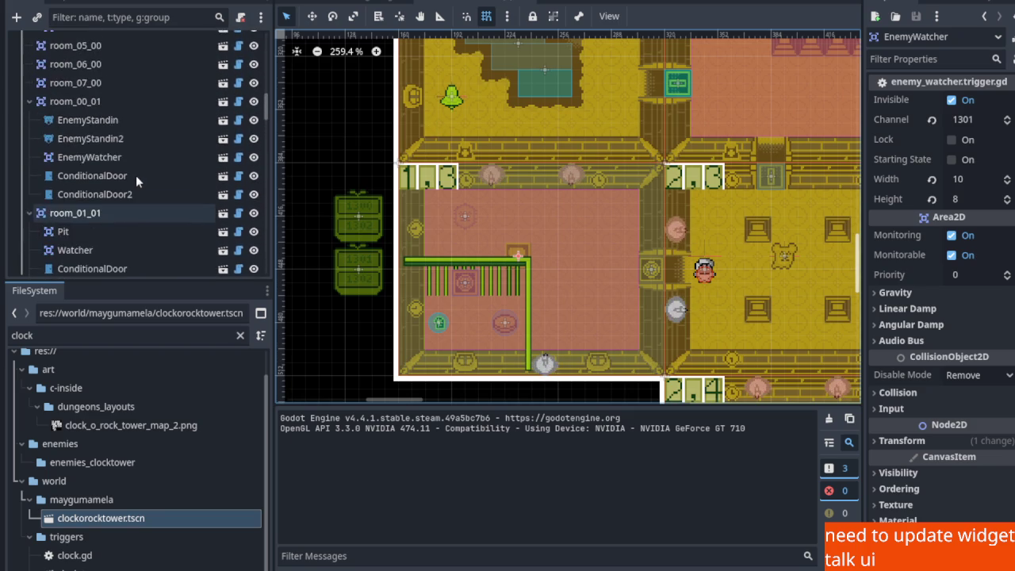
scroll(136, 175, down, 8)
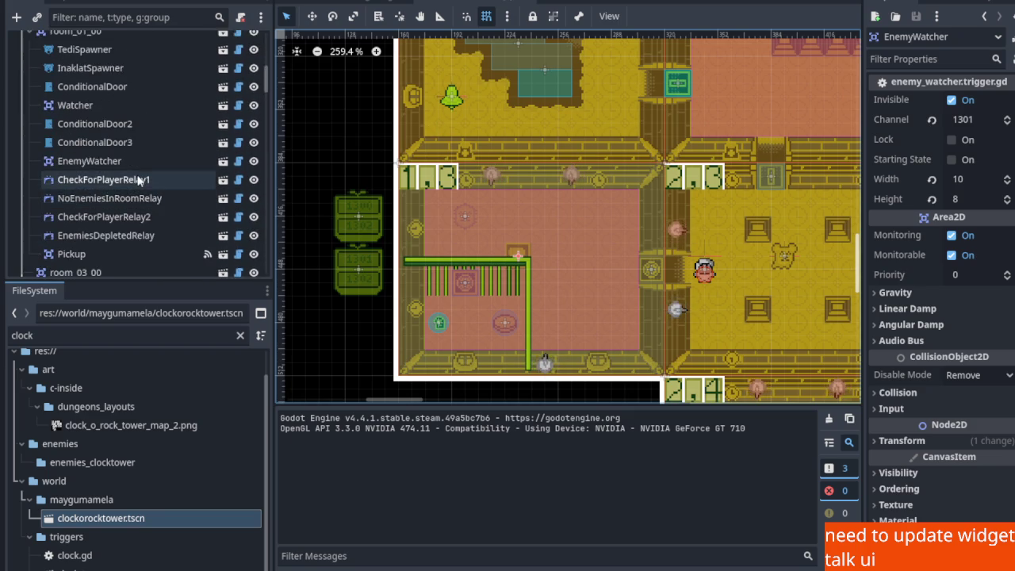
scroll(137, 180, down, 2)
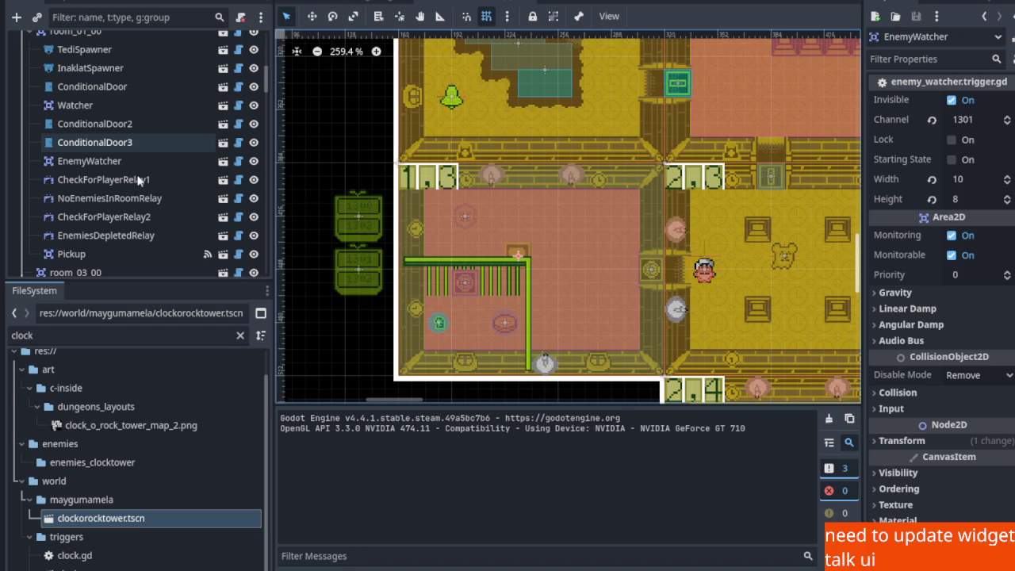
scroll(136, 206, down, 10)
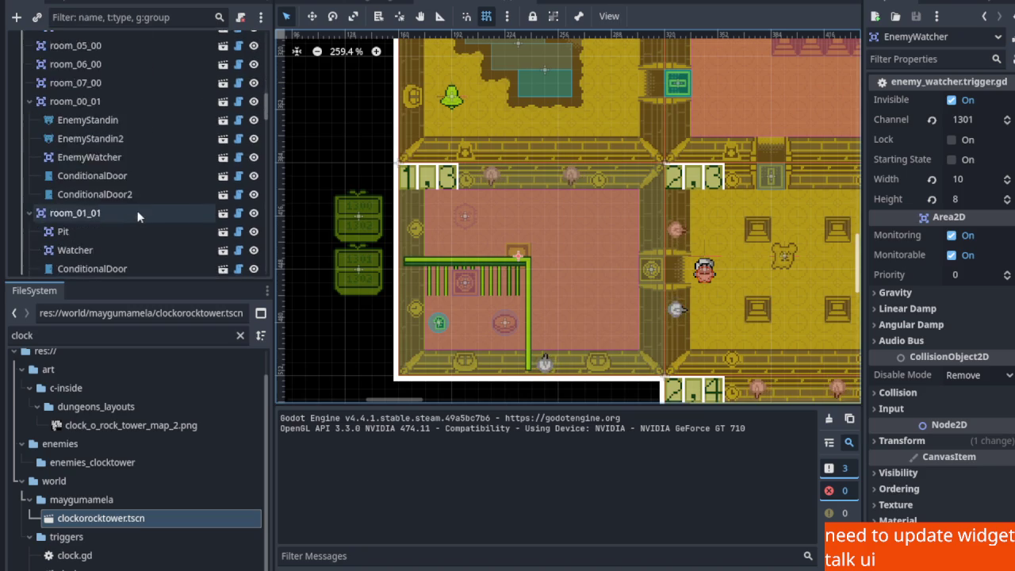
scroll(128, 199, down, 5)
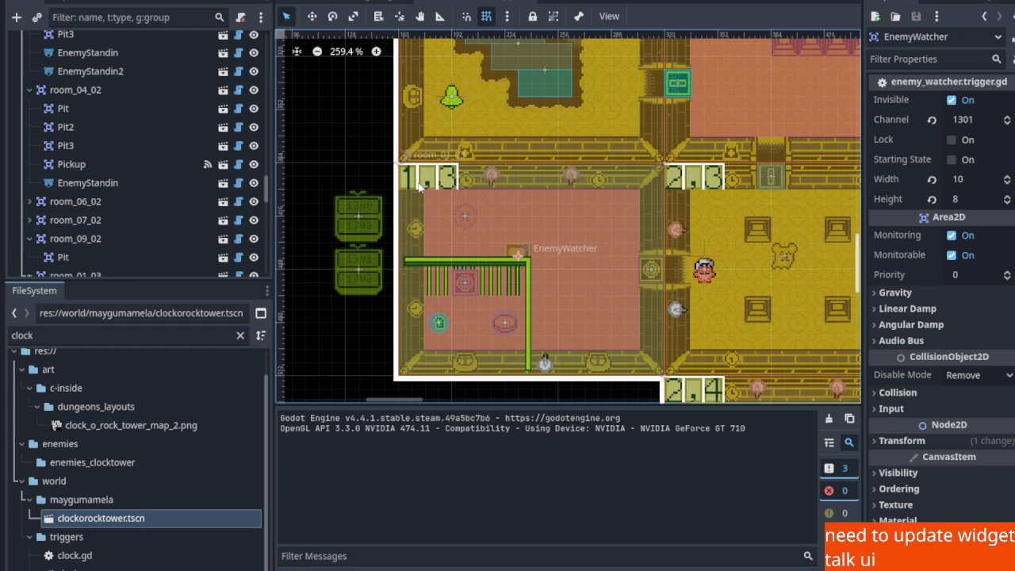
scroll(78, 206, down, 5)
scroll(78, 206, down, 6)
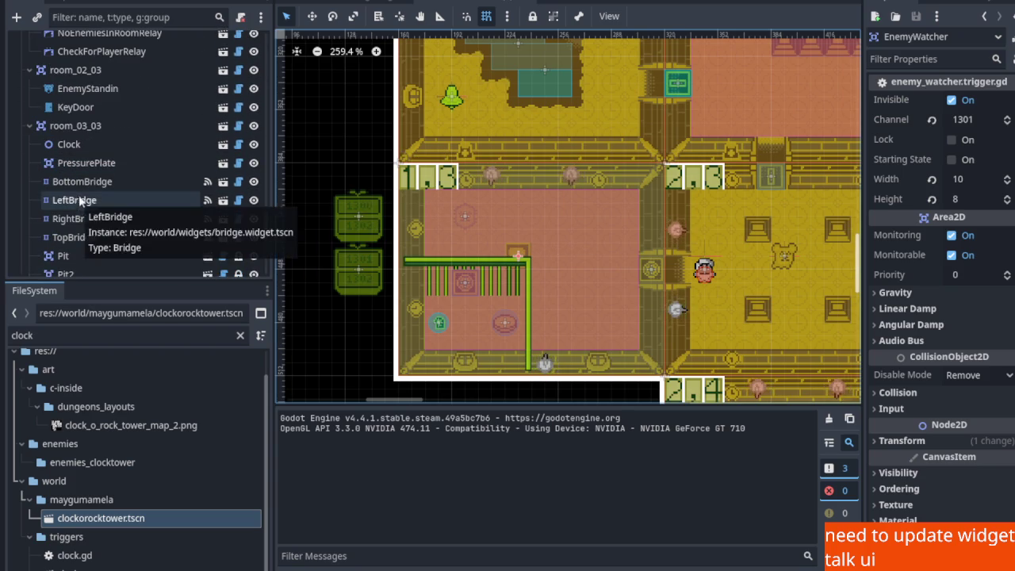
scroll(89, 192, up, 3)
scroll(88, 190, up, 3)
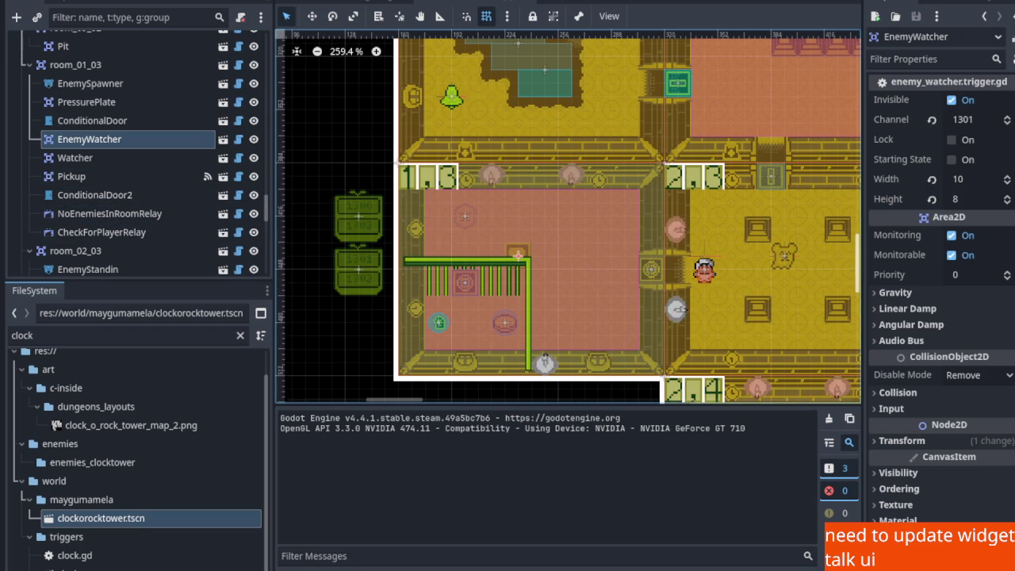
key(ctrl+s)
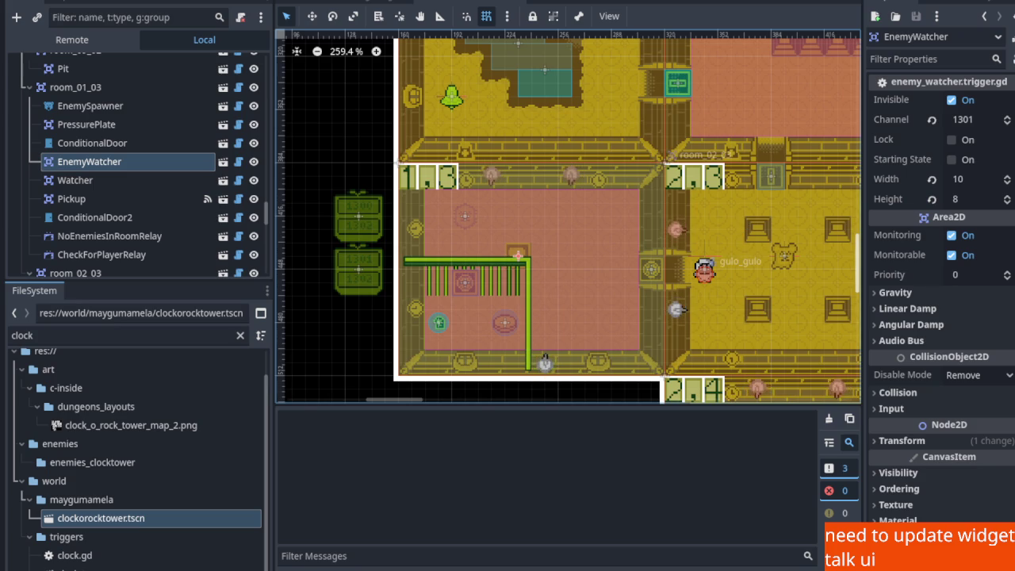
key(Left)
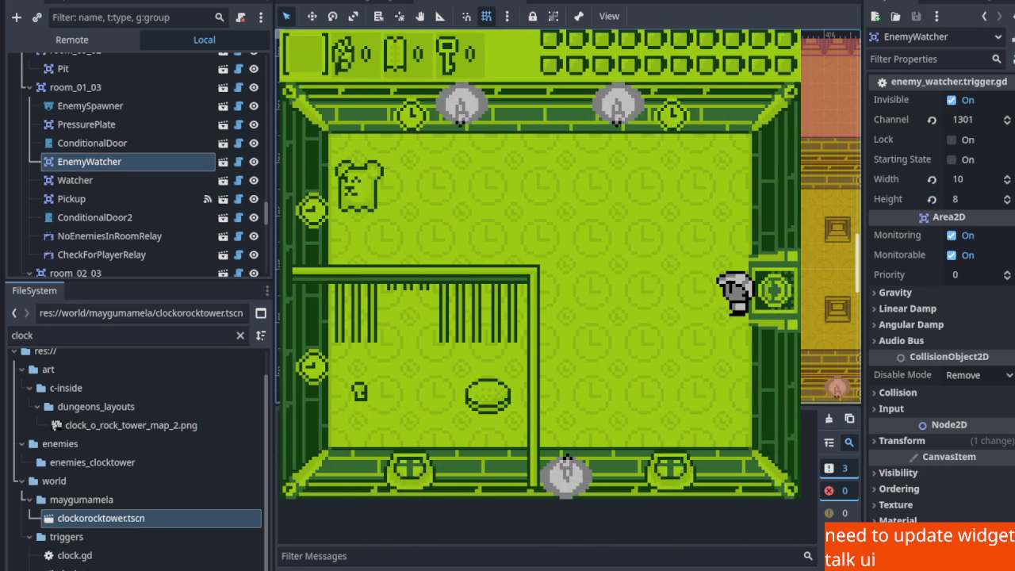
key(F8)
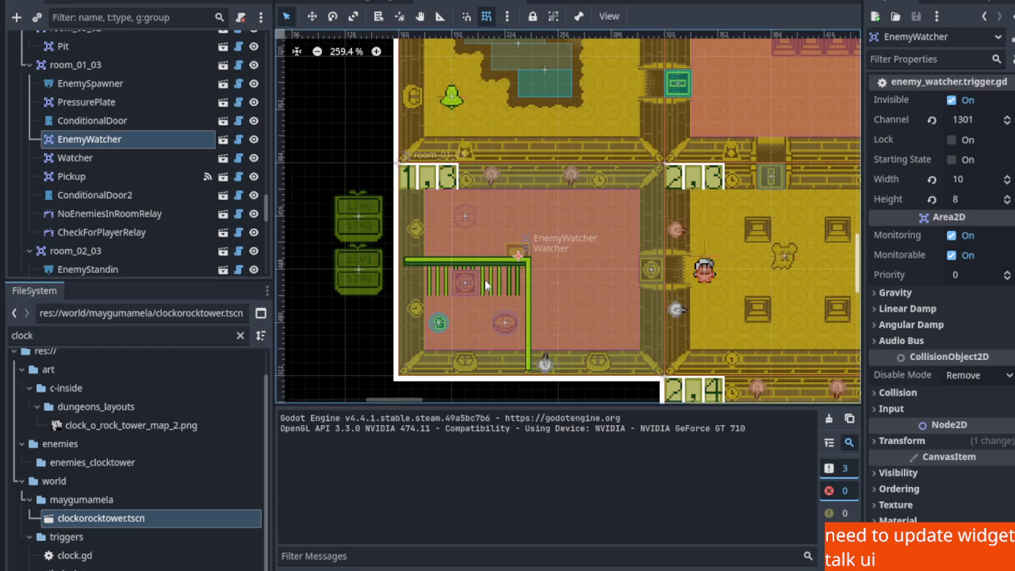
scroll(519, 244, up, 3)
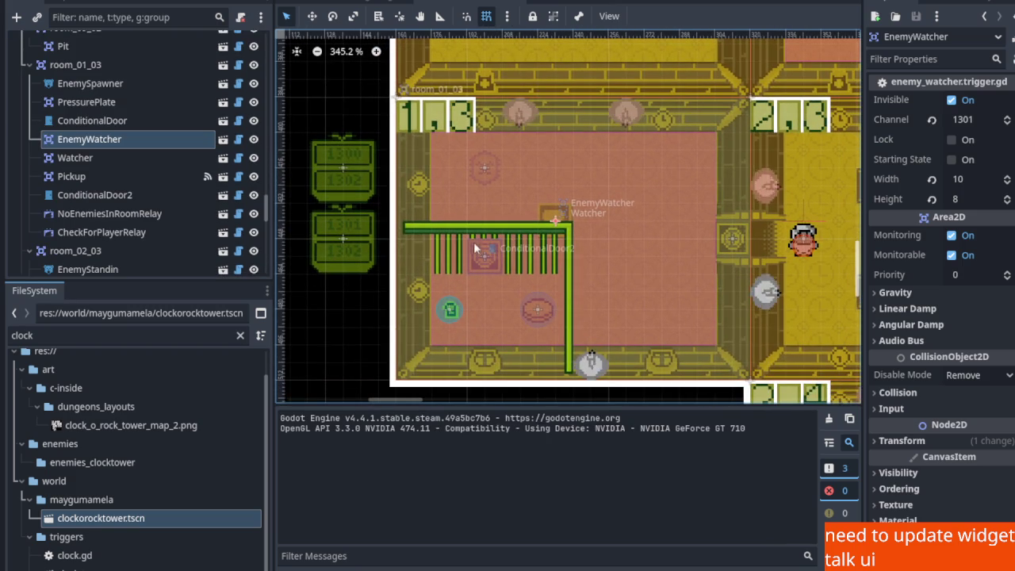
click(96, 85)
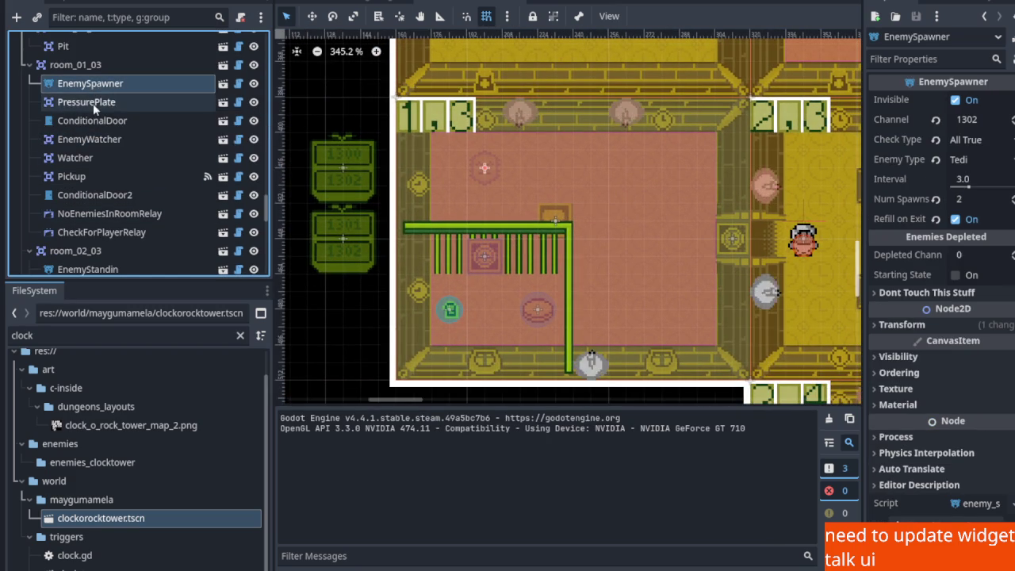
click(93, 104)
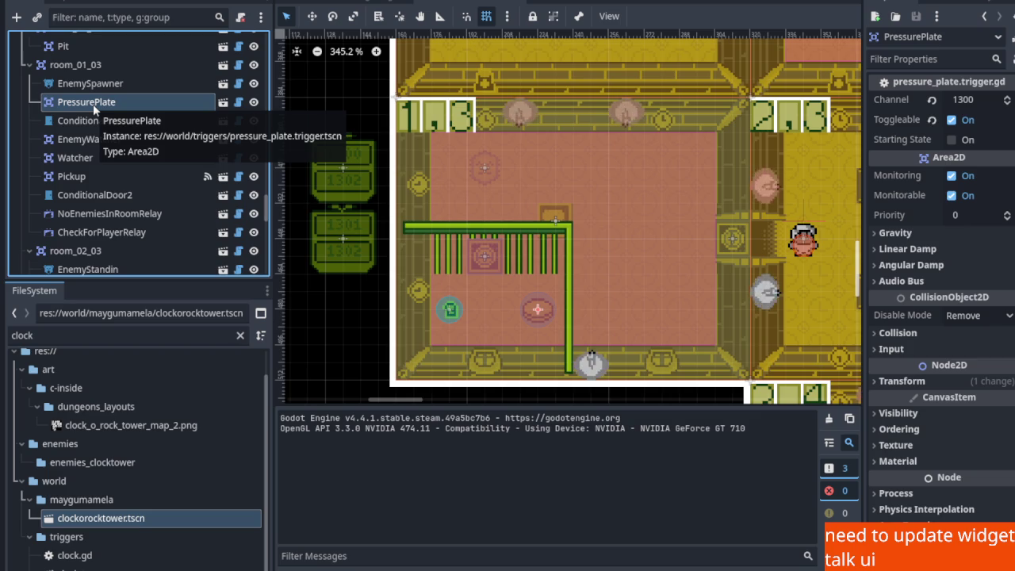
click(96, 141)
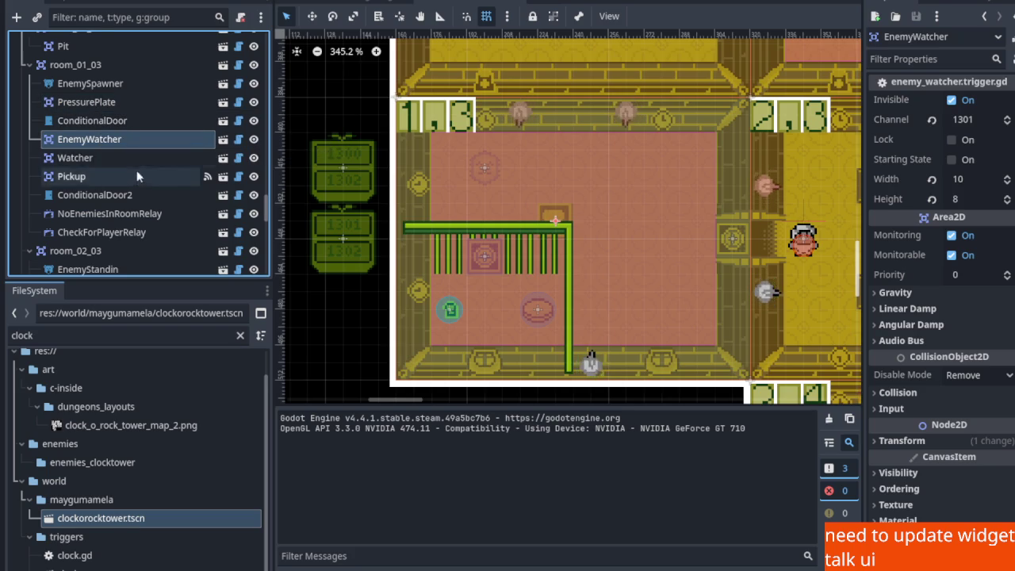
scroll(133, 178, down, 2)
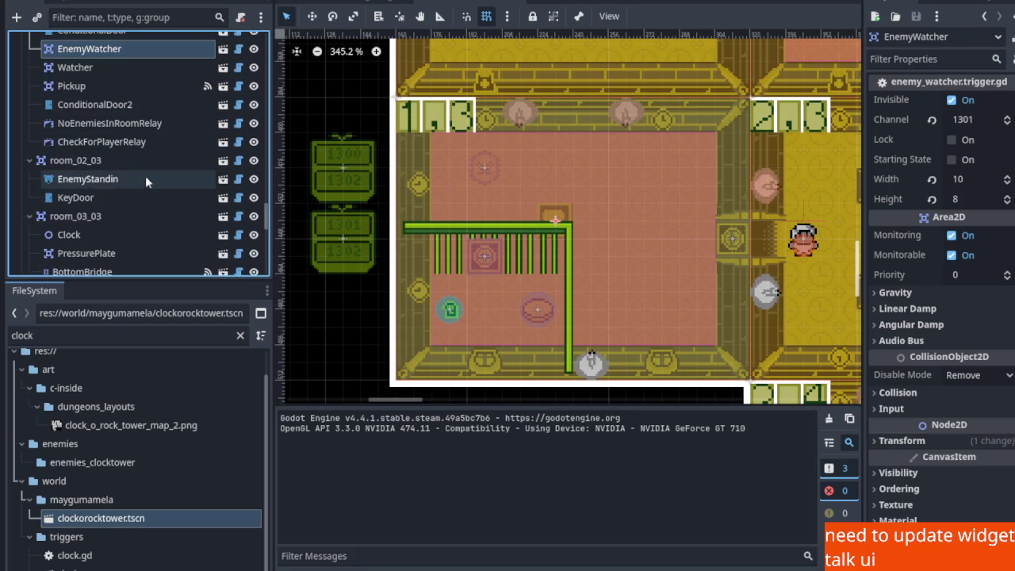
scroll(145, 176, down, 2)
scroll(147, 177, up, 1)
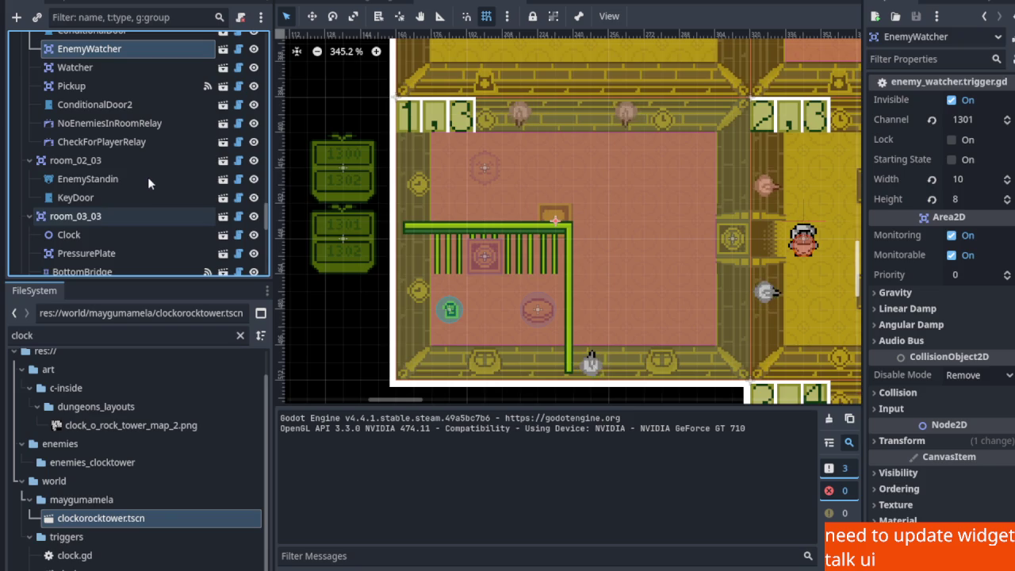
scroll(148, 151, down, 1)
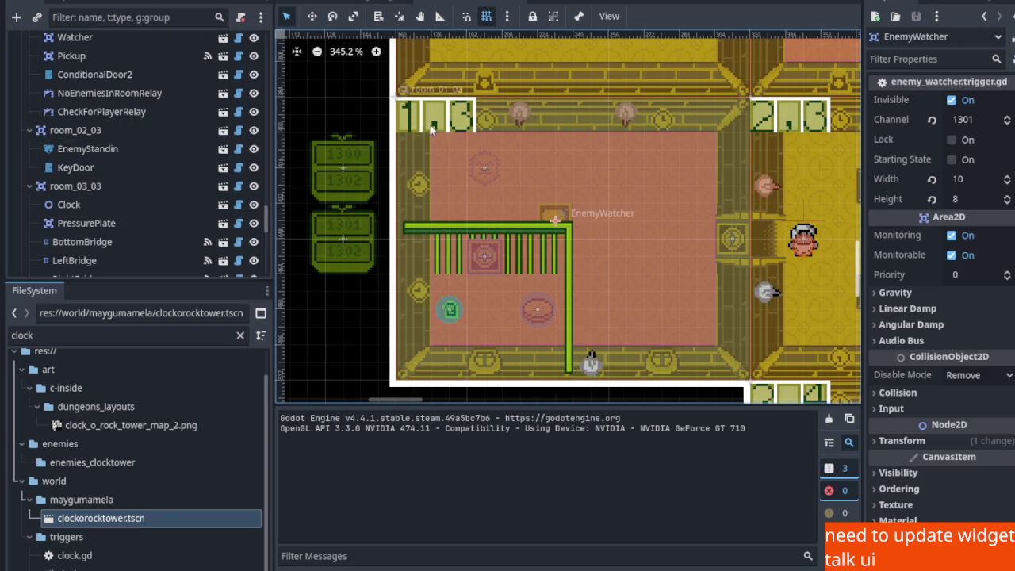
scroll(113, 90, up, 3)
scroll(119, 104, up, 2)
scroll(122, 113, down, 1)
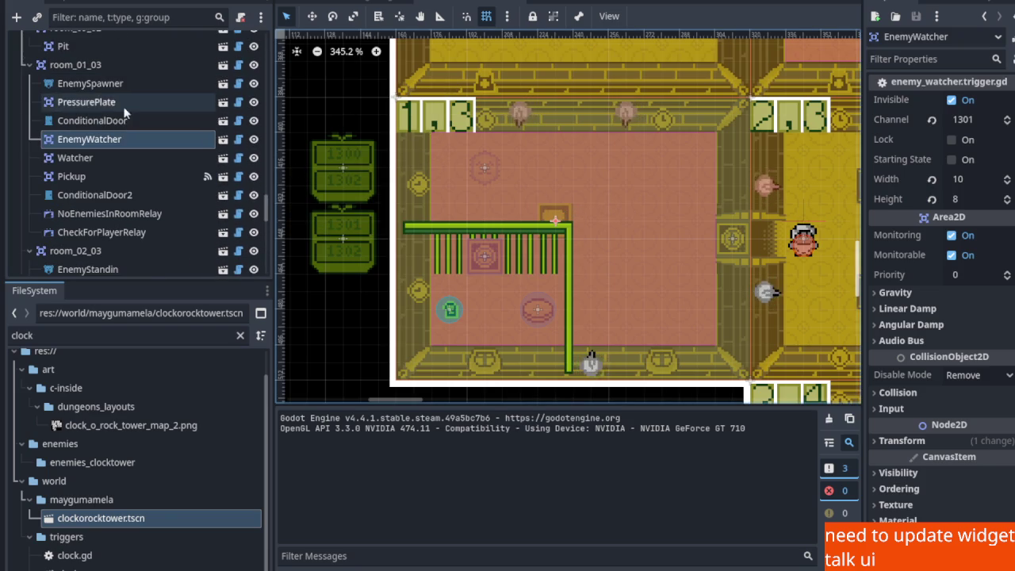
click(127, 222)
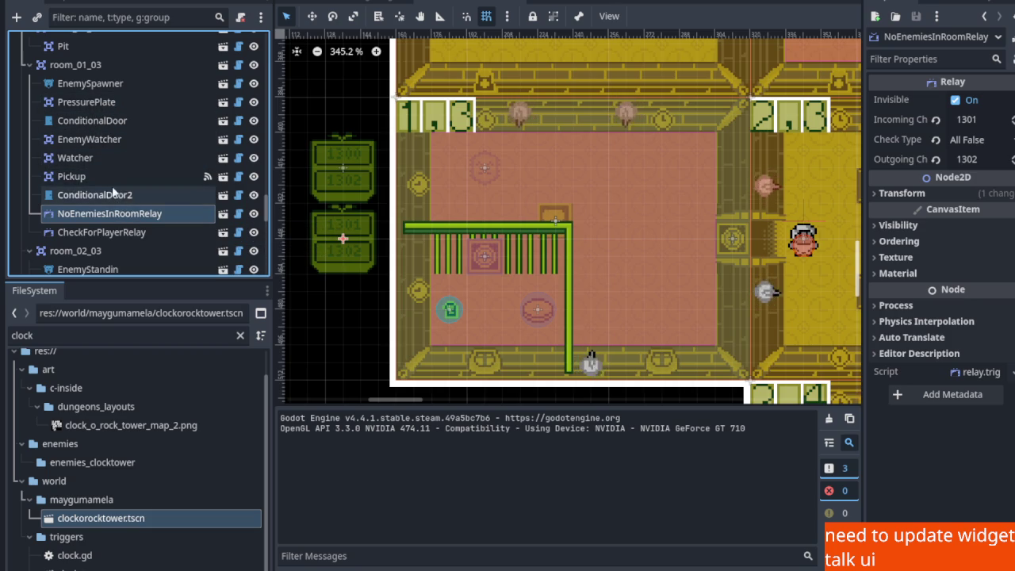
click(109, 141)
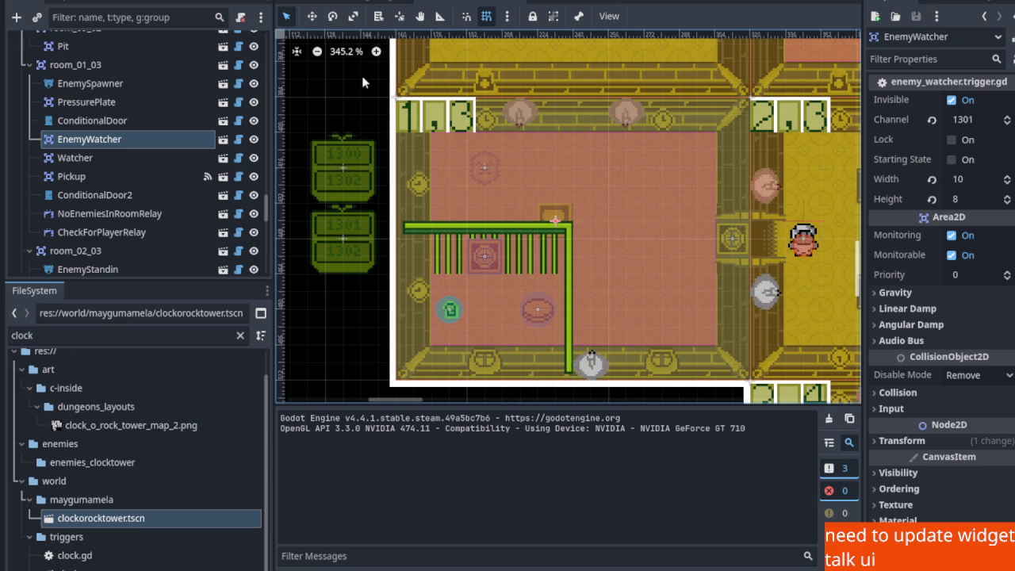
drag(437, 189, 504, 185)
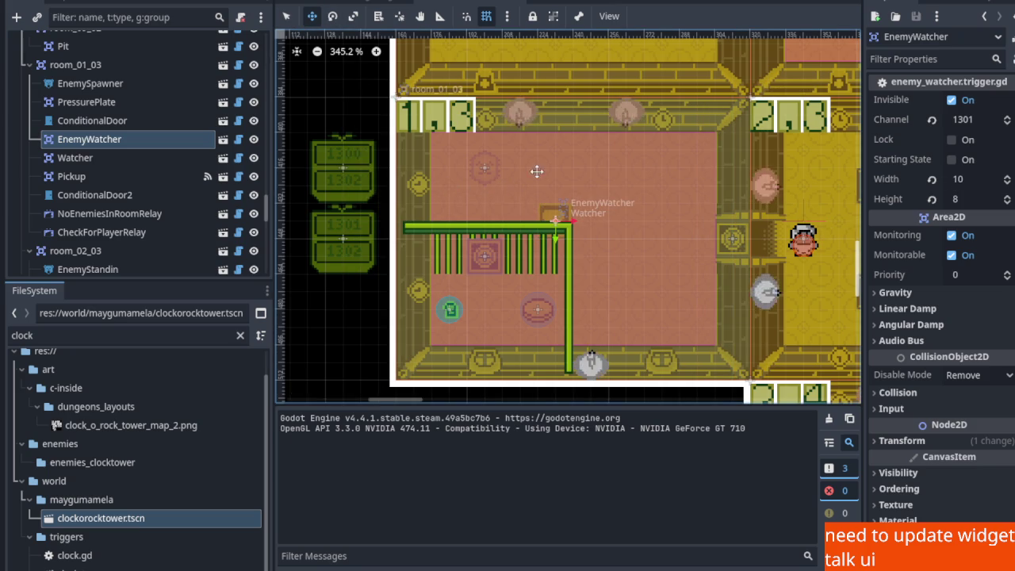
Select room_01_00's EnemyWatcher and shift it 24 px to the right
scroll(532, 171, down, 5)
scroll(472, 117, up, 3)
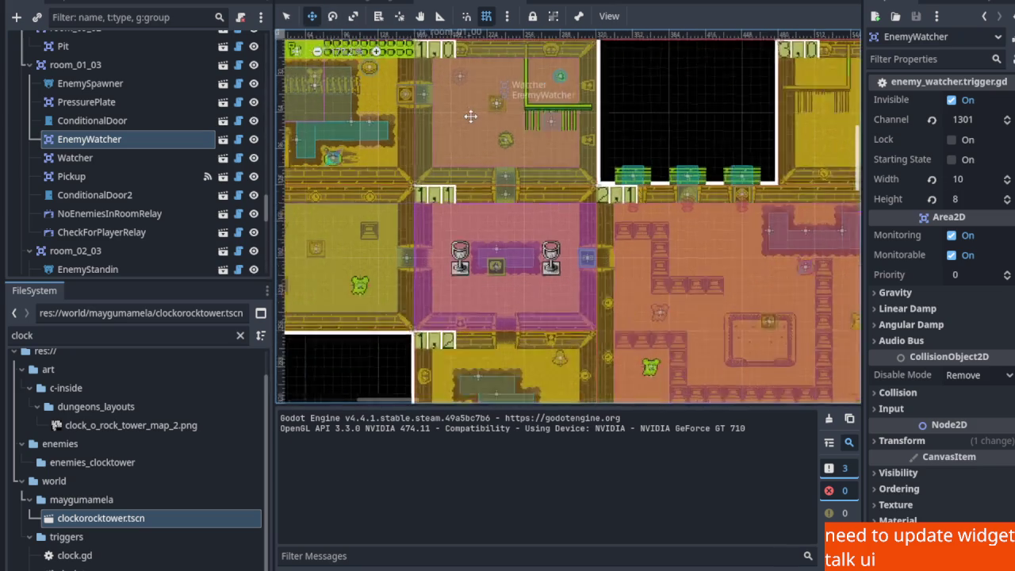
scroll(471, 116, up, 1)
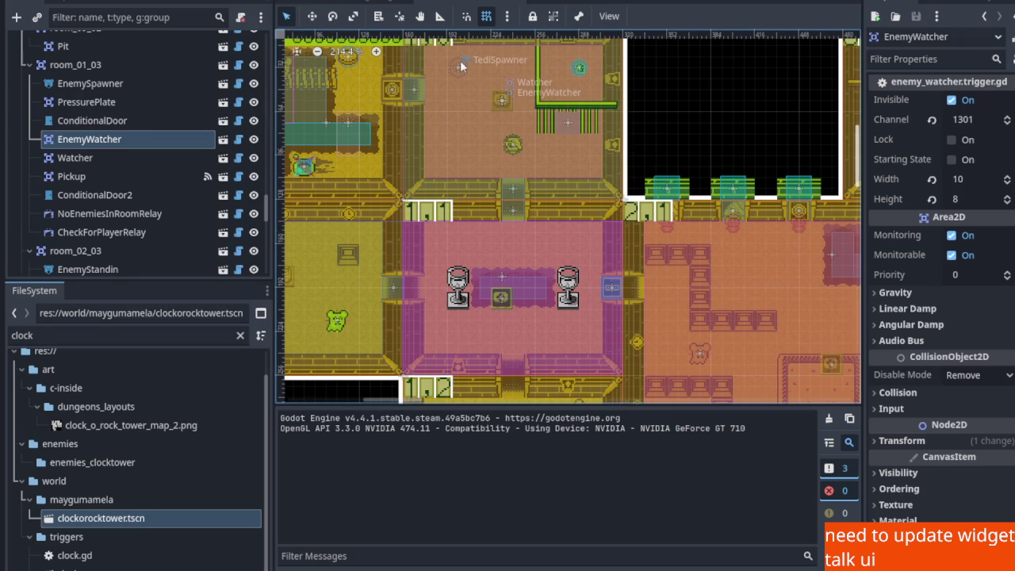
key(ctrl+z)
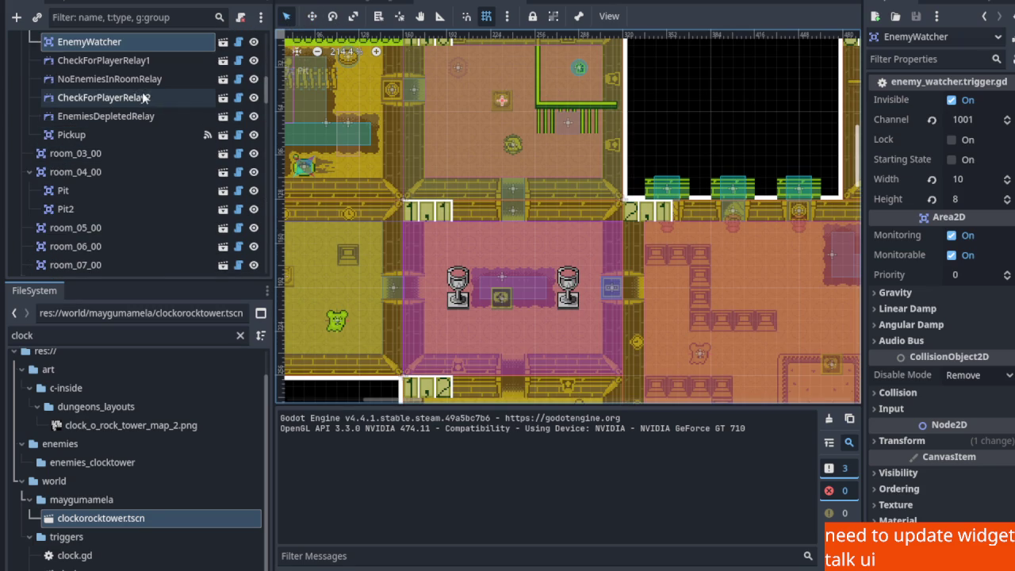
scroll(142, 91, up, 1)
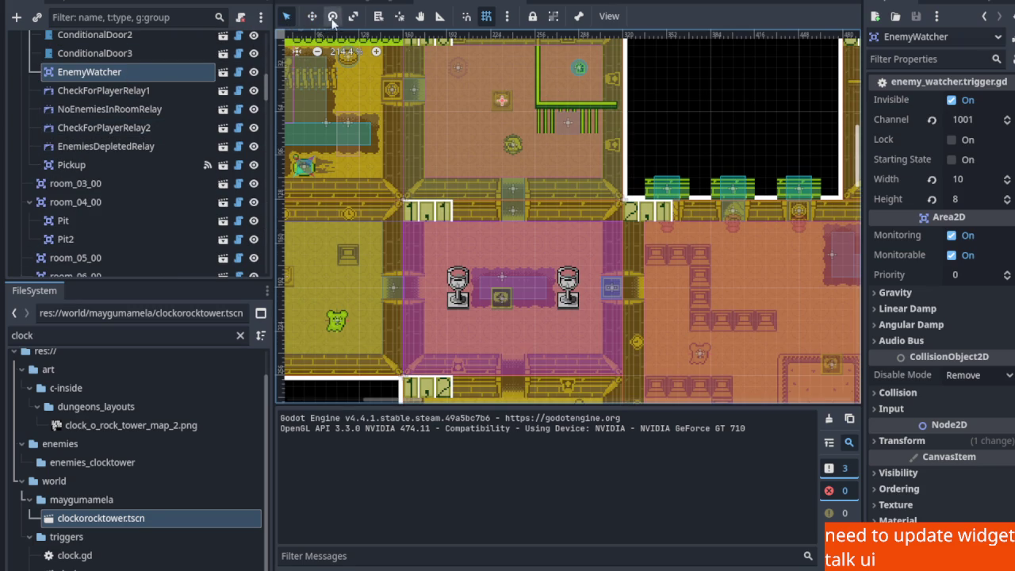
mouse_move(516, 101)
mouse_down()
mouse_move(544, 103)
mouse_move(513, 102)
mouse_up()
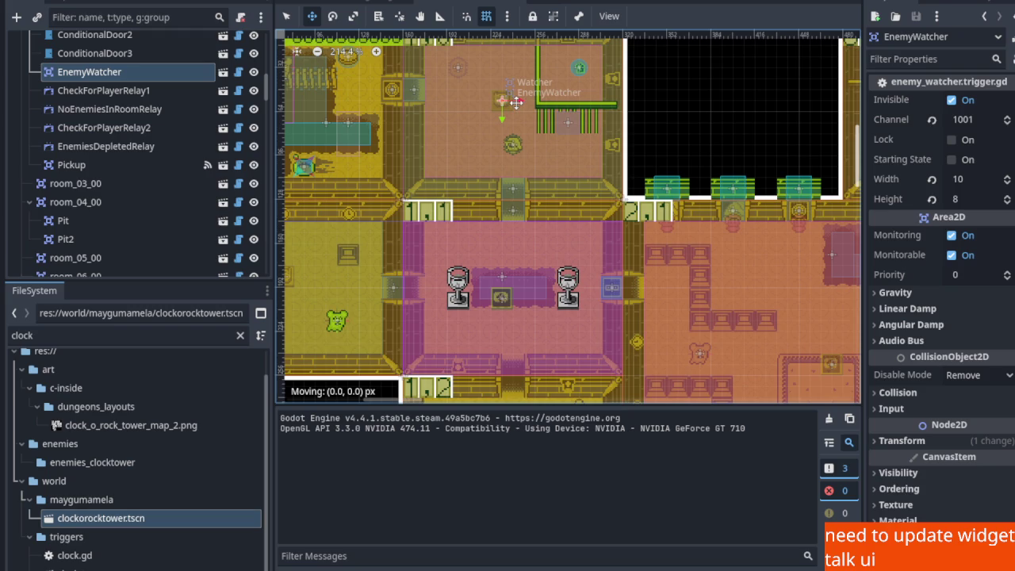
Return to select mode, save the clocktower scene, and zoom toward room 1,3
scroll(518, 101, down, 2)
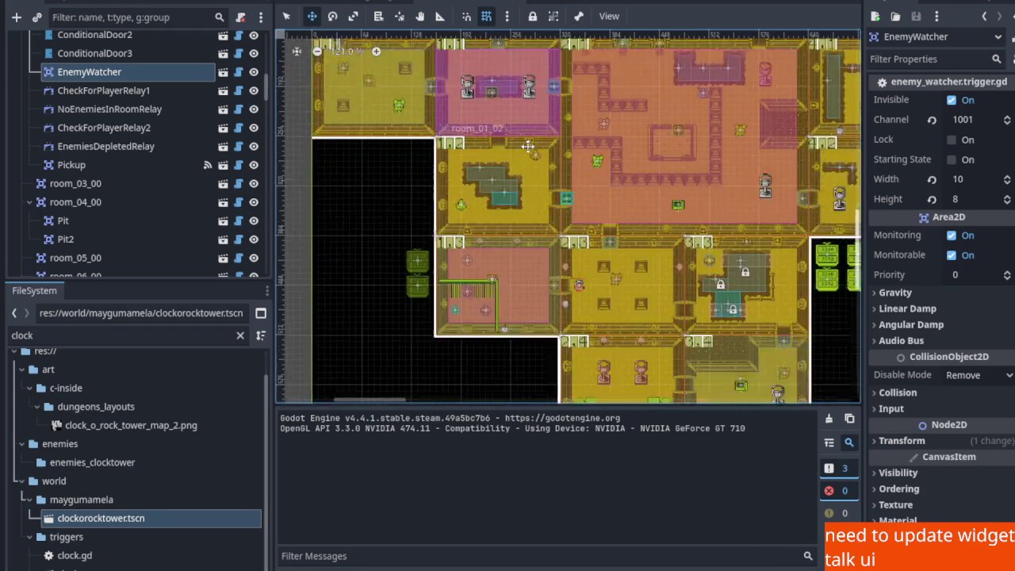
scroll(485, 189, up, 2)
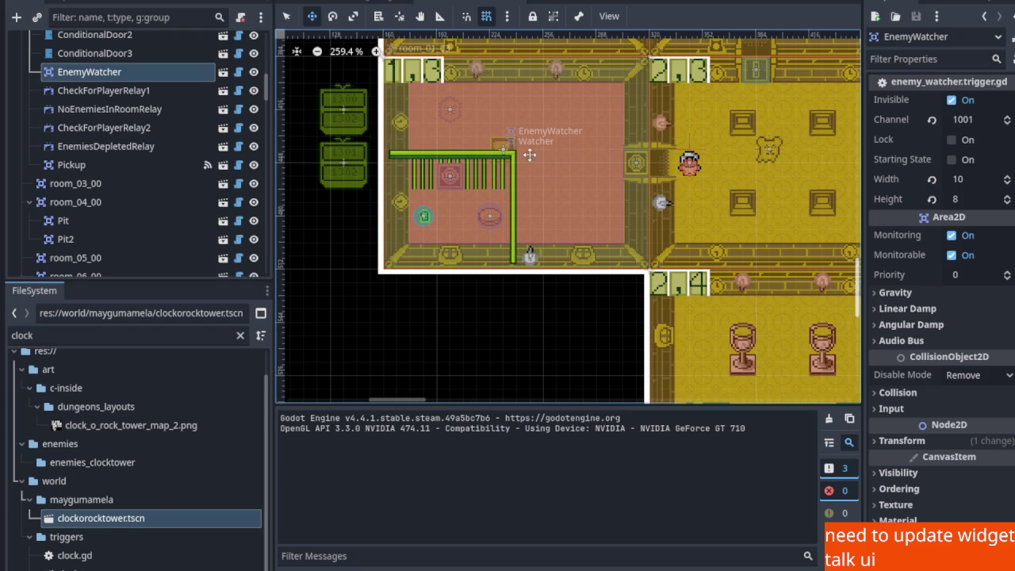
scroll(516, 183, up, 3)
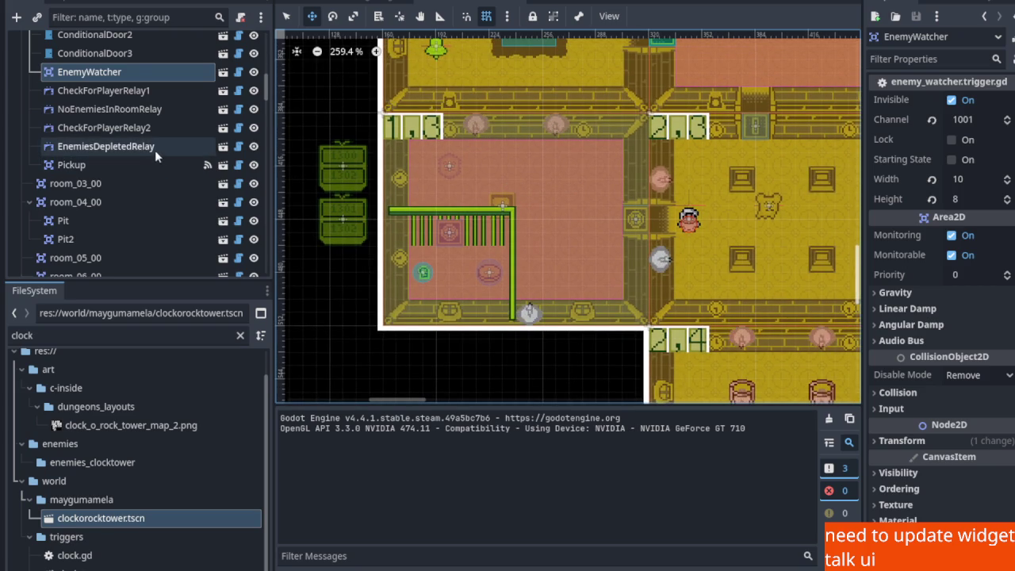
scroll(148, 149, up, 4)
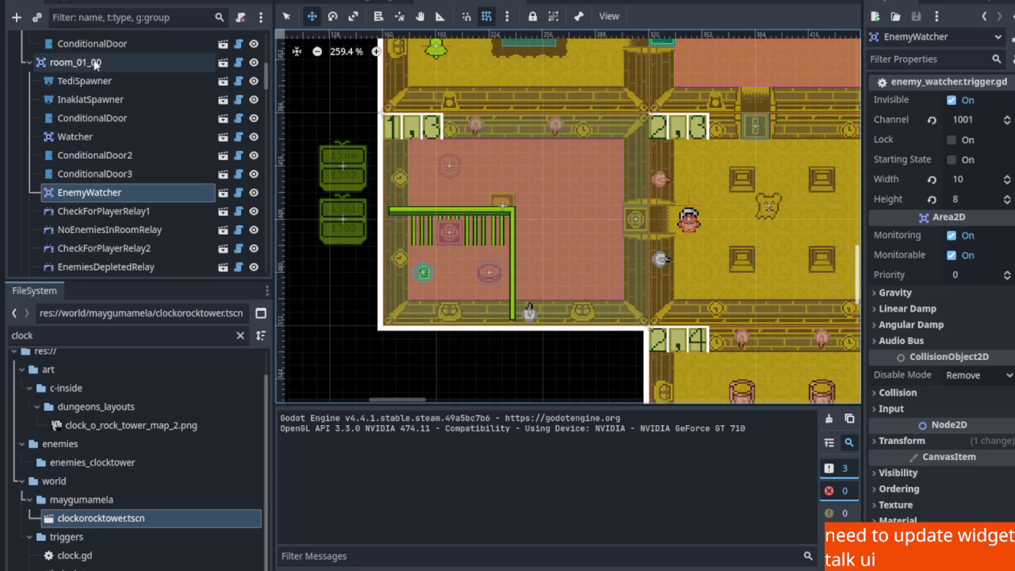
click(286, 16)
key(ctrl+s)
scroll(542, 269, up, 3)
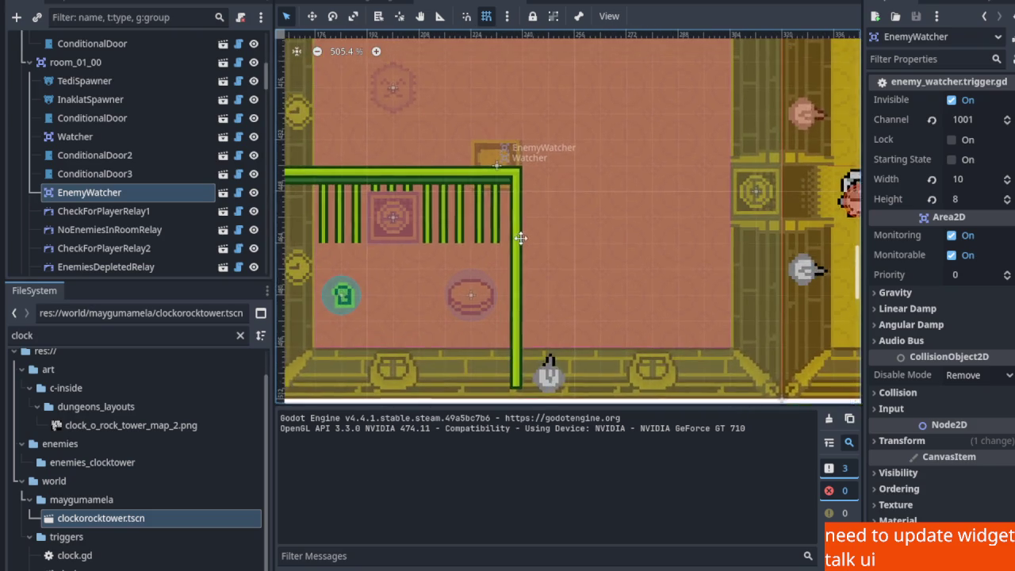
scroll(515, 270, down, 2)
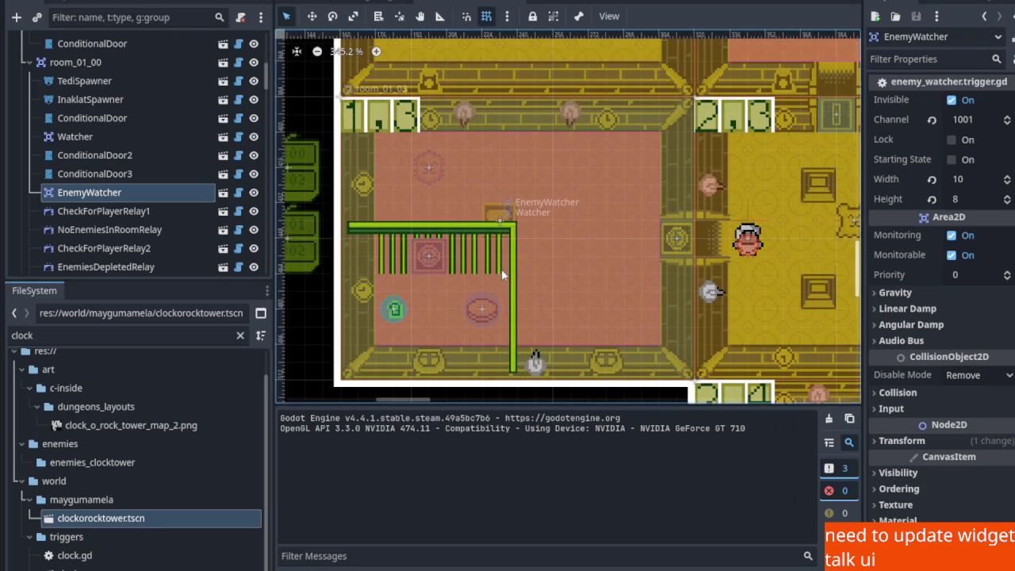
scroll(428, 171, up, 2)
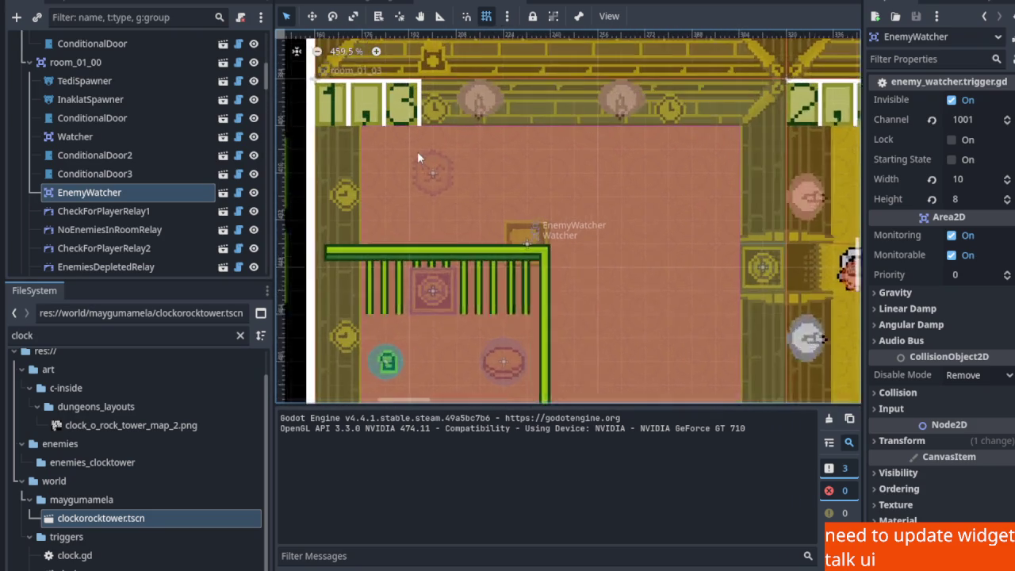
scroll(430, 173, up, 1)
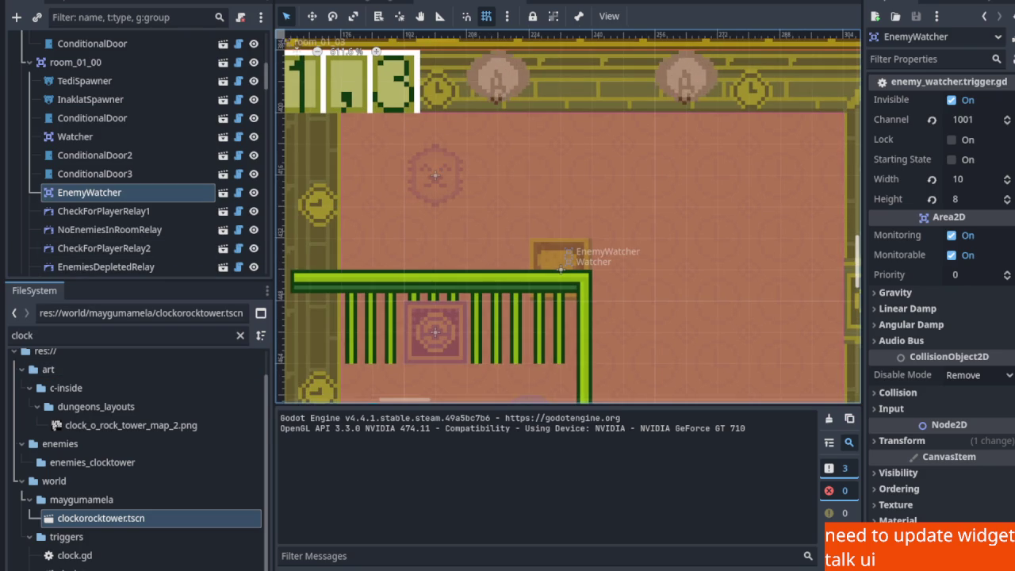
Select room_01_03's Watcher and zoom the canvas in on room 1,3
click(565, 254)
scroll(565, 251, down, 4)
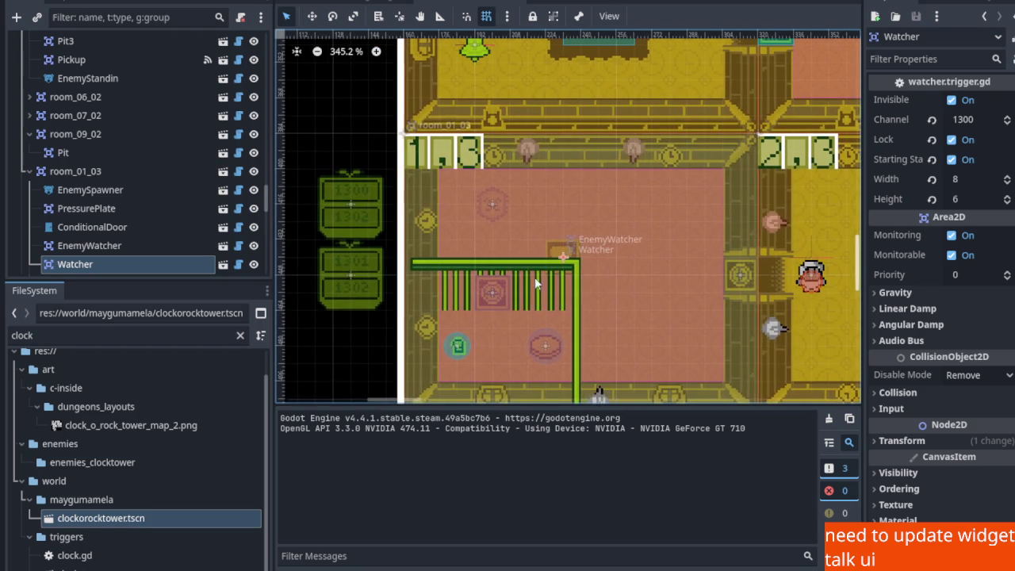
scroll(499, 282, up, 2)
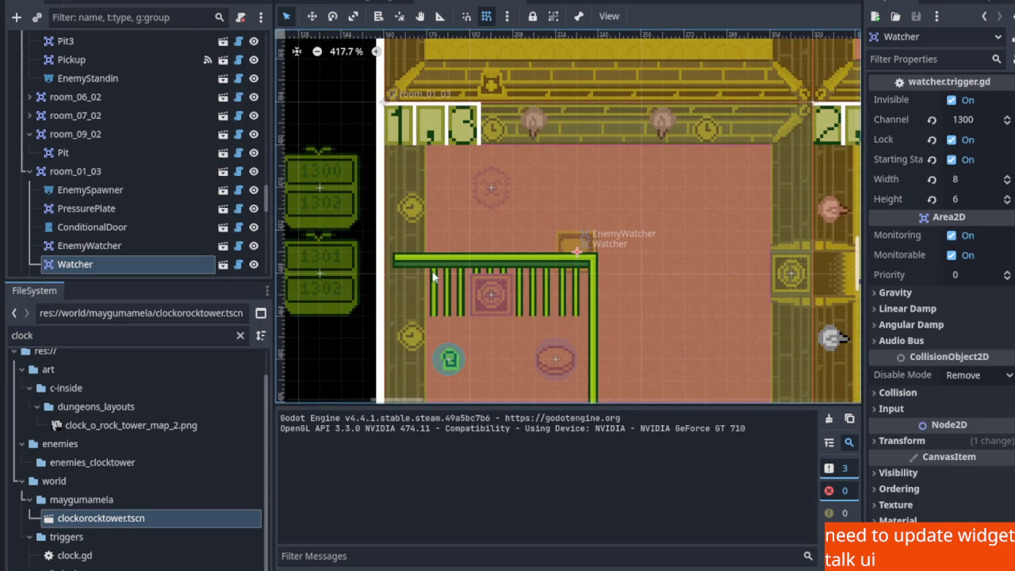
scroll(509, 280, down, 3)
scroll(510, 279, up, 2)
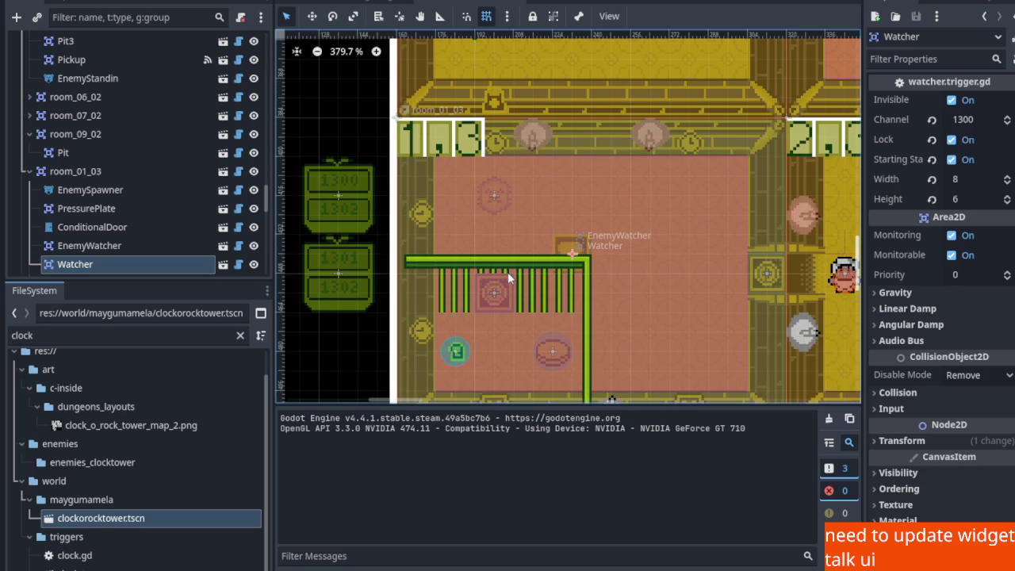
scroll(512, 270, down, 11)
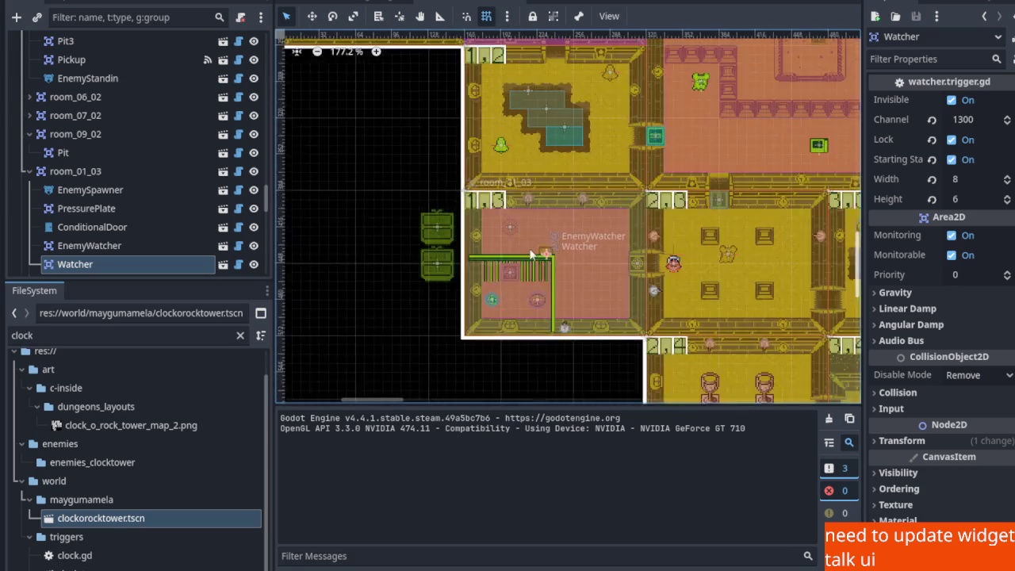
scroll(500, 231, up, 4)
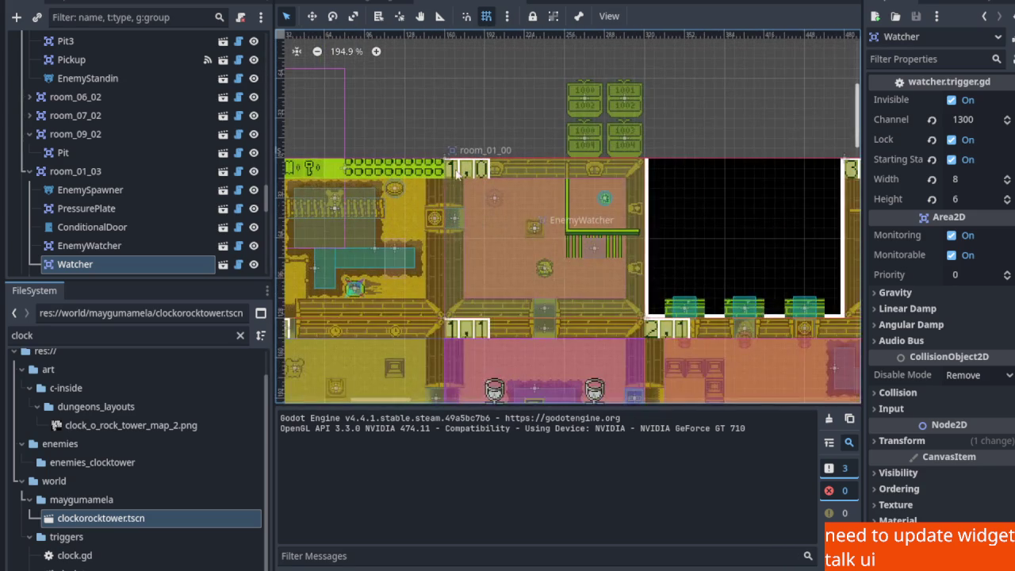
Inspect room_01_00's ConditionalDoor: channel 1004, All True check, starts open
click(500, 231)
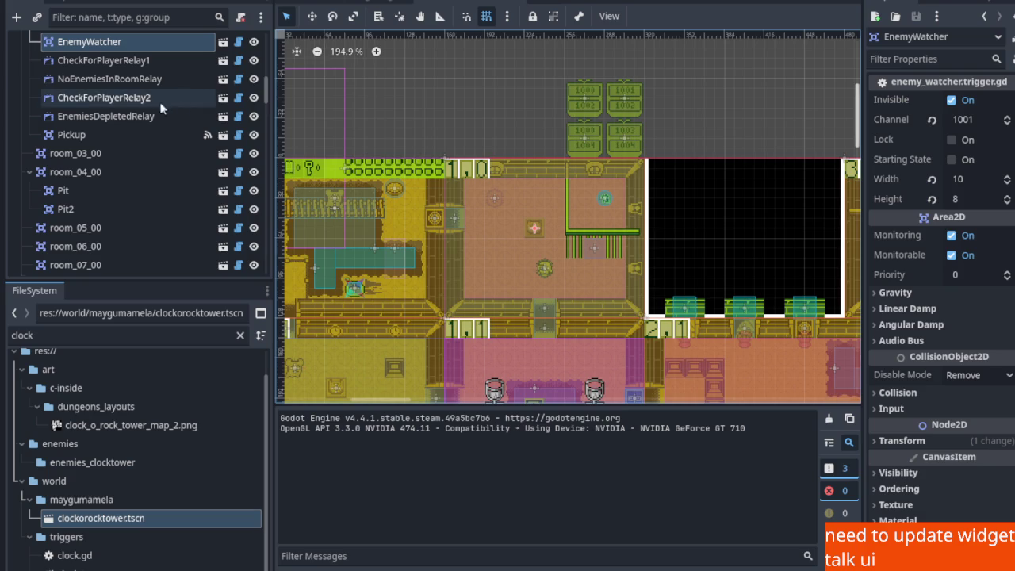
scroll(107, 99, up, 4)
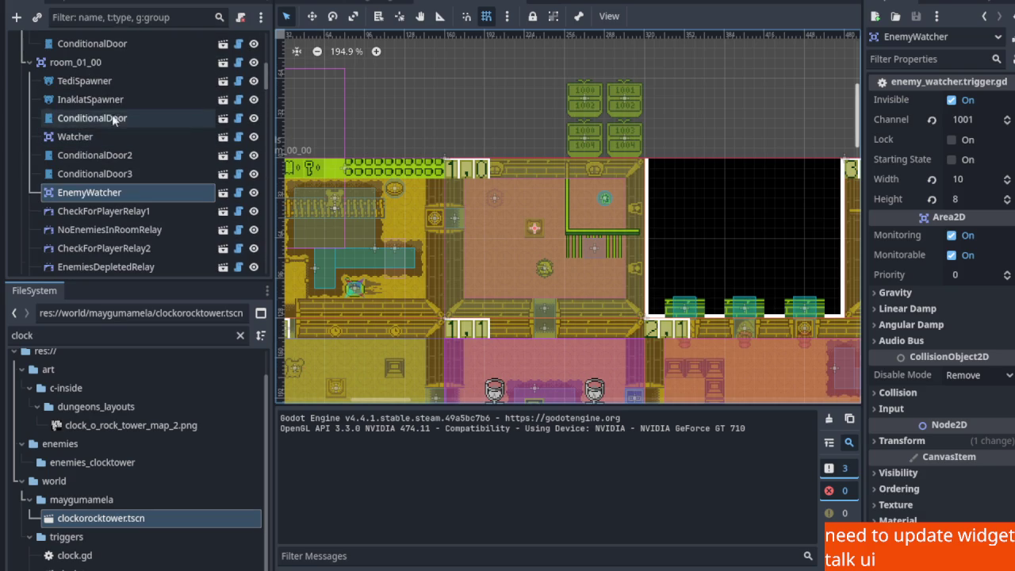
click(109, 122)
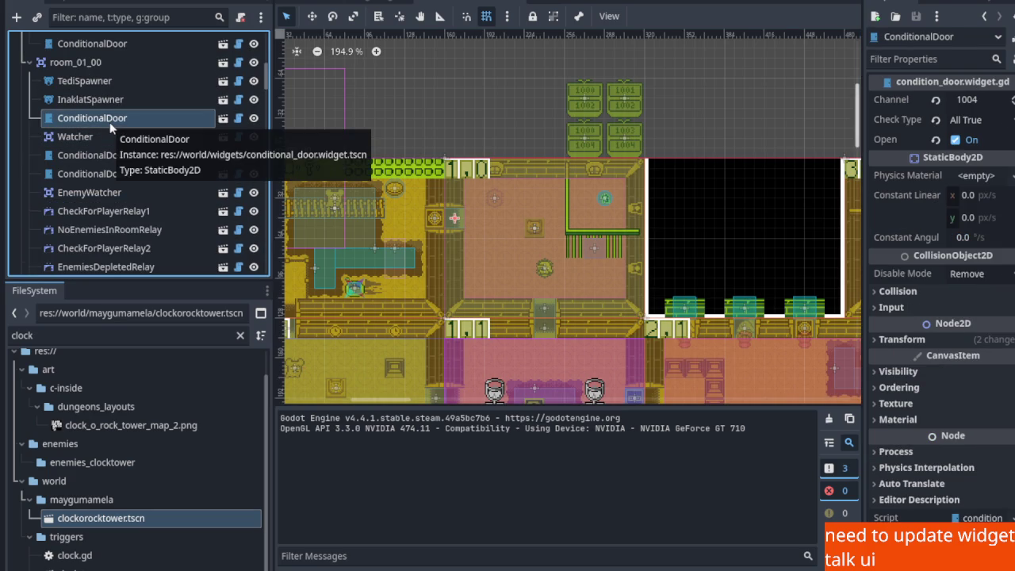
scroll(474, 230, down, 3)
scroll(476, 234, down, 5)
scroll(479, 239, up, 2)
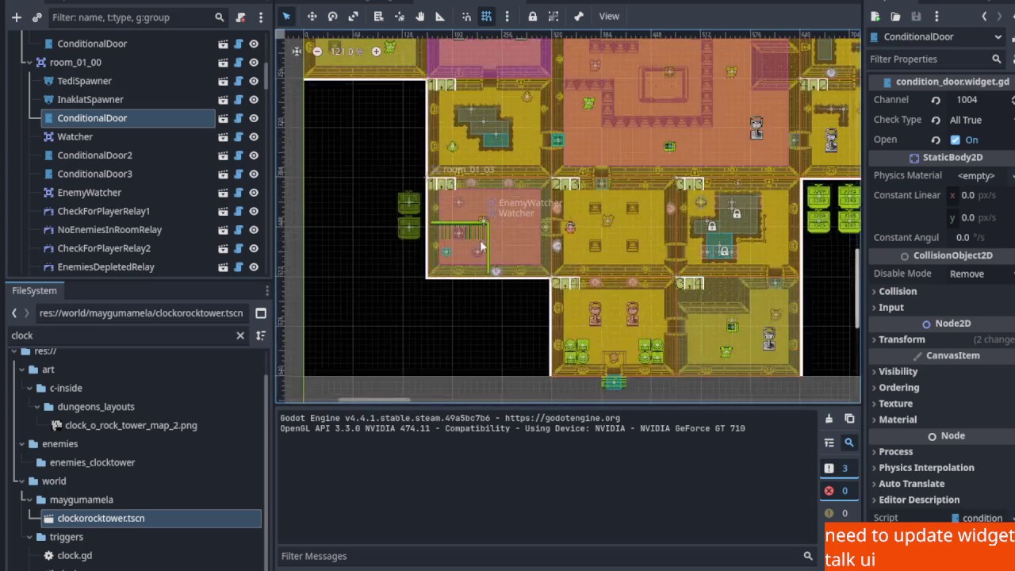
scroll(474, 214, up, 4)
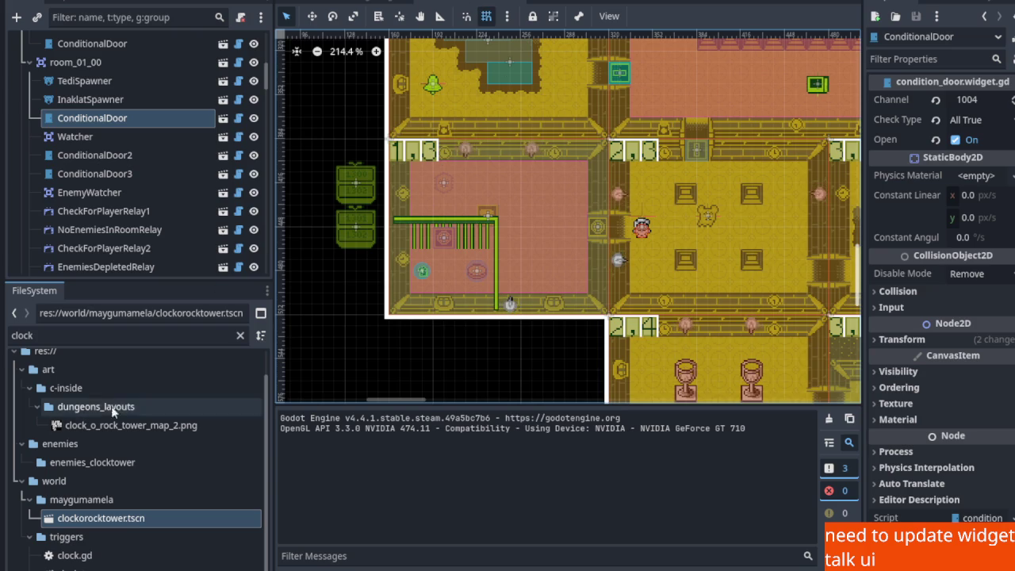
On the task board, add a new card to the Todo column
key(ctrl+F6)
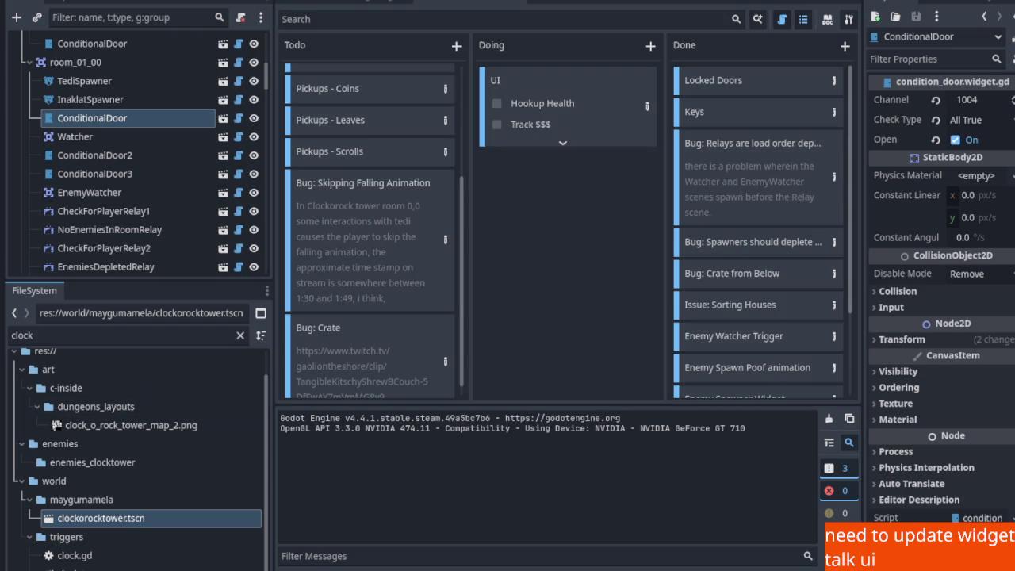
scroll(436, 293, down, 1)
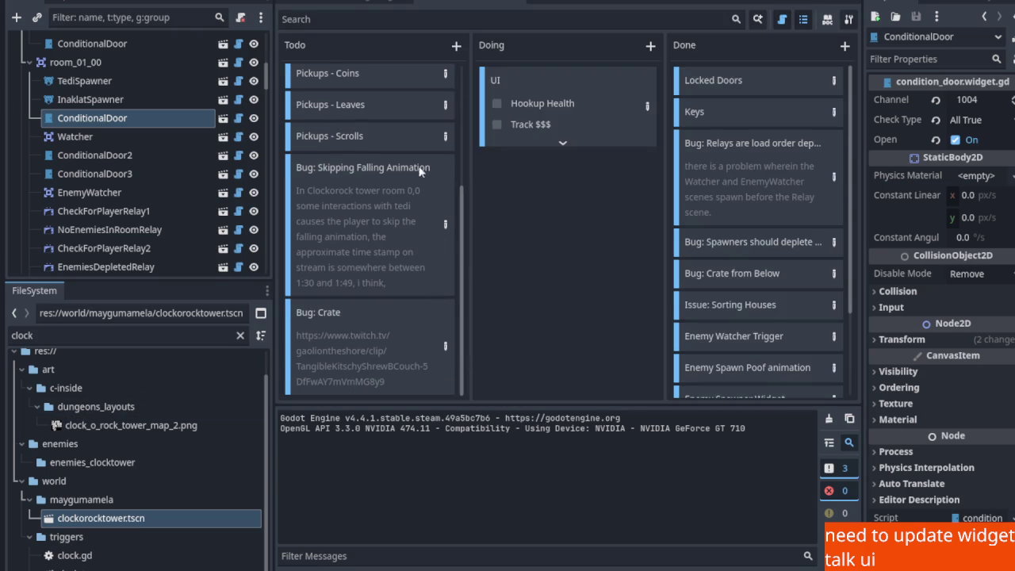
click(458, 47)
scroll(406, 330, down, 2)
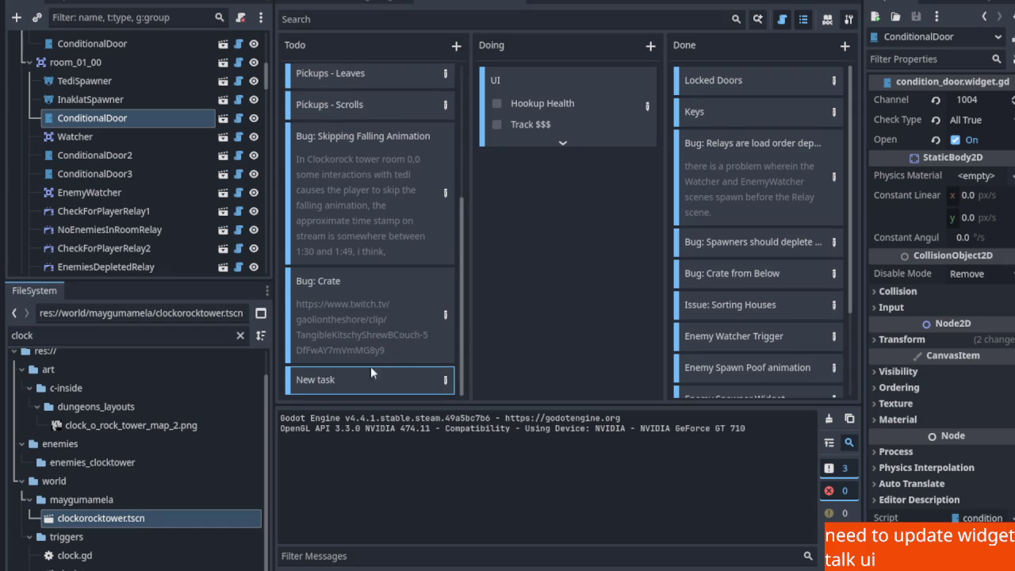
double_click(440, 380)
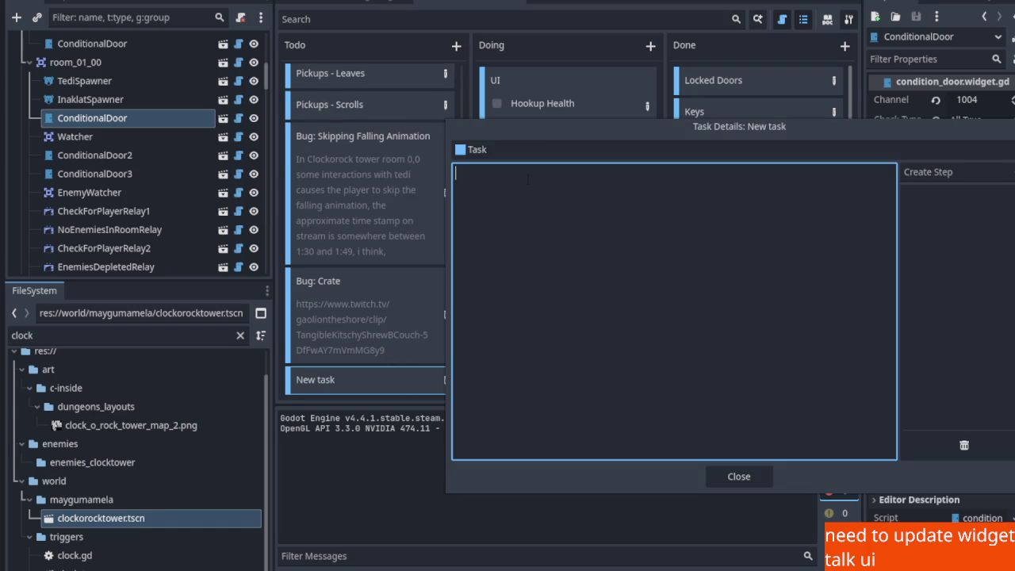
click(751, 480)
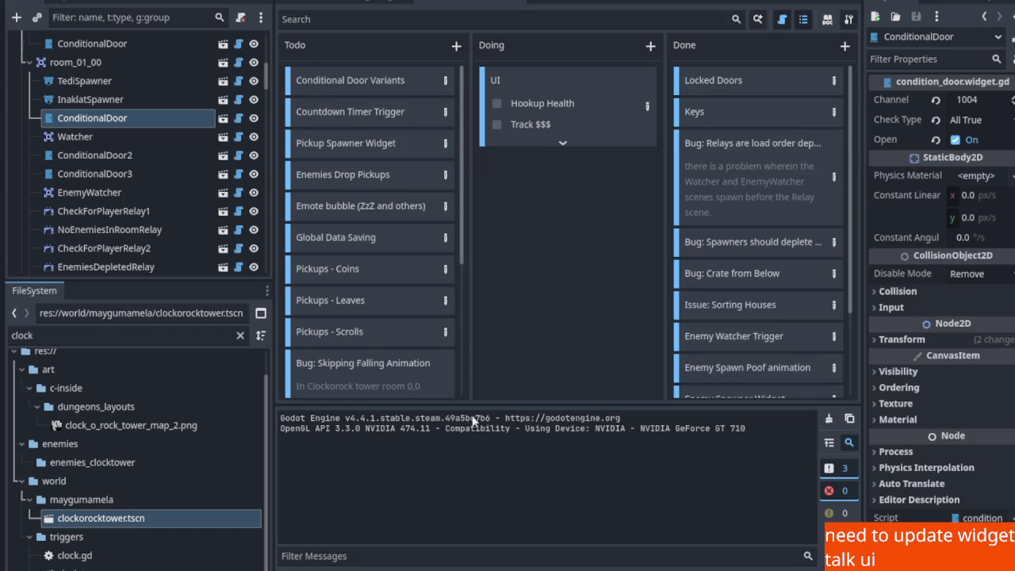
scroll(360, 349, down, 5)
Title the new card 'Door - Unfinished' and give it the description 'In Room'
double_click(329, 380)
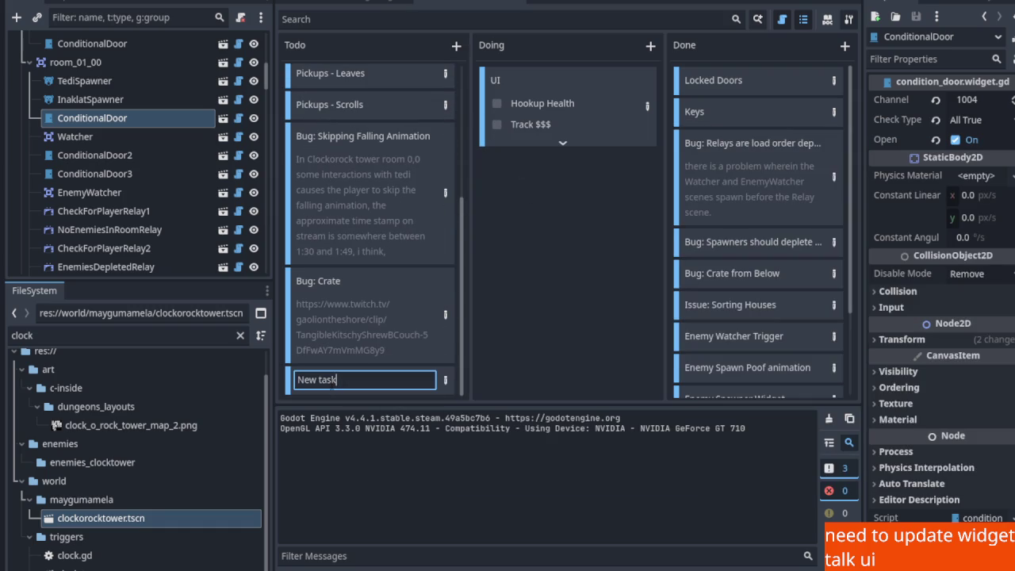
text(Do)
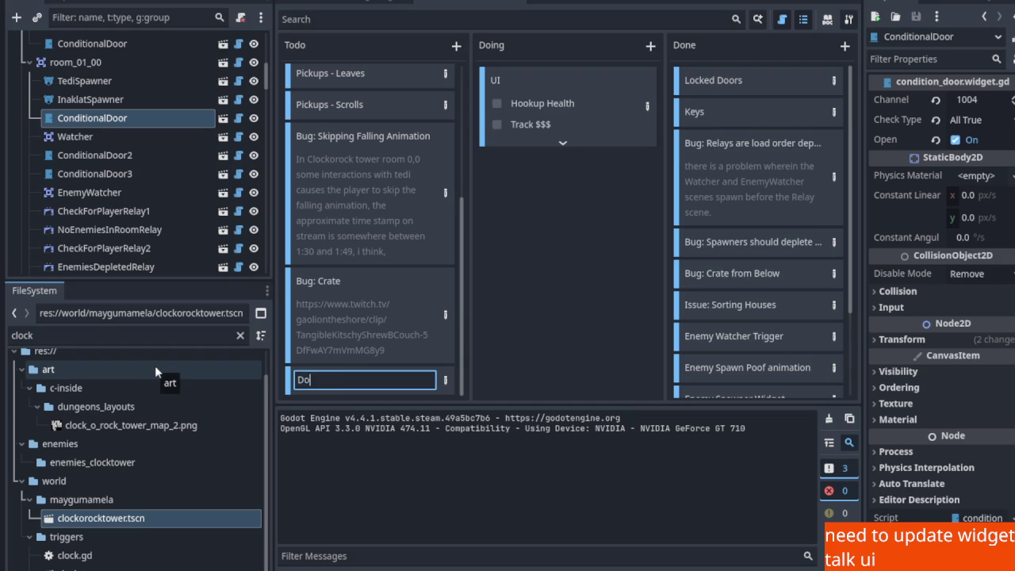
text(or - Un)
text(finished)
key(Return)
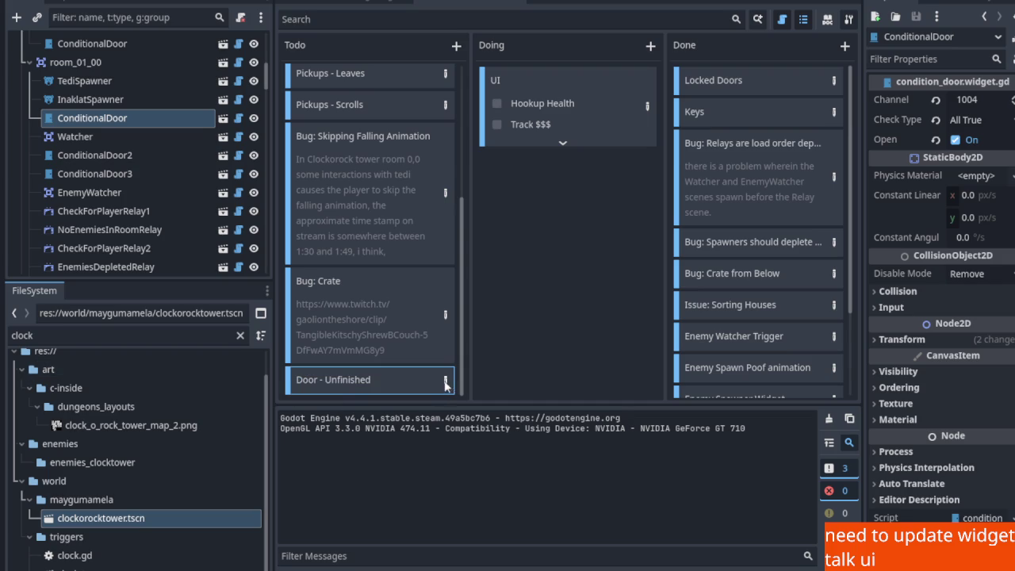
click(445, 381)
text(In Room)
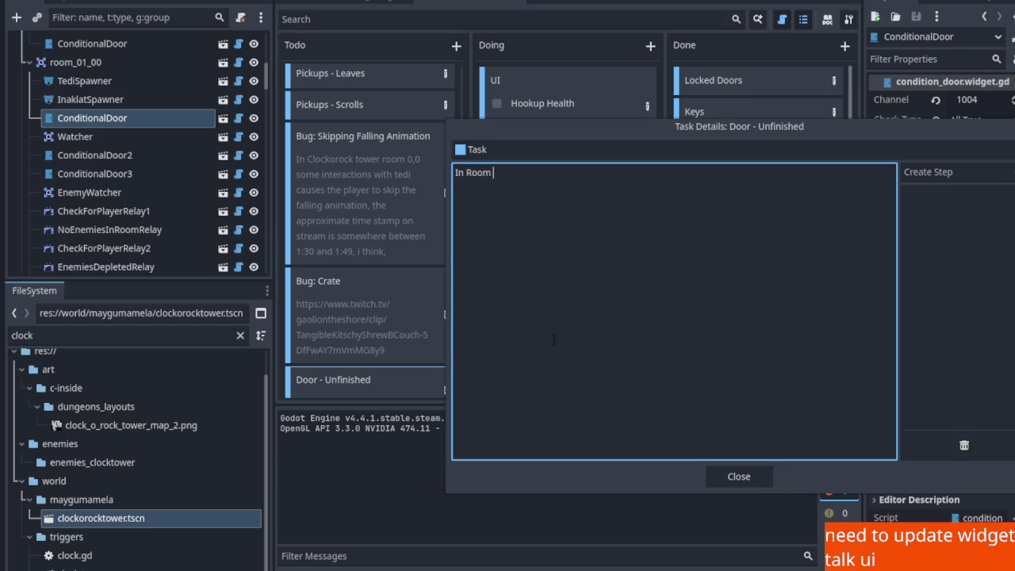
click(728, 480)
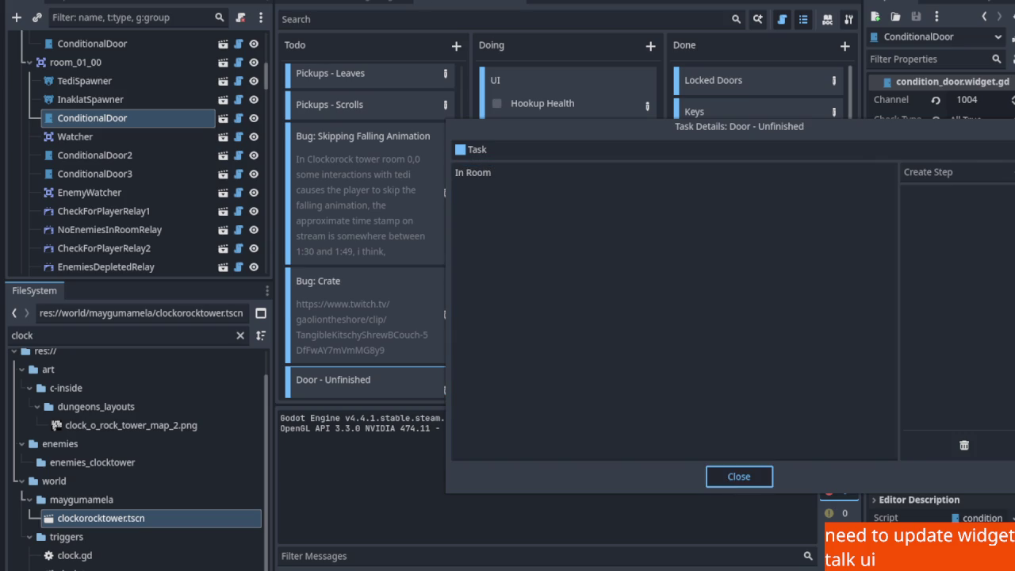
Glance at the gulo_gulo and overworld scenes, then return to clockorocktower
click(376, 4)
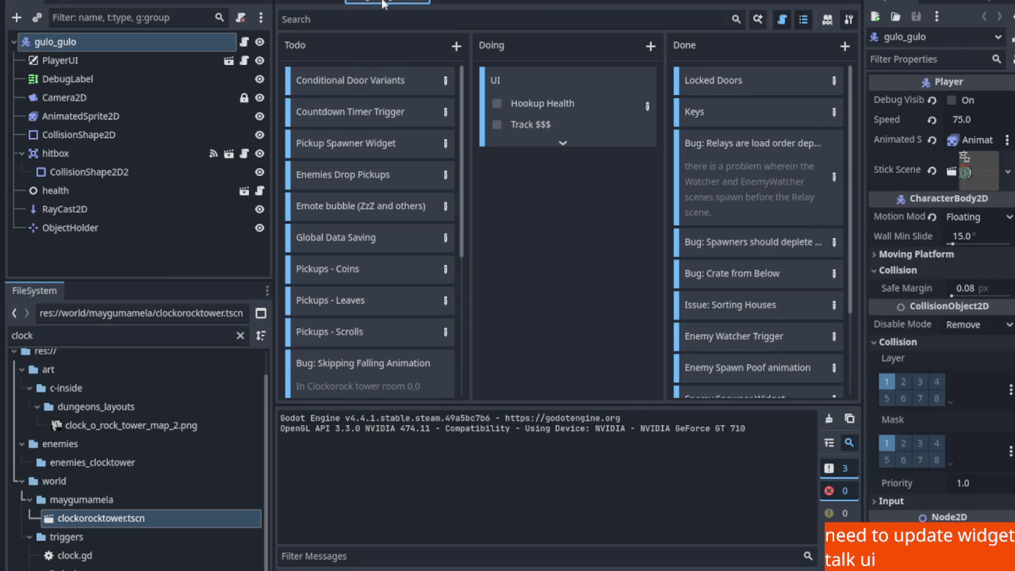
click(318, 2)
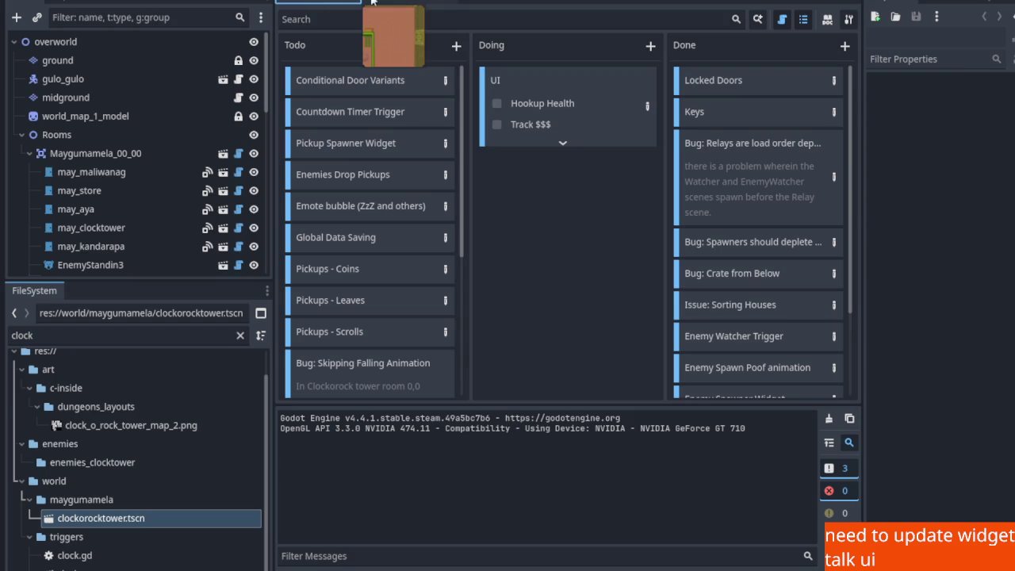
click(396, 3)
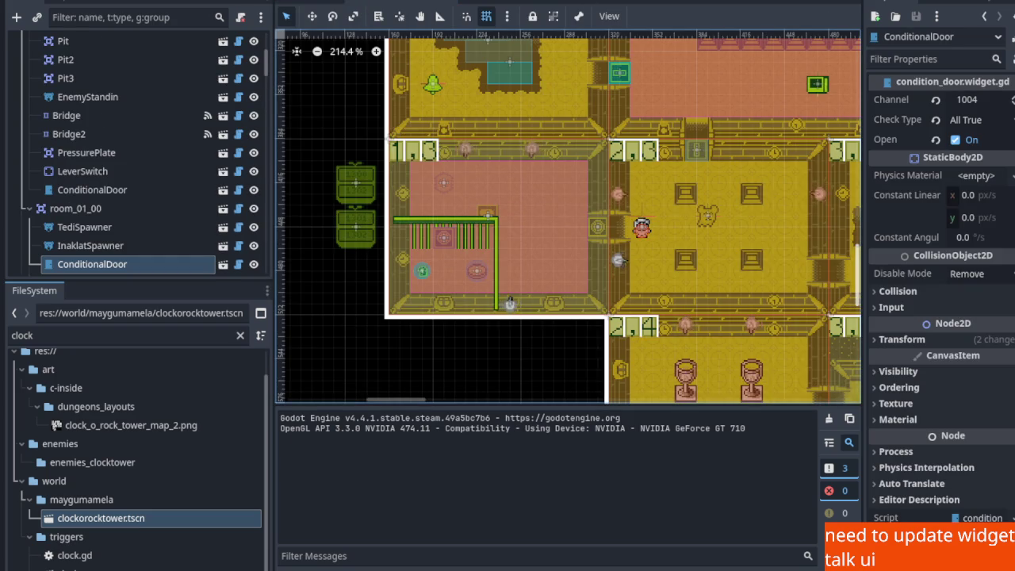
Change the Door - Unfinished description to begin 'In Clocktower Room 1,3'
click(530, 2)
scroll(373, 339, down, 5)
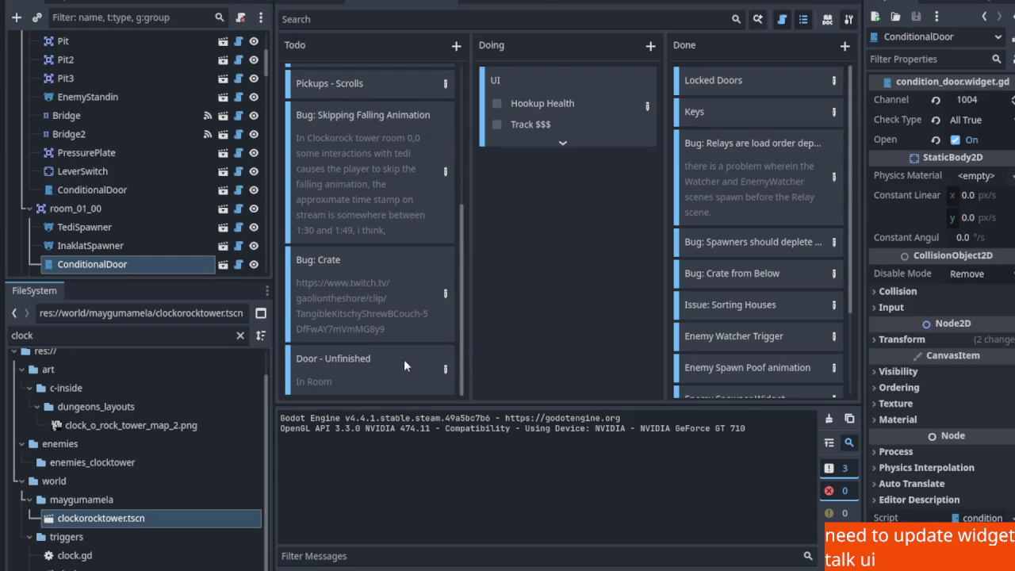
double_click(441, 368)
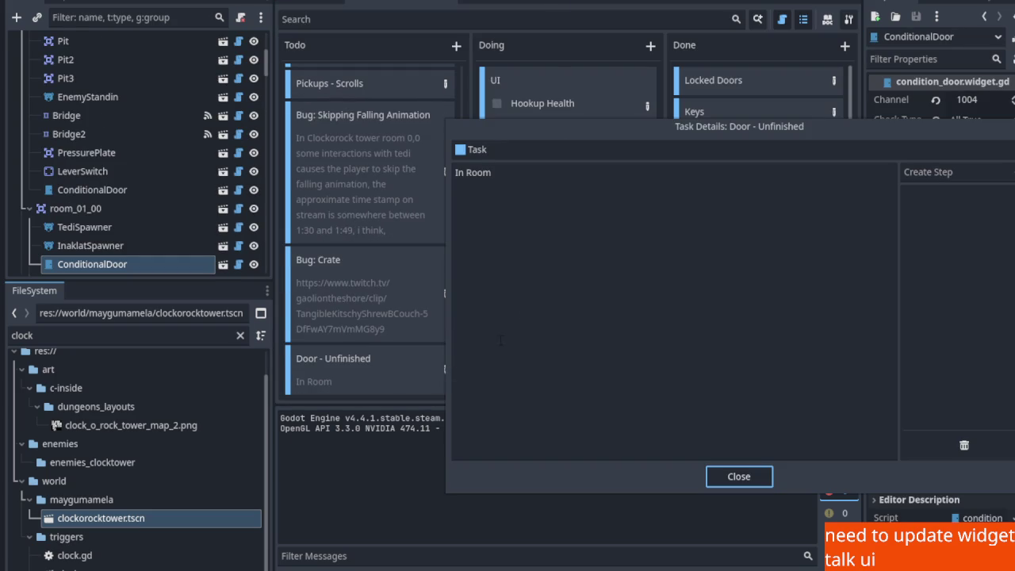
click(540, 182)
key(BackSpace)
key(BackSpace)
key(BackSpace)
text(Clocktower Ro)
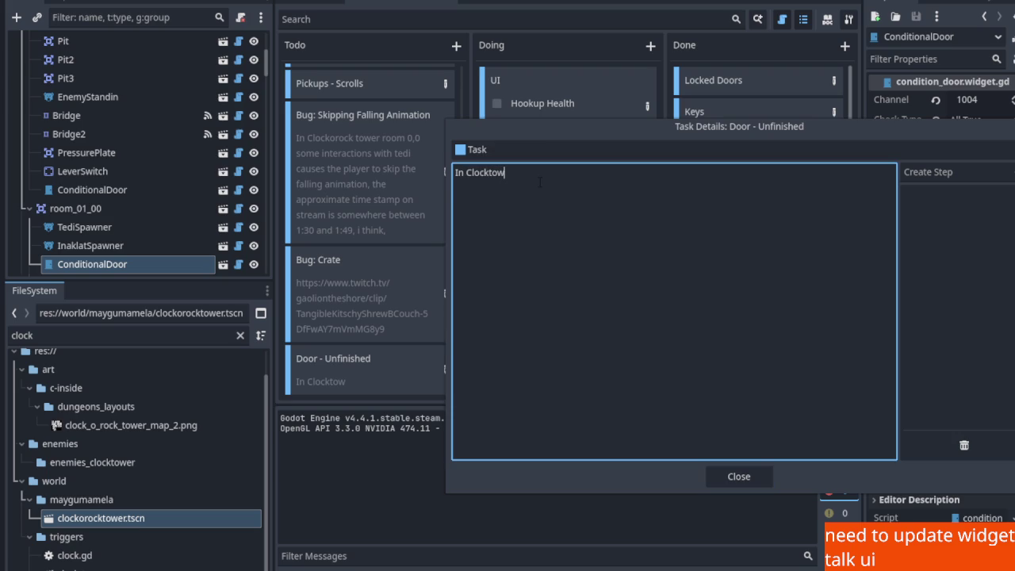
text(om 1,3,)
click(736, 477)
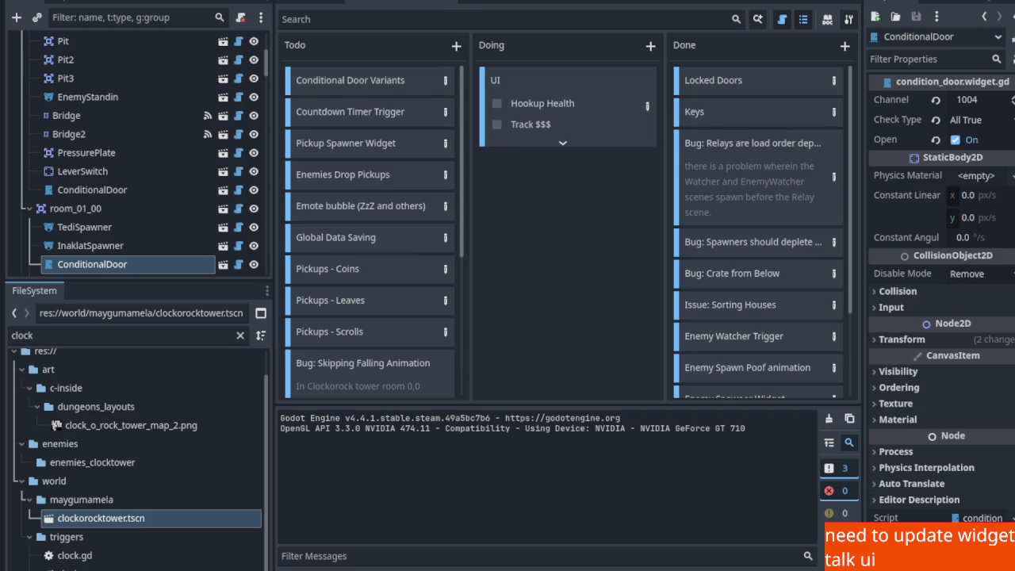
Pan the 2D scene map to room 1,0, then go back to the task board
key(ctrl+F1)
scroll(555, 222, down, 2)
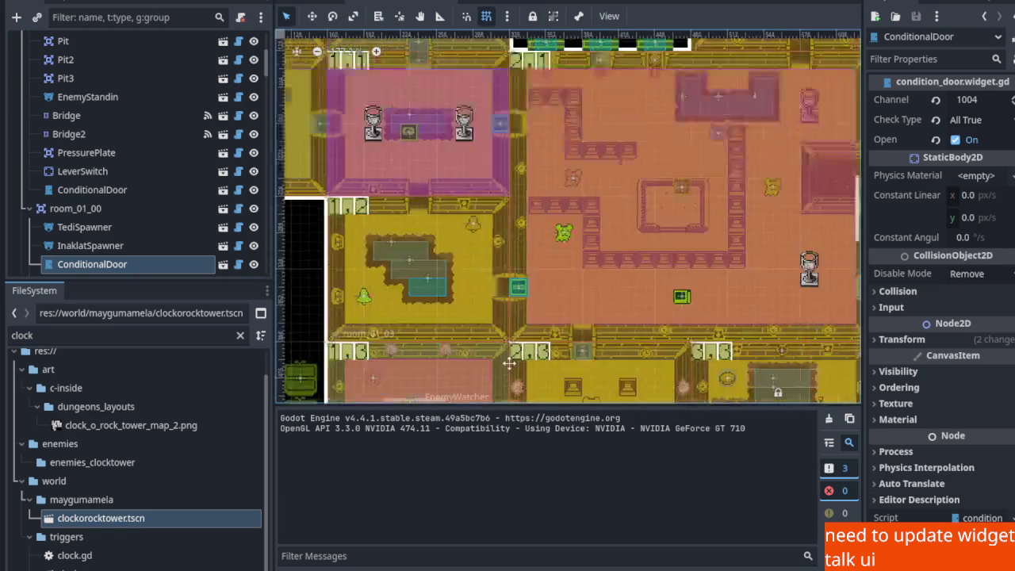
mouse_move(555, 222)
mouse_down()
mouse_move(627, 274)
mouse_move(686, 371)
mouse_up()
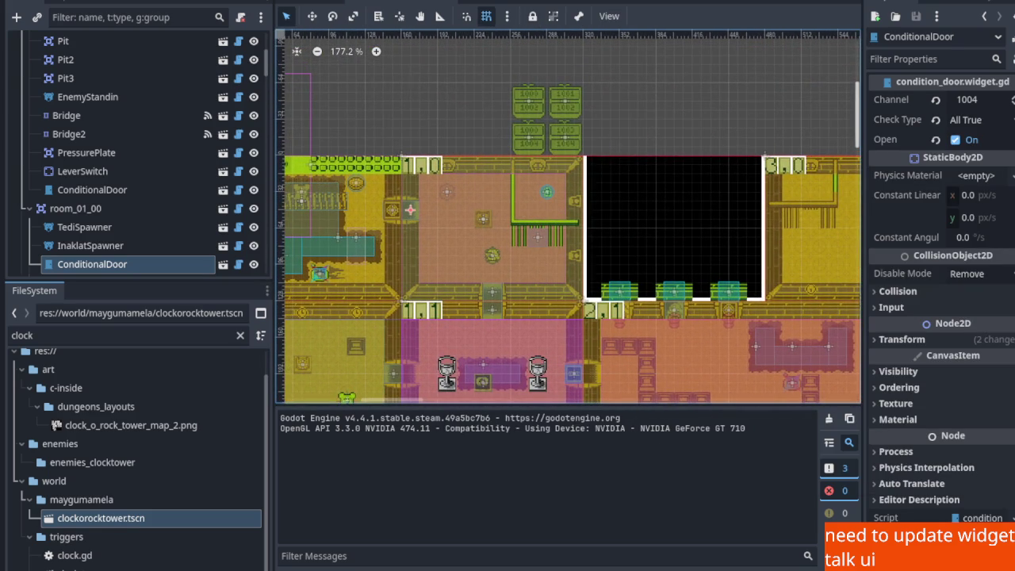
key(ctrl+F5)
scroll(376, 245, down, 5)
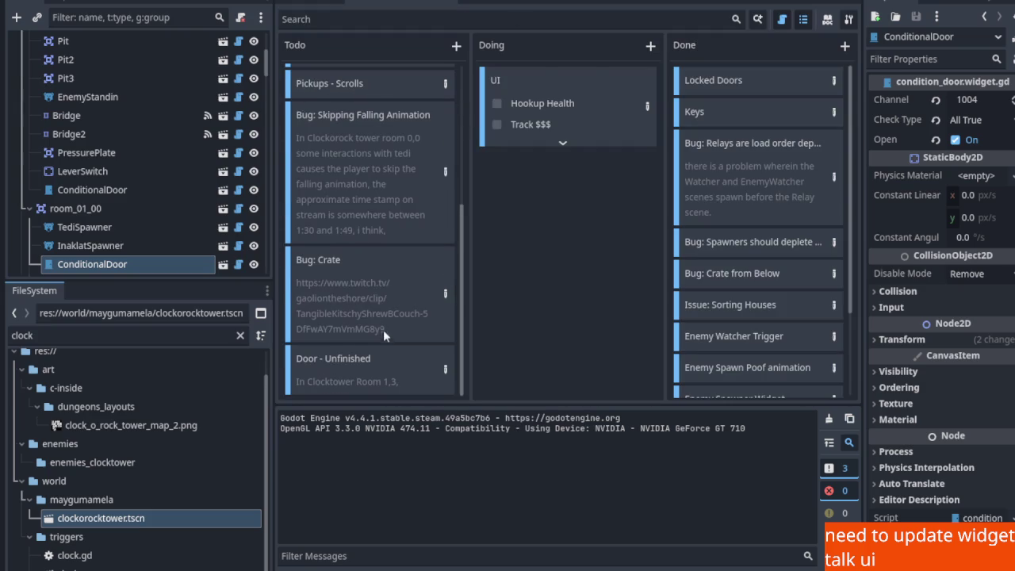
click(445, 369)
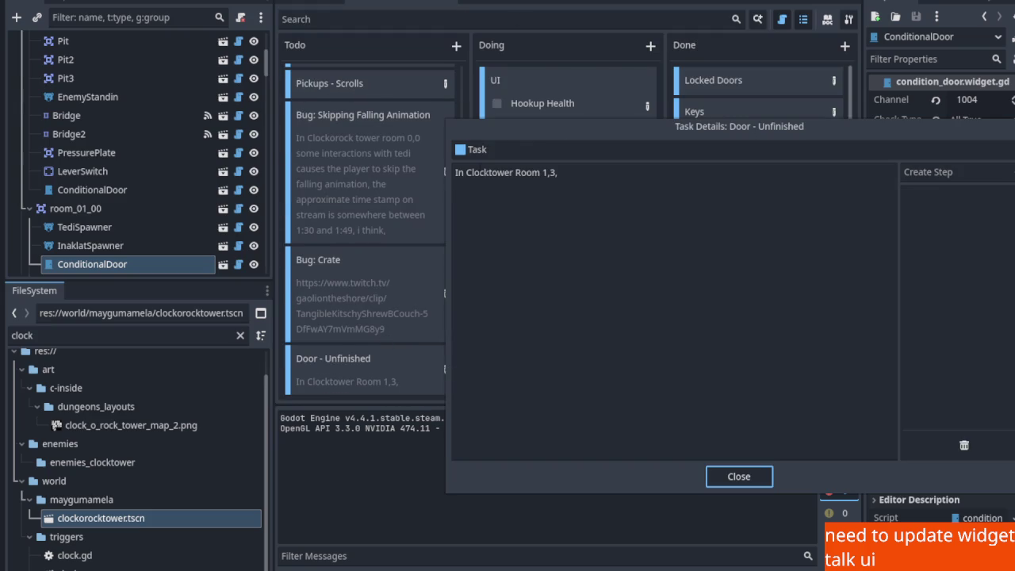
double_click(459, 172)
key(Delete)
key(Delete)
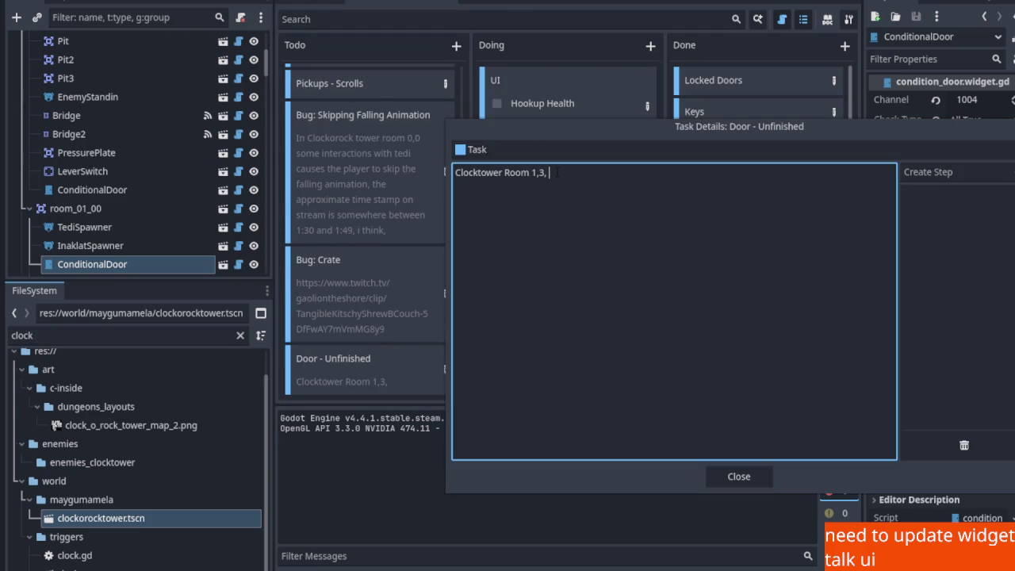
text(should)
text( function)
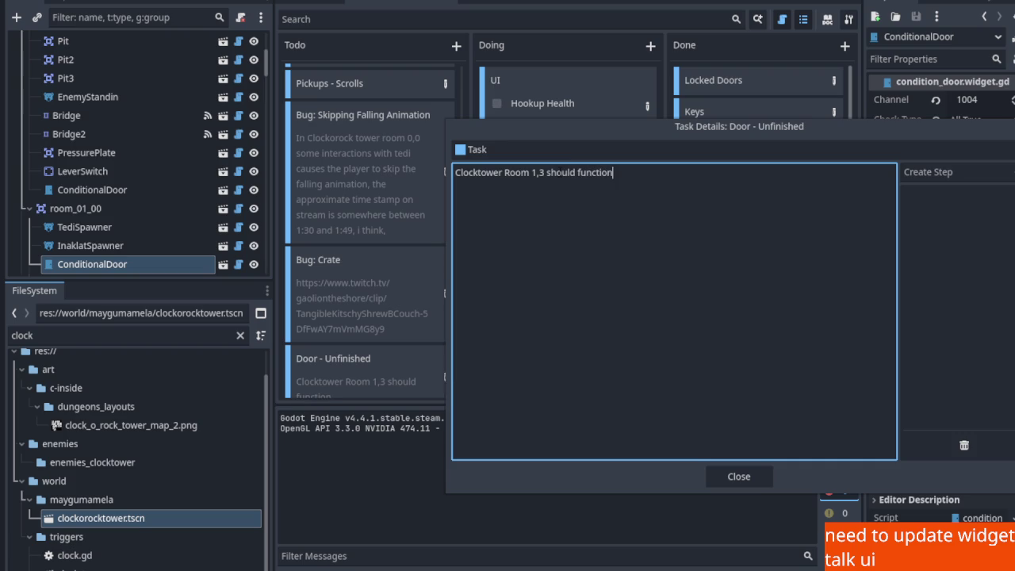
text( the same way )
text(room )
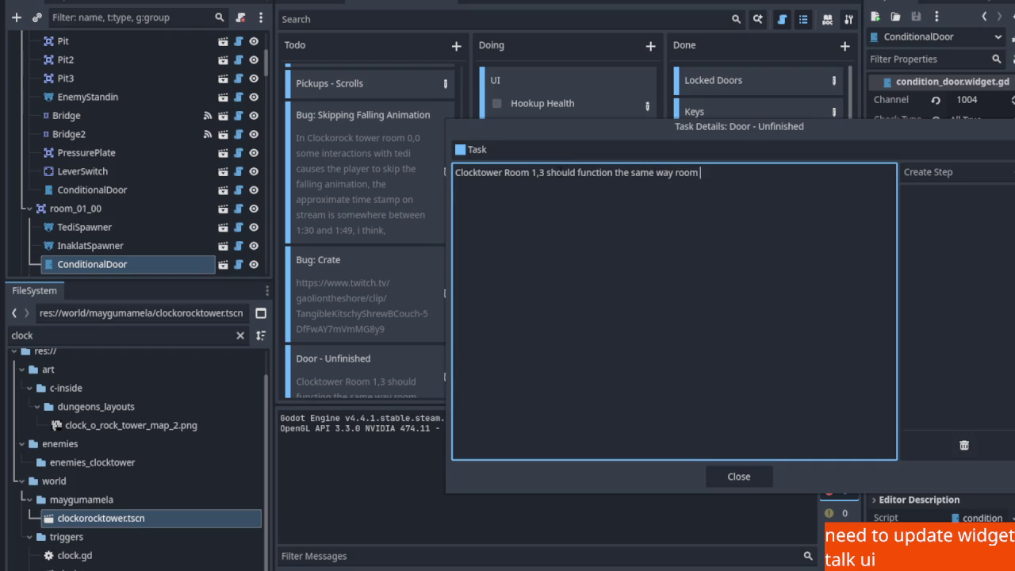
text(1,0 works. The player walks in, fights monsters,)
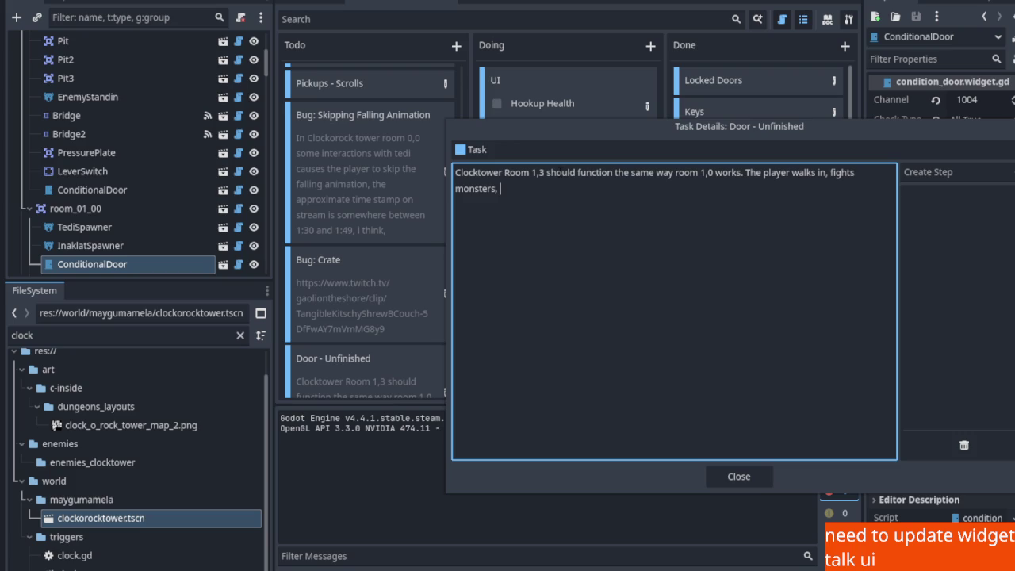
text(and )
text(door op)
key(Return)
key(Return)
click(560, 172)
text(Currently )
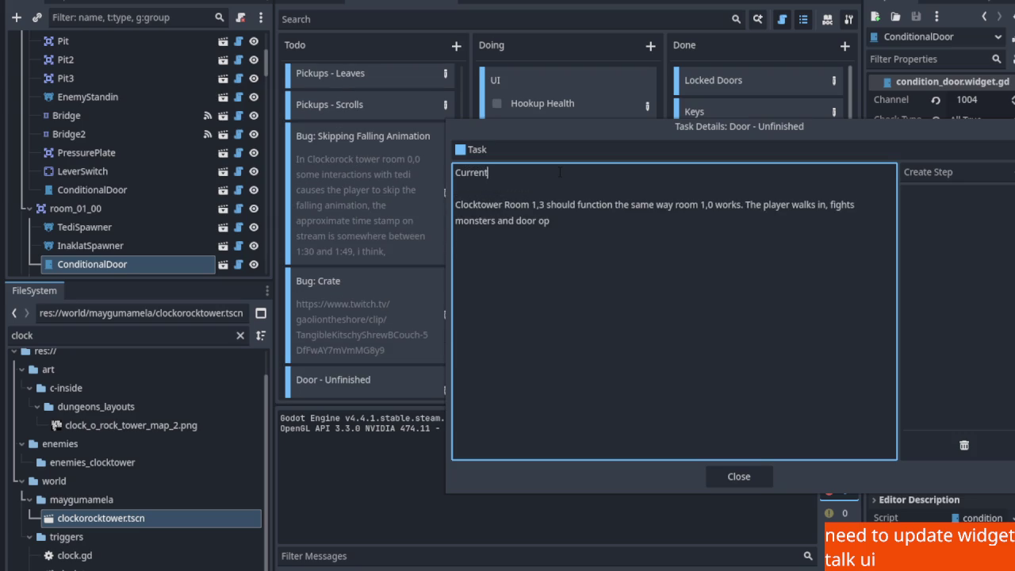
text(Clo)
key(BackSpace)
key(BackSpace)
text(locktower )
text(room 1,)
text(0 wo)
text(rks )
text(th)
key(BackSpace)
key(BackSpace)
text(in a wa)
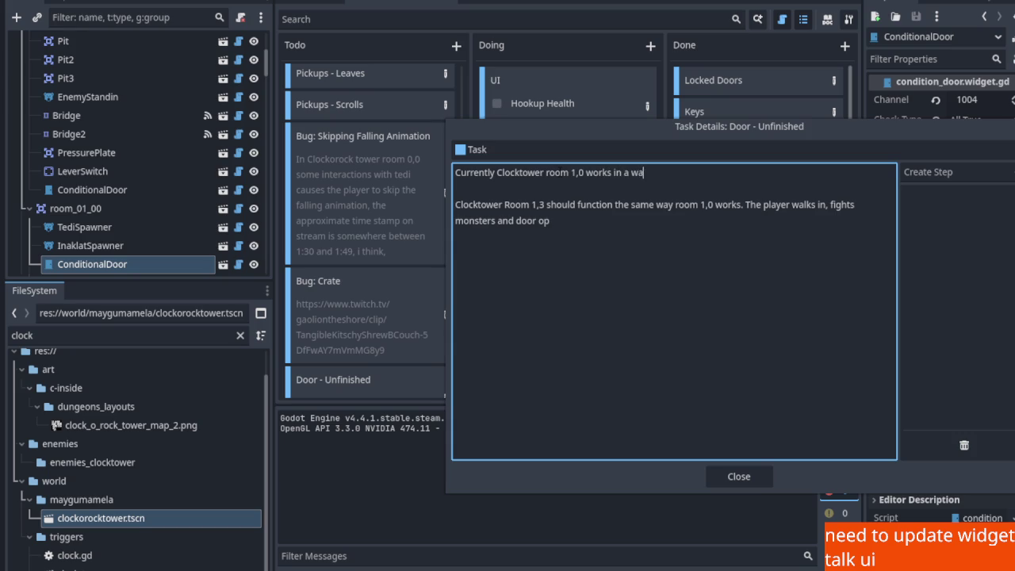
text(y that all doors, inclu)
text(ding the cell door)
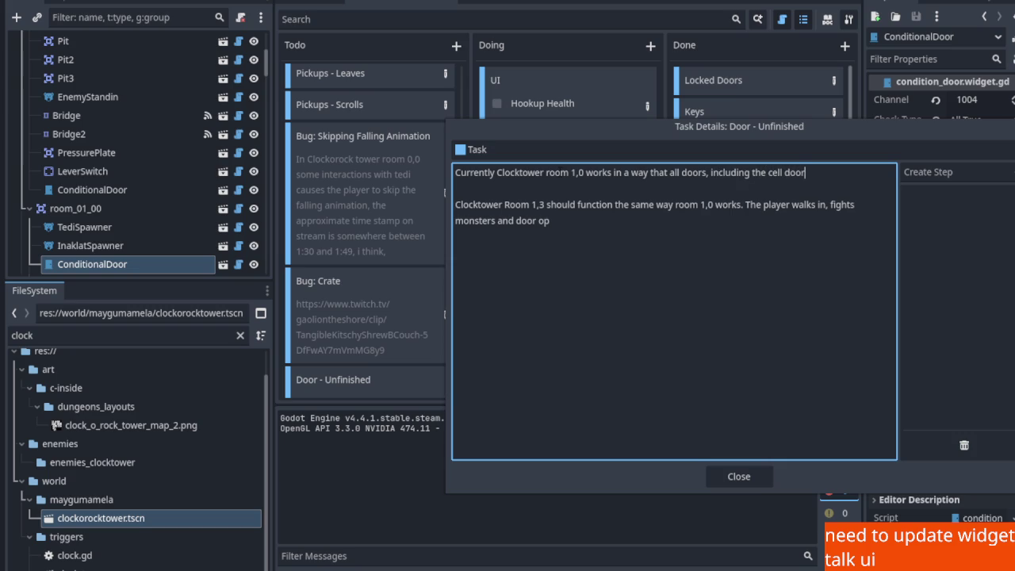
text( ope)
key(BackSpace)
key(BackSpace)
key(BackSpace)
text(ors, including the cell door, o)
text(pen once all enemie)
text(s are defeated.)
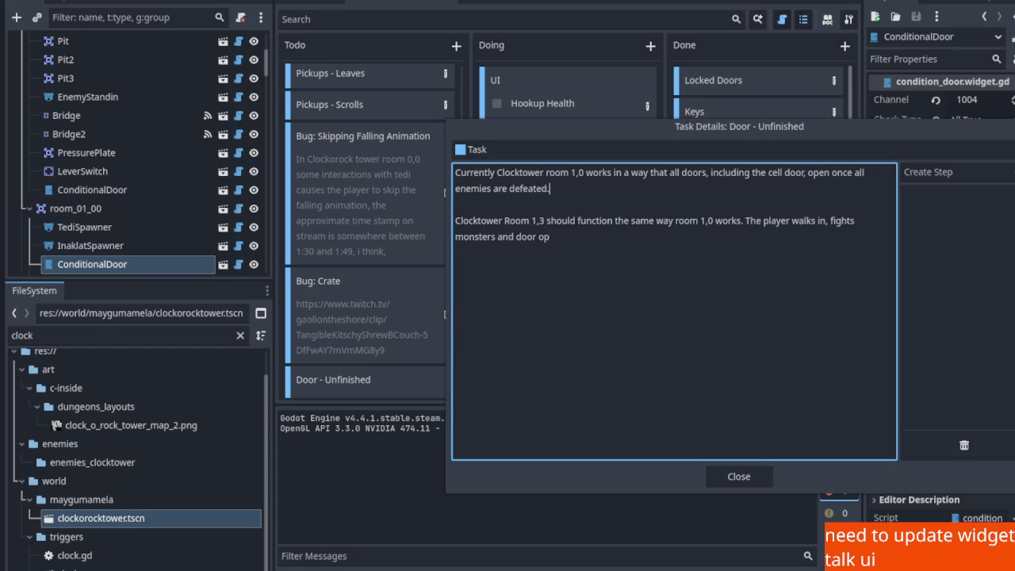
key(Return)
key(Return)
key(Return)
key(BackSpace)
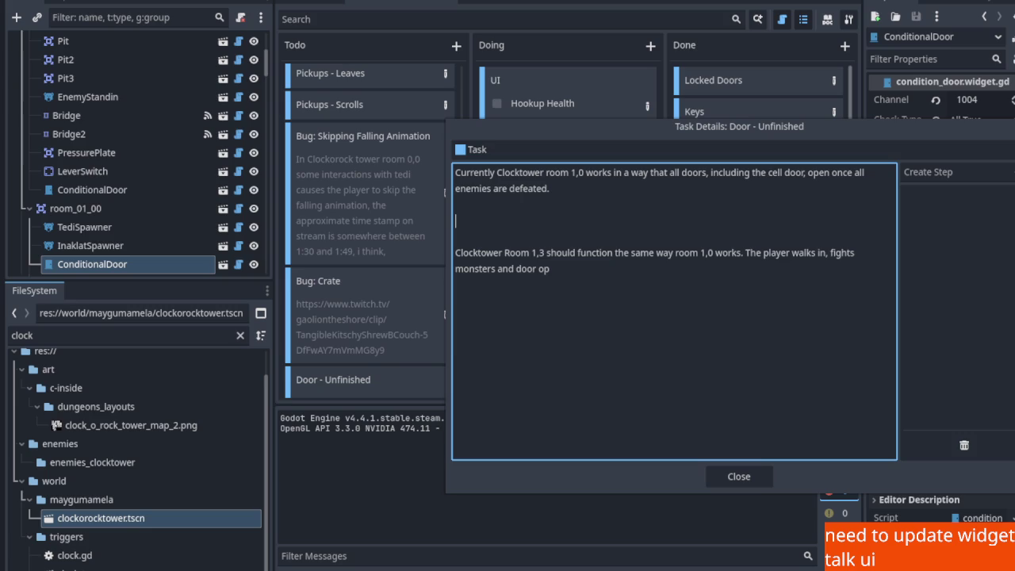
text(Iam still unsure)
text( how i wan)
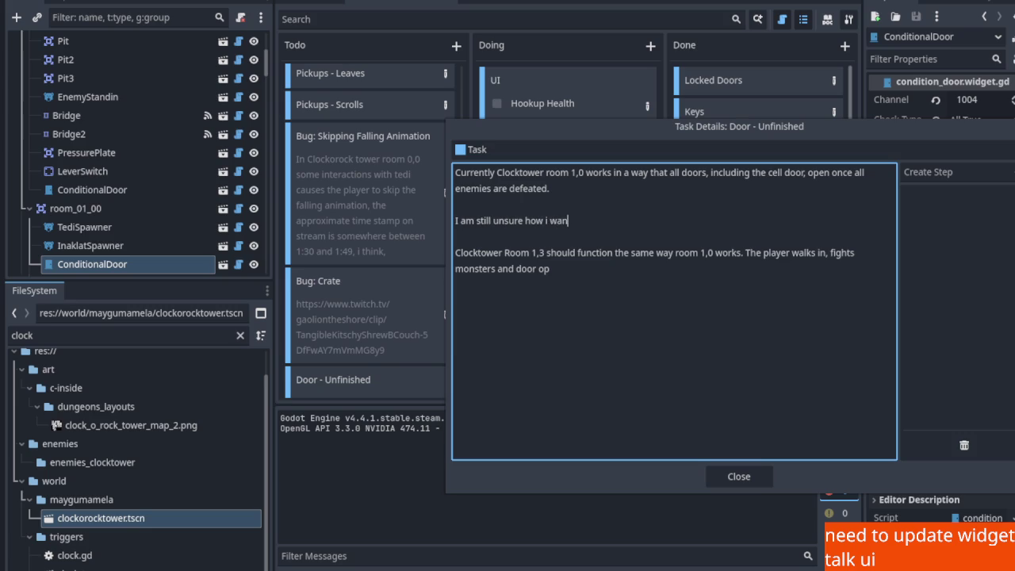
text(t the cell doors to wor)
text(k.)
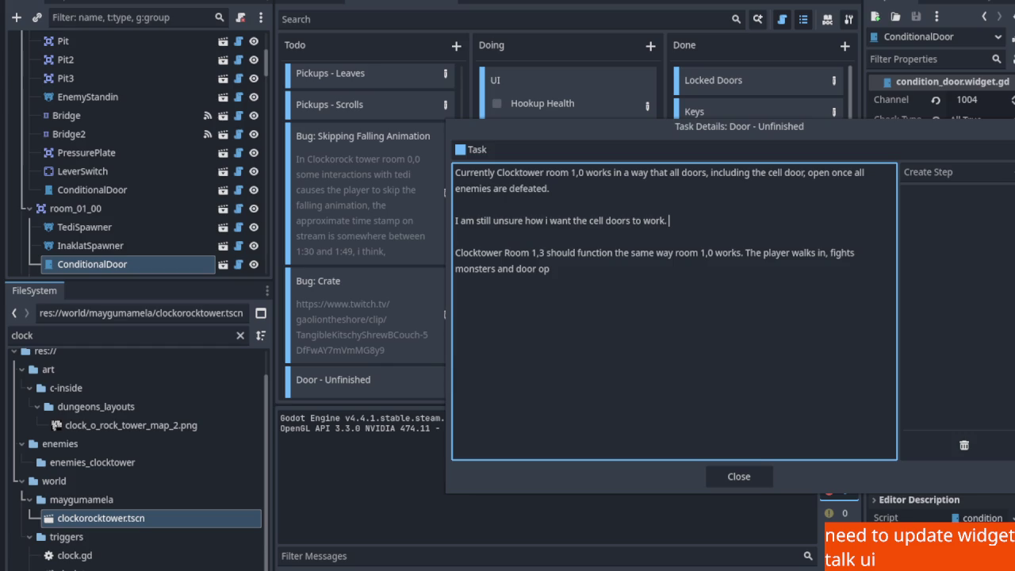
key(shift+Left)
key(shift+Left)
key(shift+Left)
text(areas to work)
key(shift+Home)
key(BackSpace)
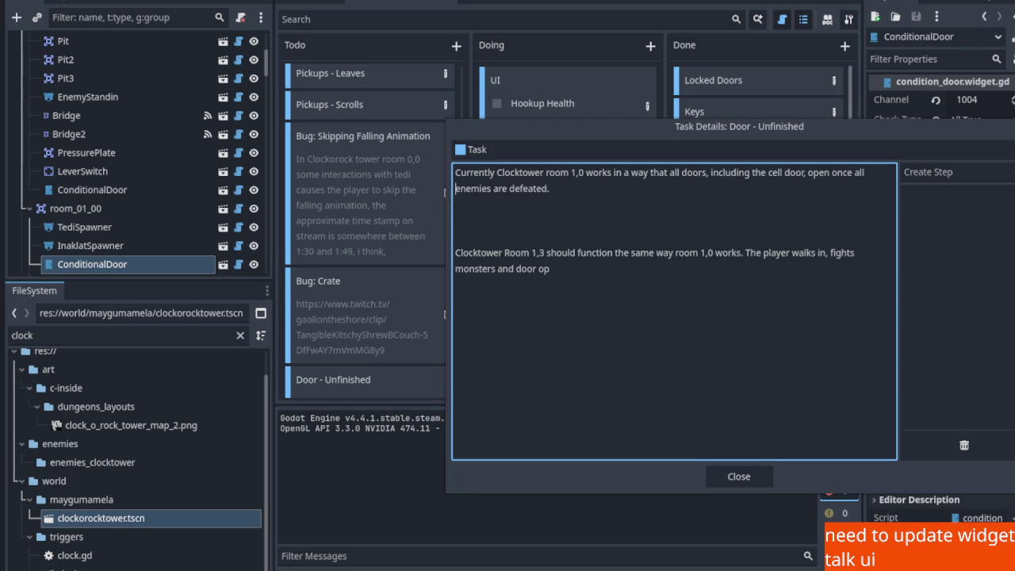
Restore the cell doors sentence, add an opening line about unsure room logic, and add 'which allows the player to grab the key.'
key(ctrl+z)
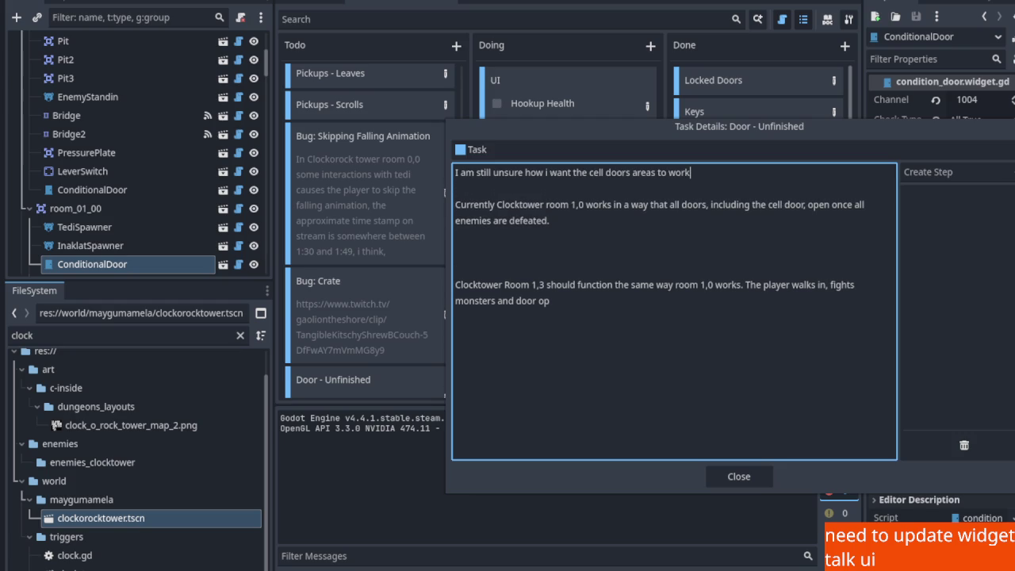
key(shift+Home)
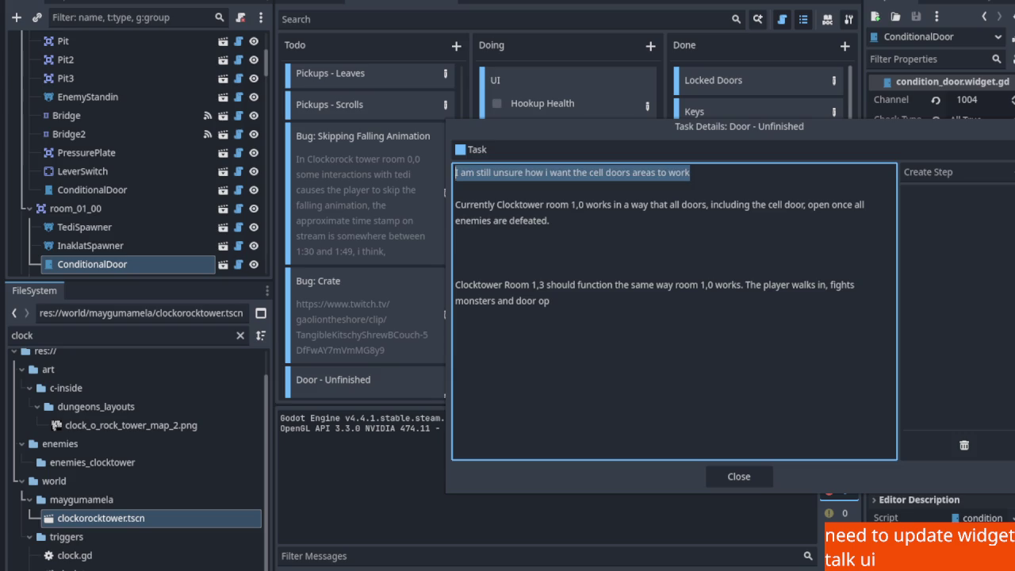
key(shift+Right)
key(shift+Right)
key(shift+Right)
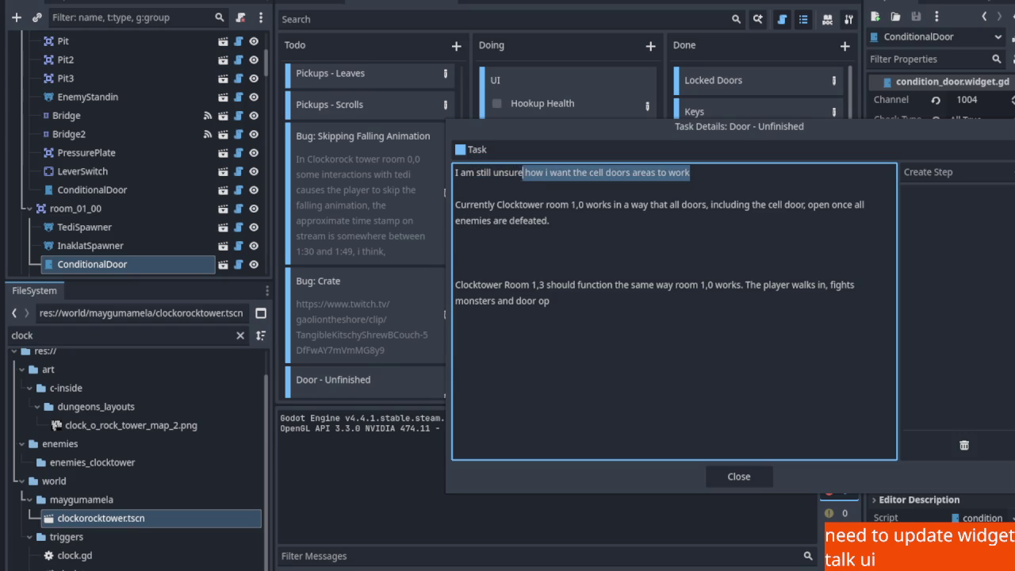
text(what the best wou)
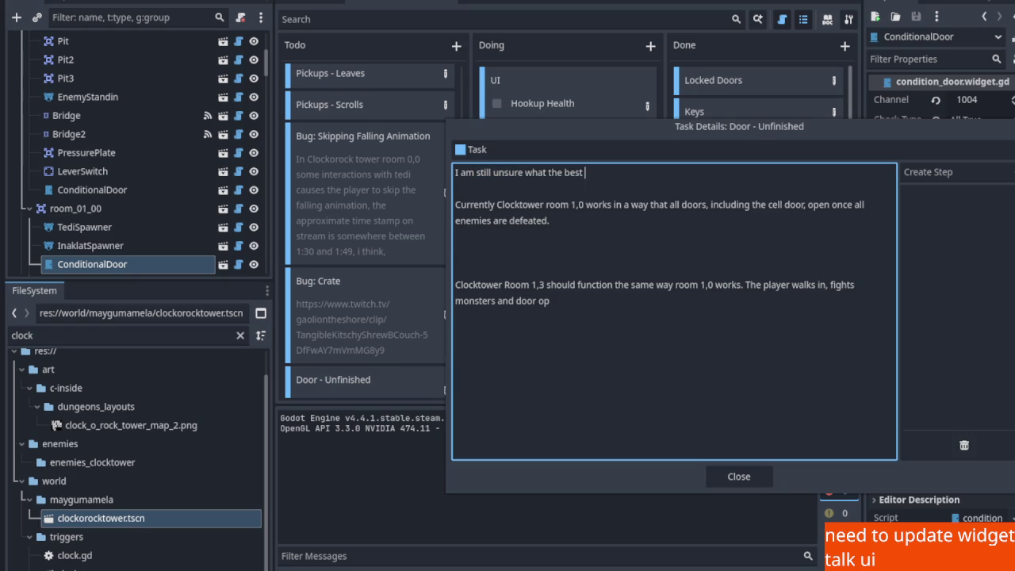
key(BackSpace)
key(BackSpace)
text(ay would be )
text(for t)
text(ell door)
key(BackSpace)
key(BackSpace)
key(BackSpace)
text(rooms to work.)
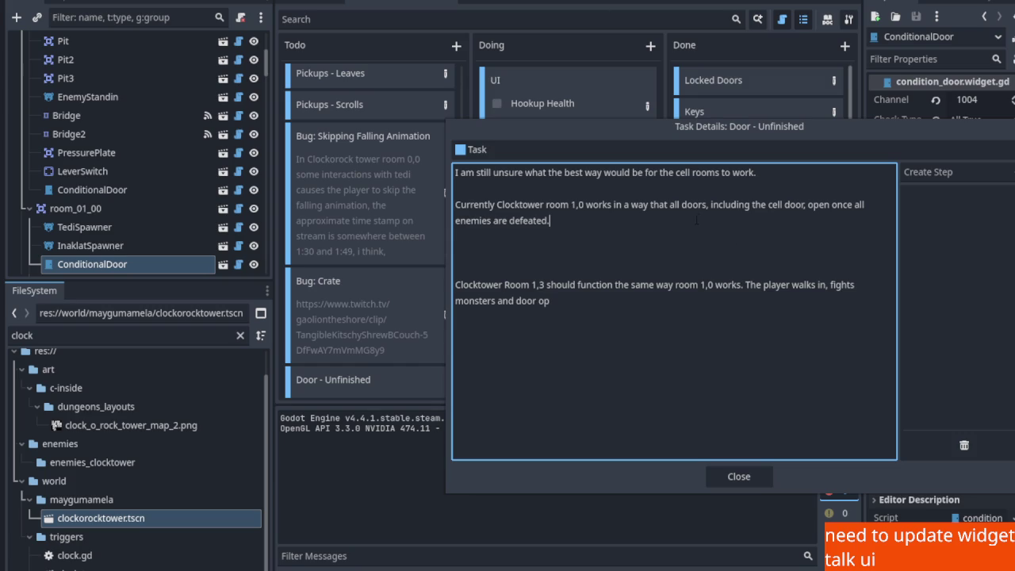
text(which allows t)
text(he player to)
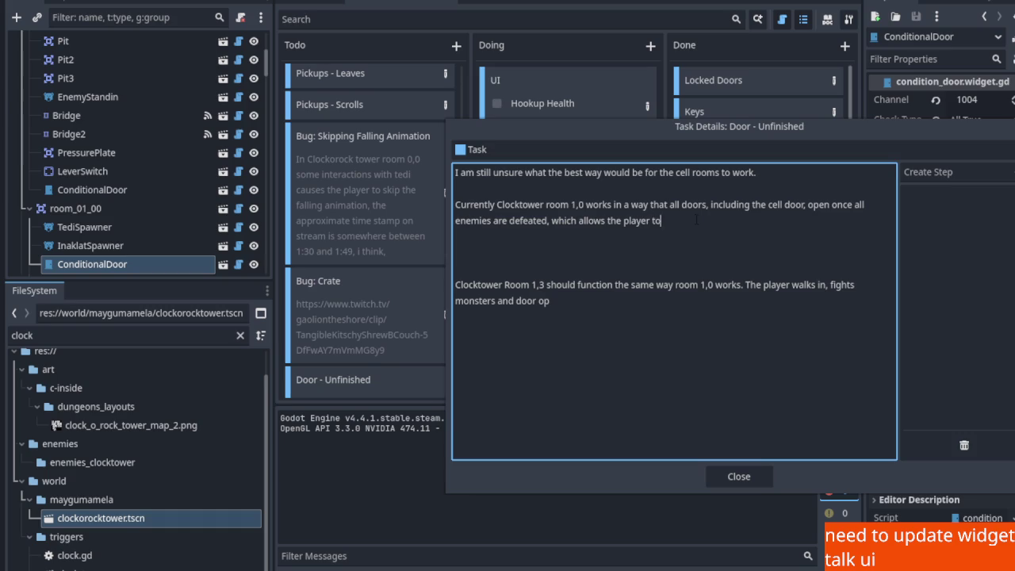
text( grab the e)
text(key.)
Rewrite the Room 1,3 paragraph: tedi should spawn after gulo-gulo enters, but currently doesn't
key(BackSpace)
key(BackSpace)
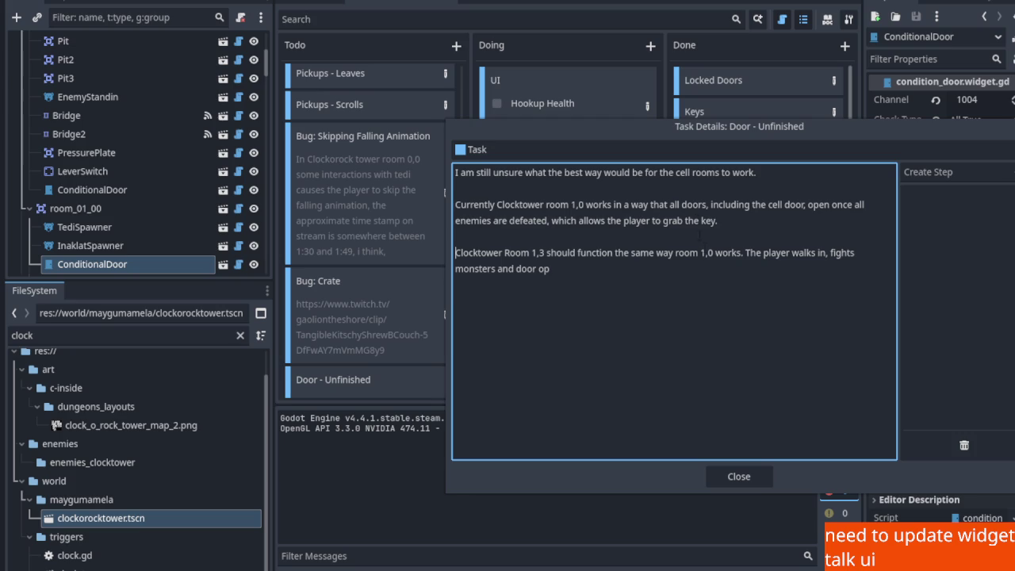
drag(615, 255, 642, 274)
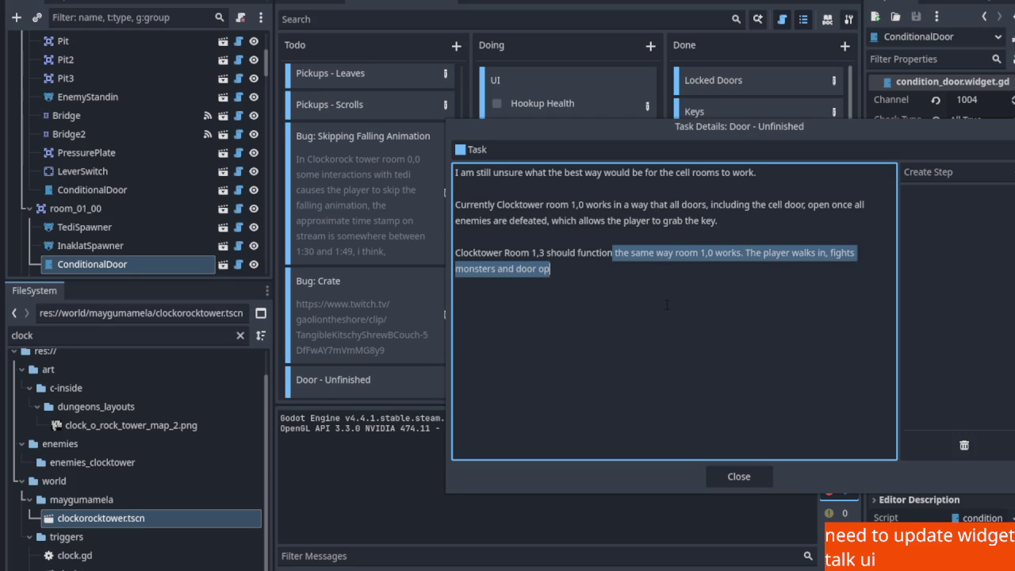
key(BackSpace)
text(in a similar way, a)
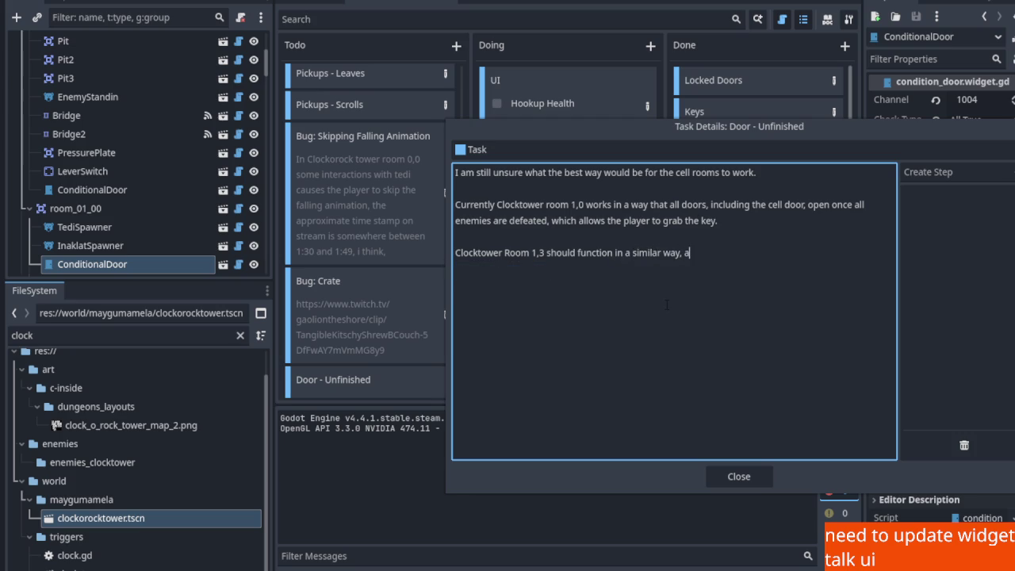
text(t least for now. )
text(Where t)
text(h)
key(BackSpace)
key(BackSpace)
text(he te)
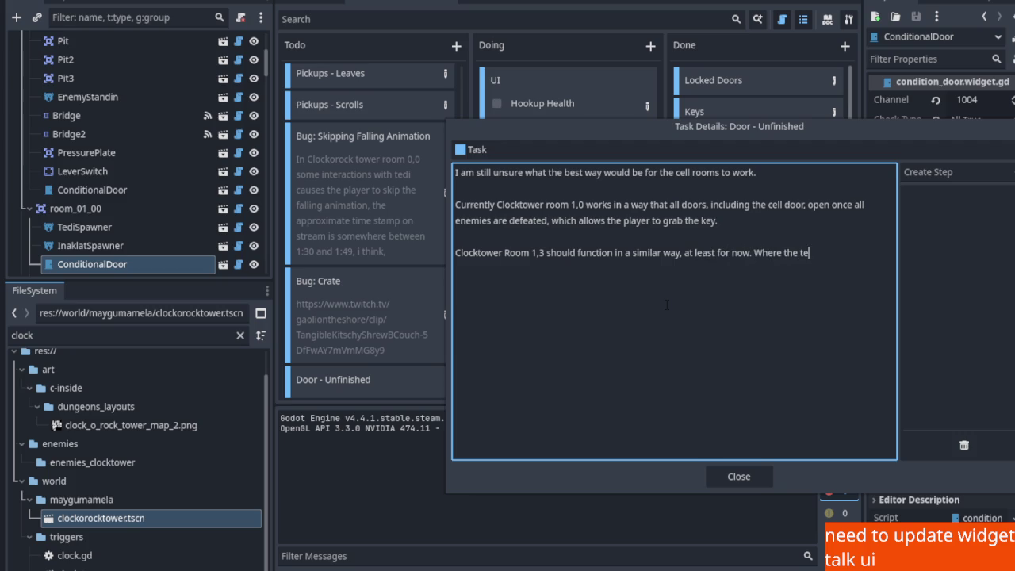
text(di should spawn )
text(after the d)
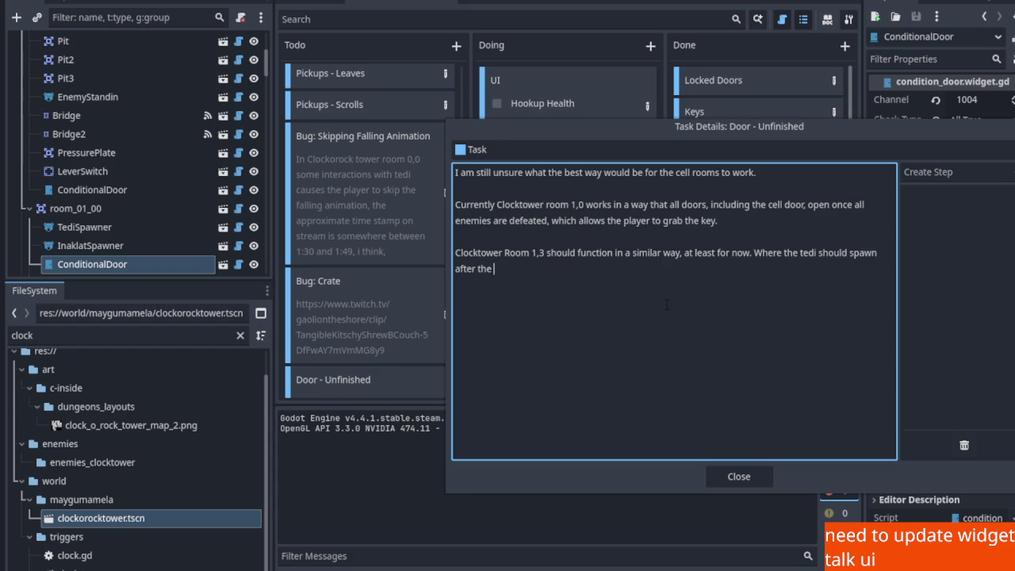
key(BackSpace)
text(room)
key(BackSpace)
key(BackSpace)
key(BackSpace)
key(BackSpace)
key(BackSpace)
key(BackSpace)
text(gulo-gul)
text(o enters the room. This isn't happening so far.)
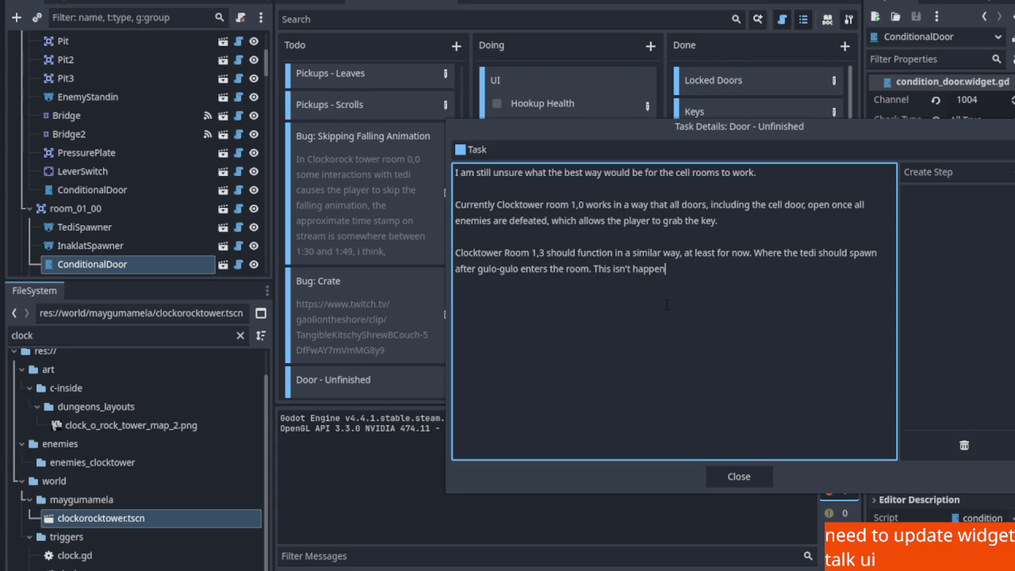
text( I don't yet know why.  O)
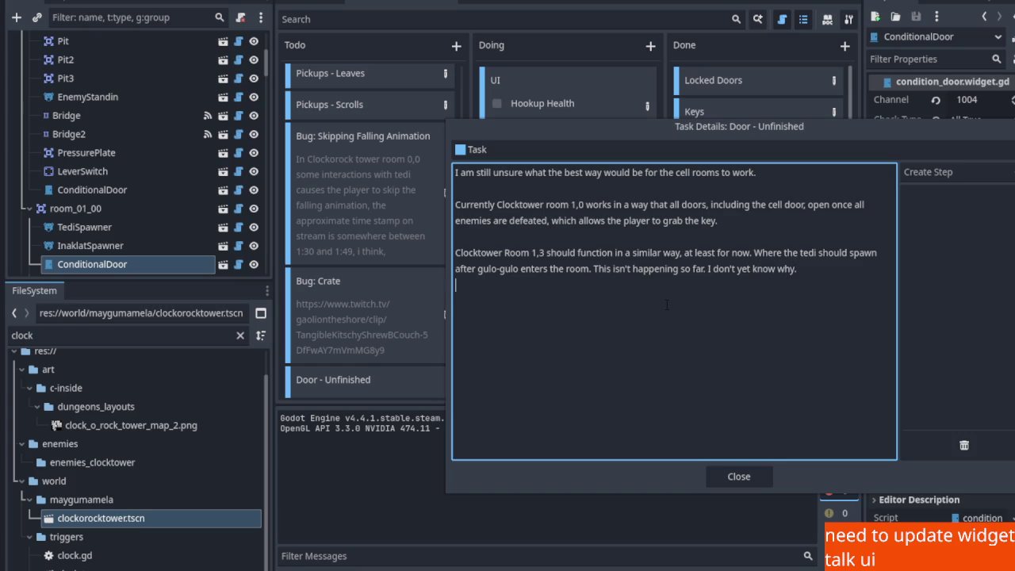
text(nce the)
Note that after the tedi waves the cell door should open, not the room door
text(waves of te)
text(di)
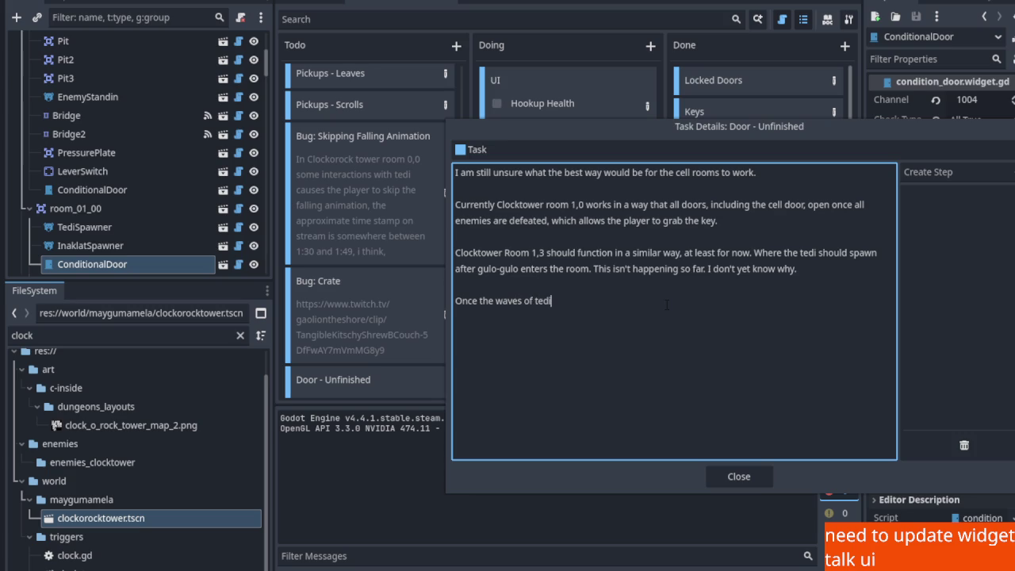
text(s have been defeated, )
text(the )
text(cell door should opn)
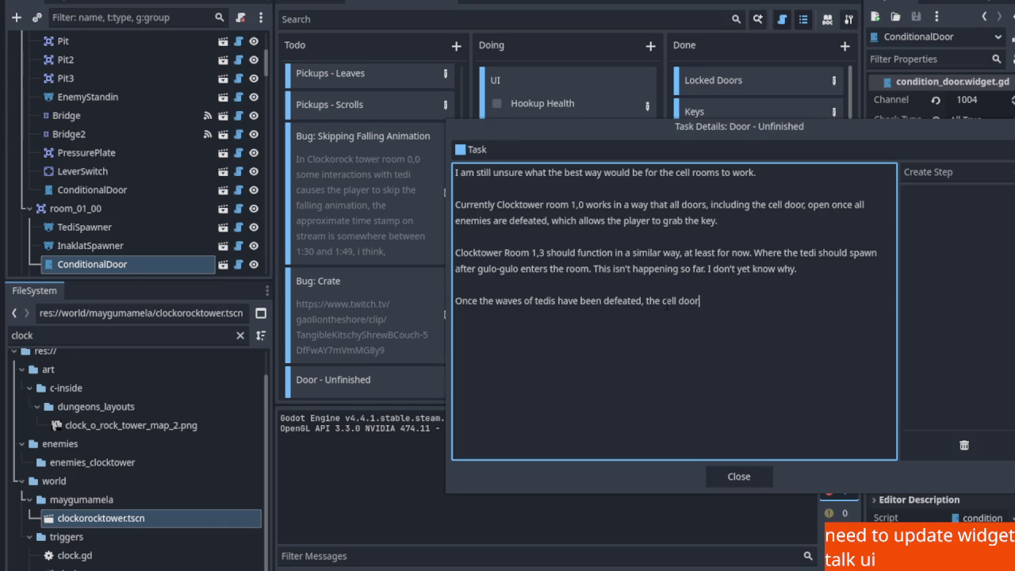
key(BackSpace)
key(BackSpace)
key(BackSpace)
text(en, but not the main door)
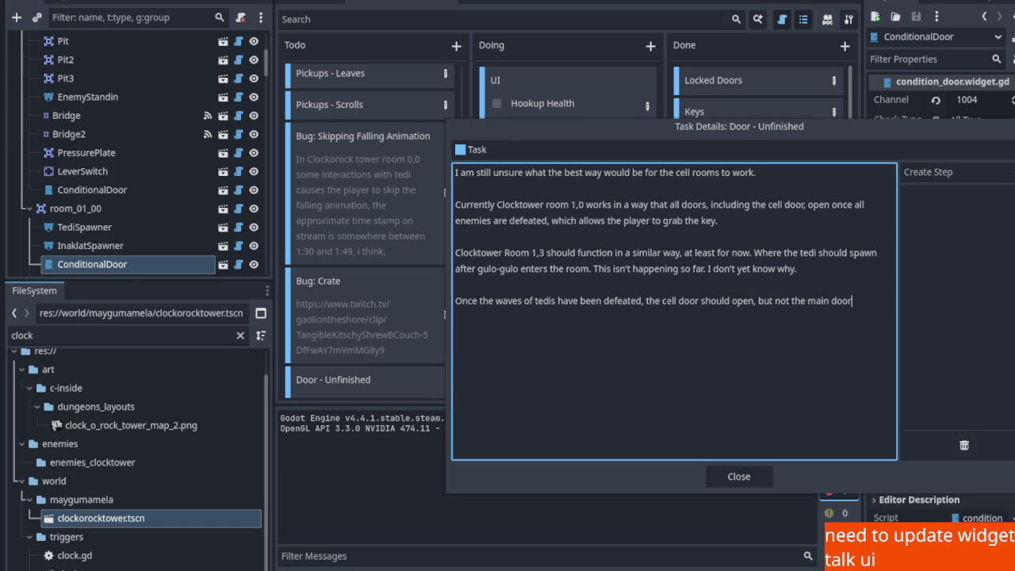
key(BackSpace)
key(BackSpace)
key(BackSpace)
text(room door. )
text(This has not h)
key(BackSpace)
text(yet )
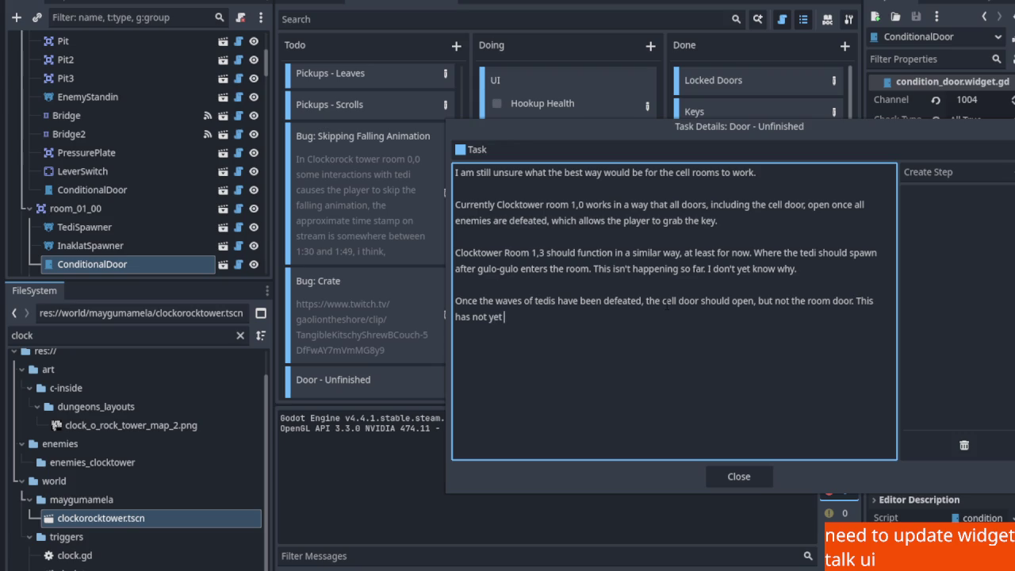
text(been tackled, since I )
text(sitll)
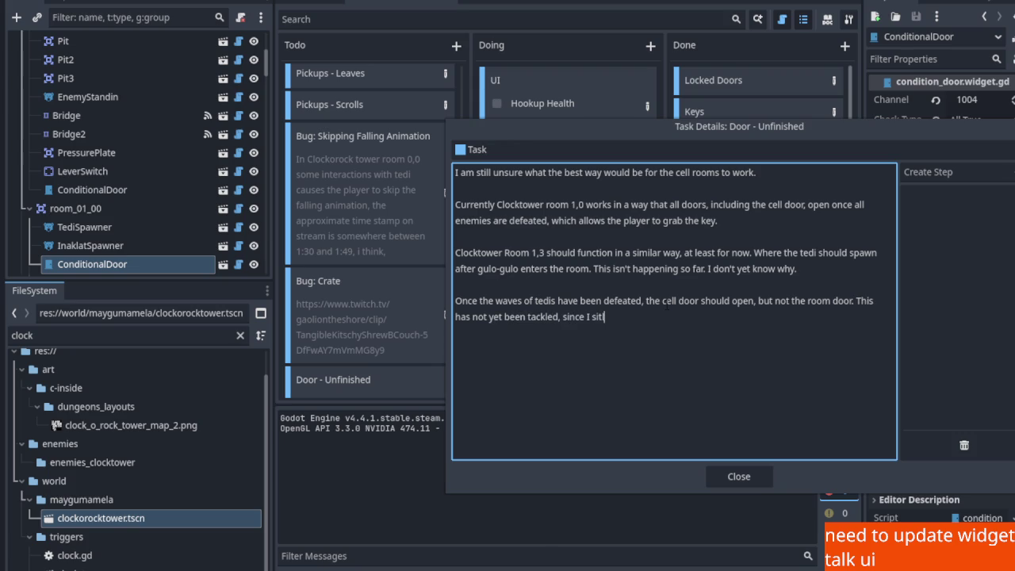
Add that tedi doesn't wait to spawn until gulo-gulo enters, unlike room 1,0, then close the details
key(BackSpace)
key(BackSpace)
key(BackSpace)
text(l don't know wh)
text(y tedi doesn'T)
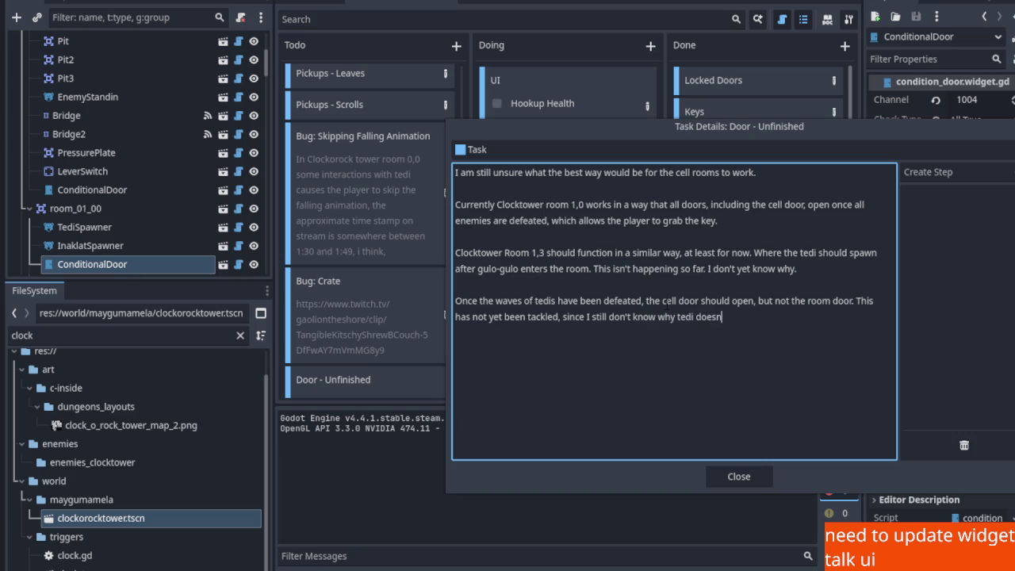
key(BackSpace)
key(BackSpace)
text(spawn)
key(BackSpace)
key(BackSpace)
key(BackSpace)
text(wait )
text(with spawning un)
text(til after i u)
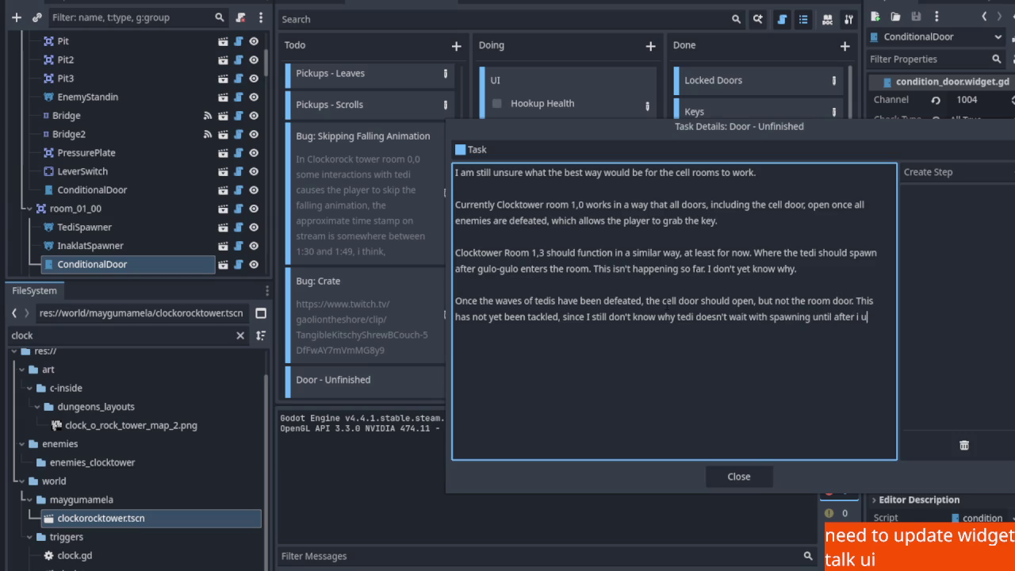
key(BackSpace)
text(entered the)
text( room)
text(, which is what he does in room 1,0)
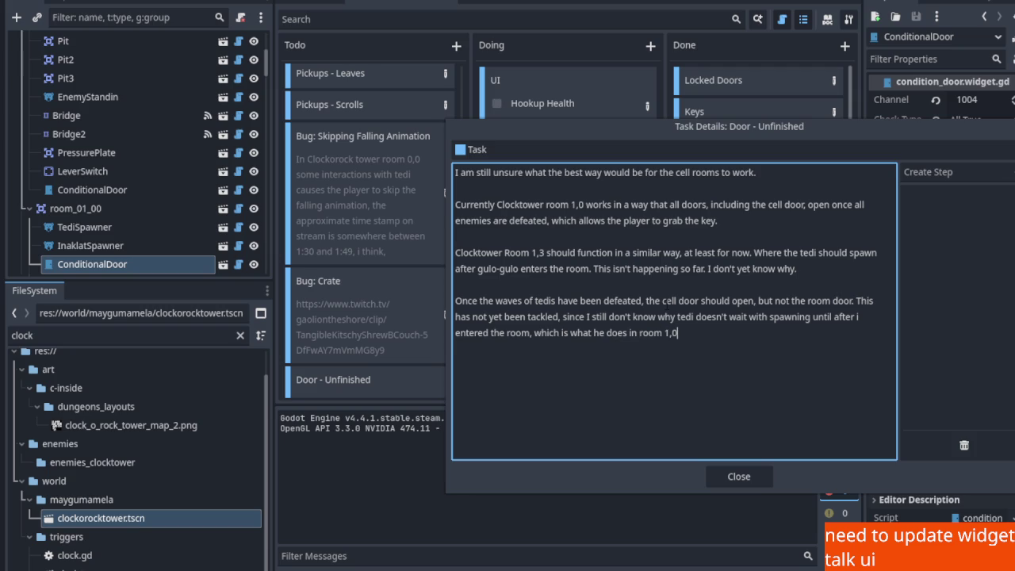
click(753, 479)
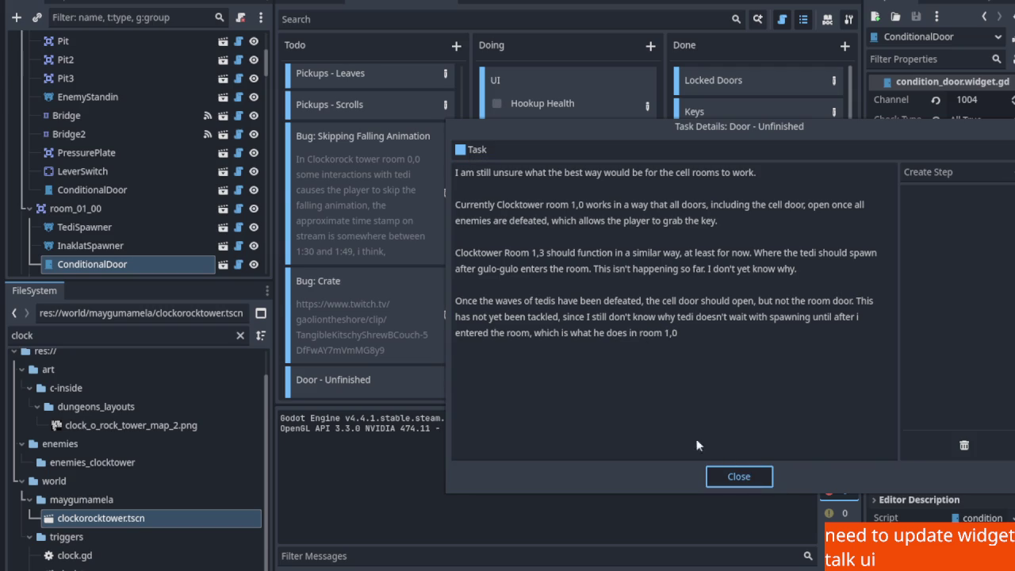
Leave the task board through the overworld scene and scroll-zoom the map view back toward room 1,0
scroll(434, 318, down, 6)
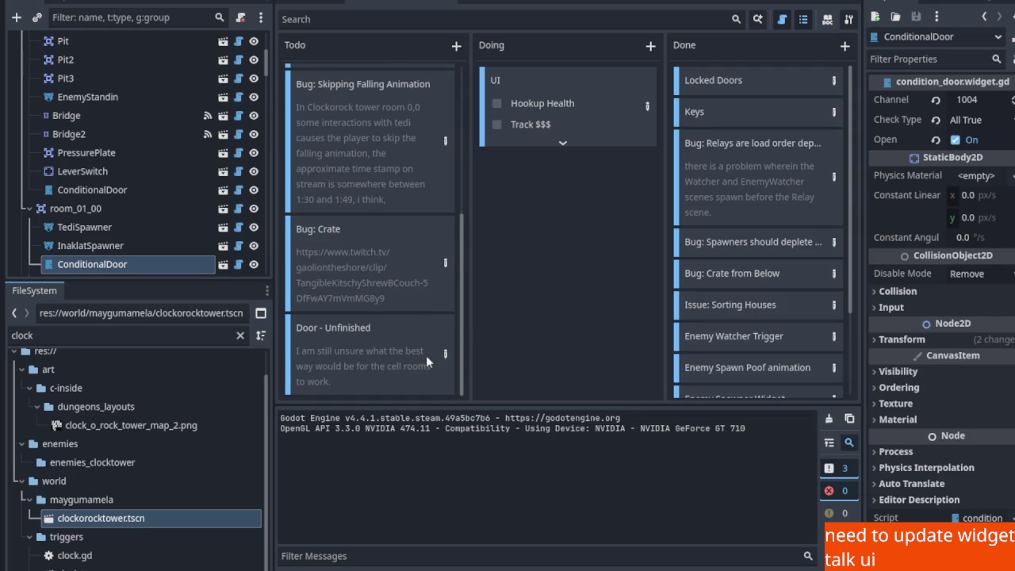
click(311, 3)
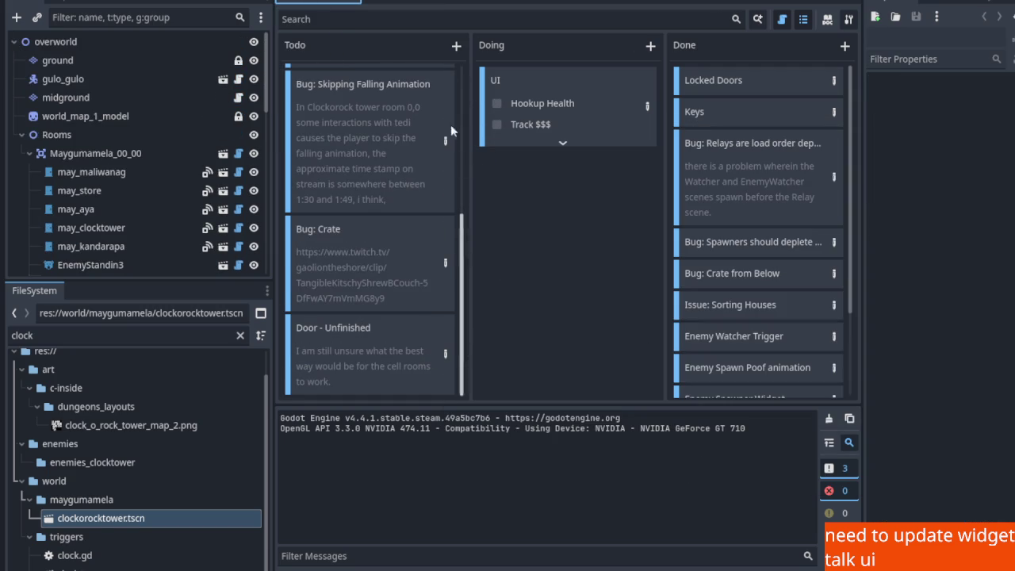
scroll(296, 188, down, 2)
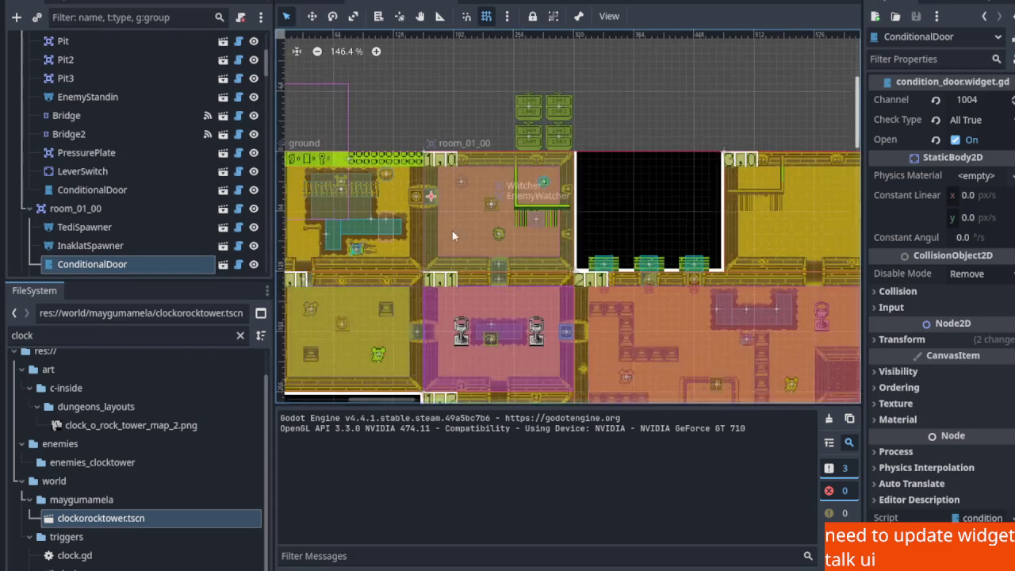
scroll(452, 230, up, 5)
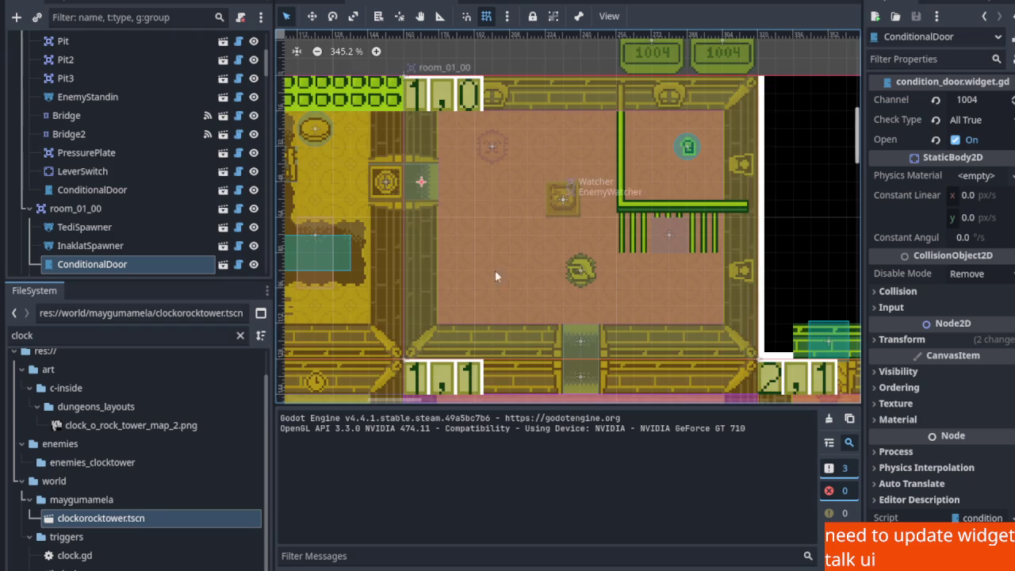
Zoom around the dungeon map, selecting the gulo_gulo node and then room_02_03
scroll(485, 282, down, 10)
scroll(124, 169, up, 5)
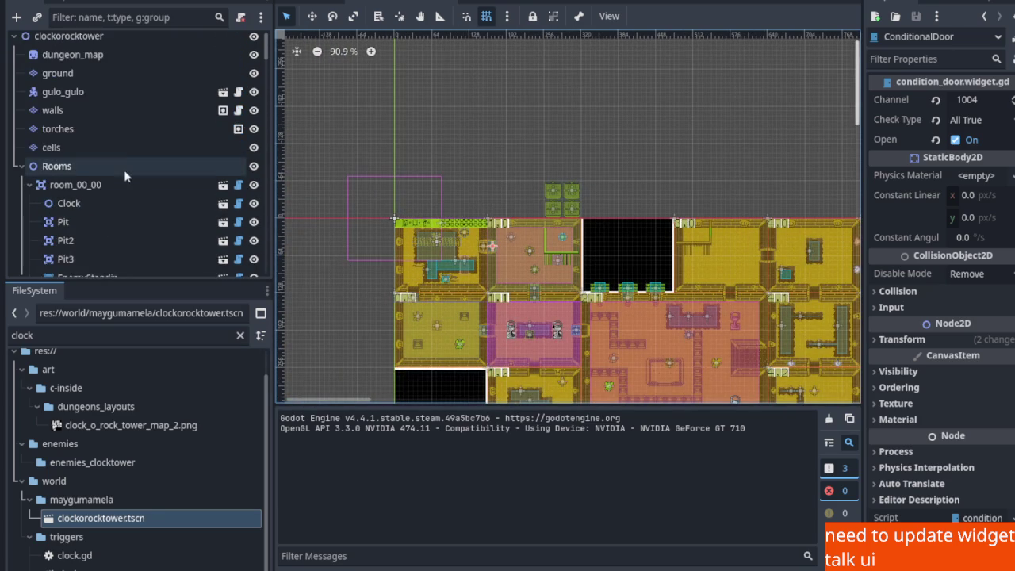
click(105, 93)
scroll(563, 313, down, 4)
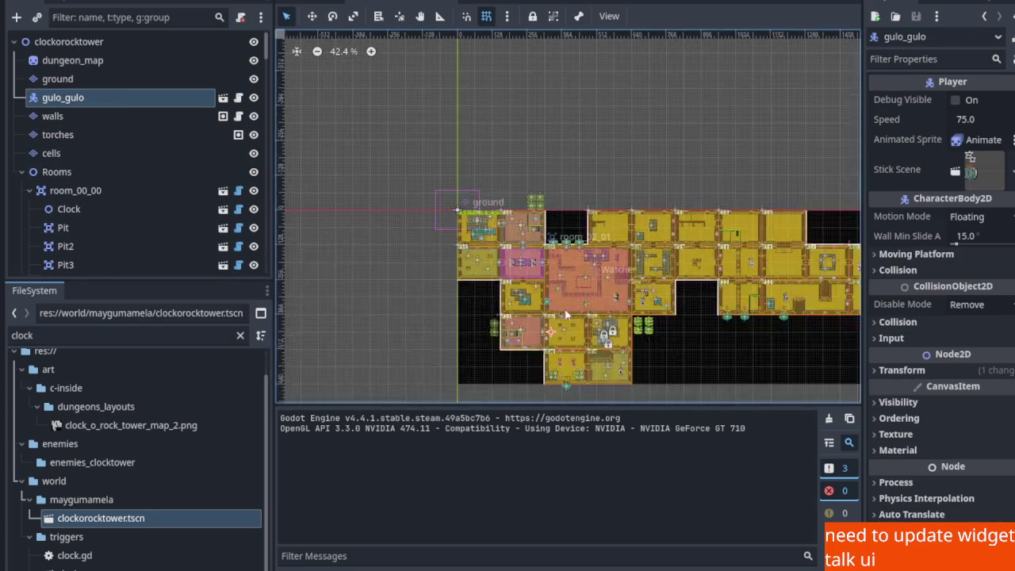
scroll(563, 313, up, 4)
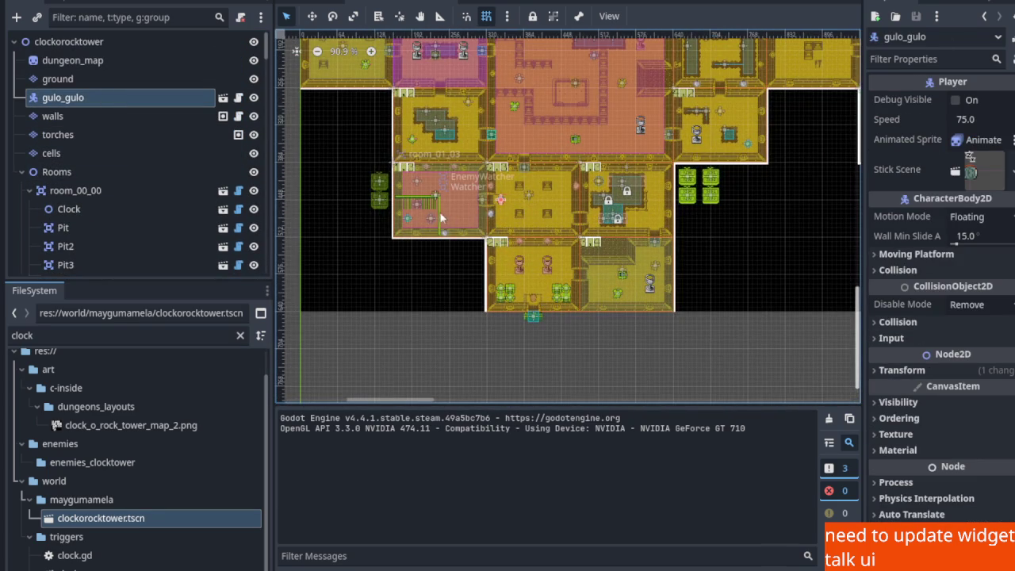
scroll(428, 186, up, 3)
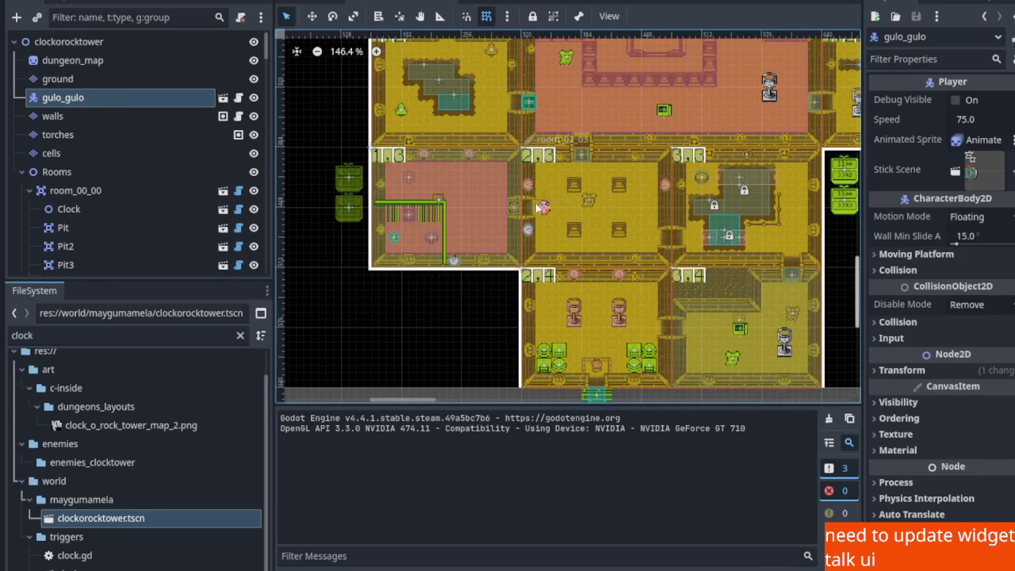
click(537, 204)
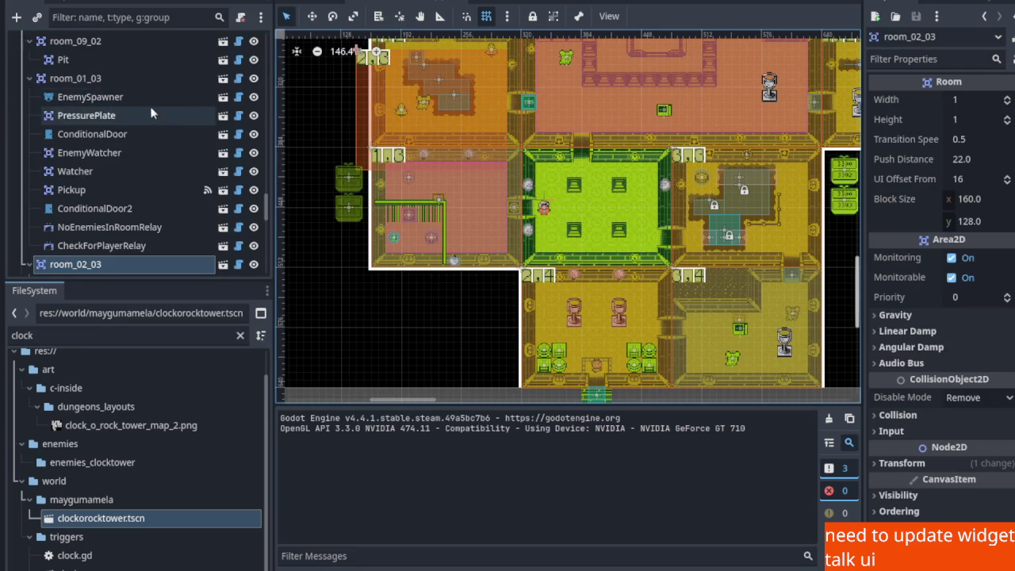
Reselect gulo_gulo, switch to the Move tool and start dragging it toward room 0,0
scroll(143, 108, down, 8)
scroll(141, 102, up, 10)
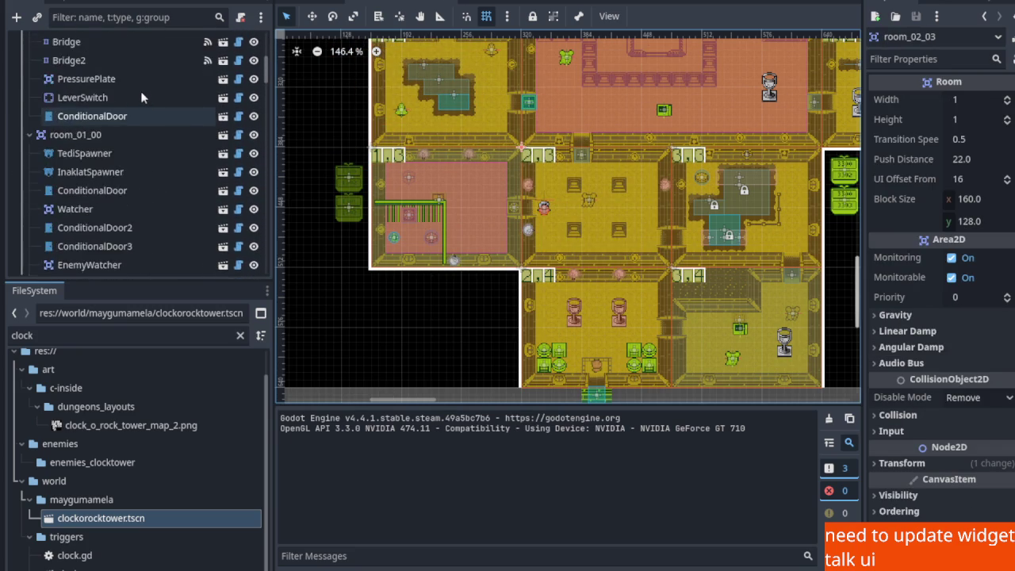
scroll(140, 92, up, 5)
click(141, 92)
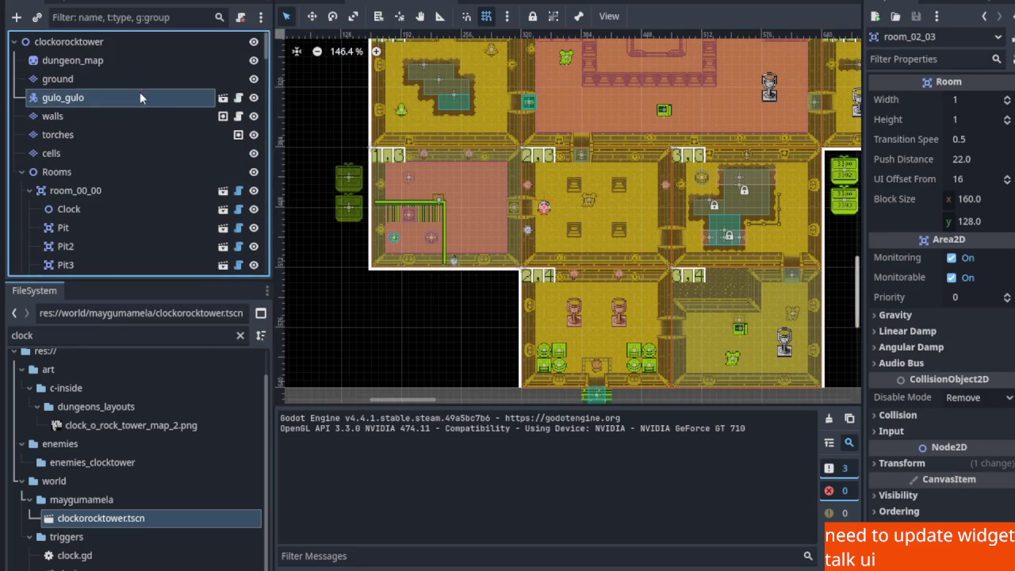
click(531, 205)
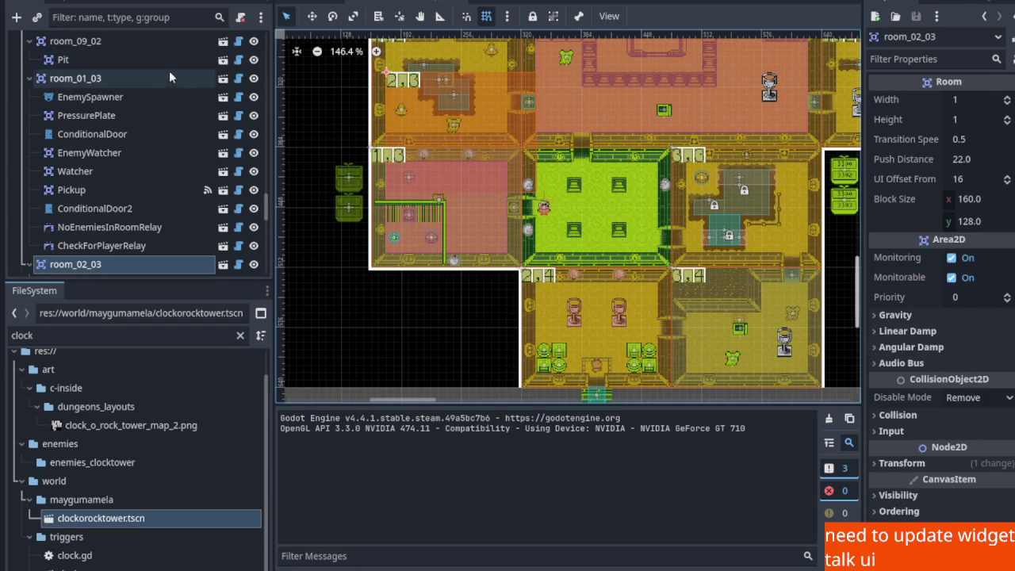
scroll(182, 96, up, 5)
scroll(146, 115, up, 12)
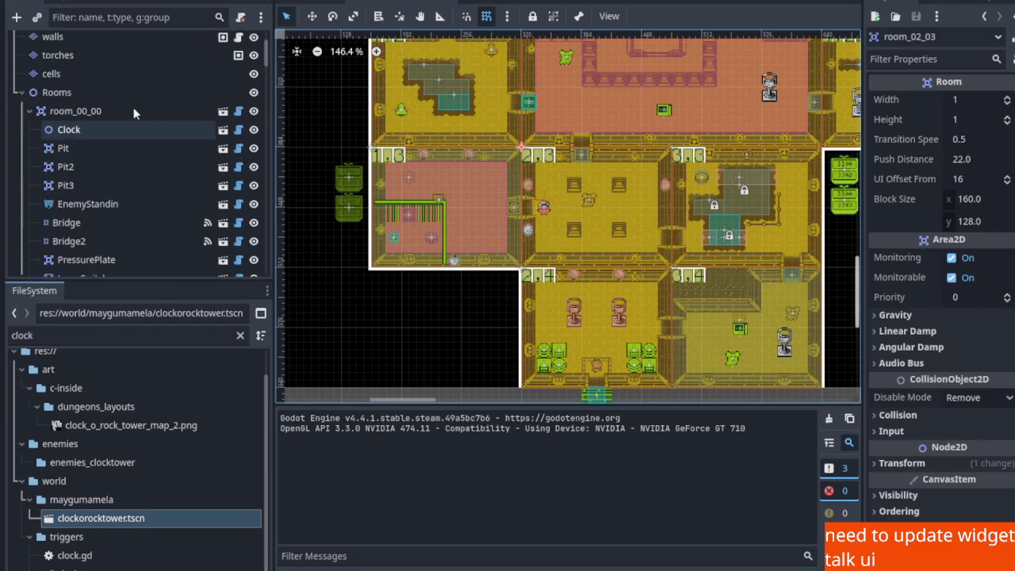
scroll(134, 107, up, 3)
click(132, 97)
click(314, 17)
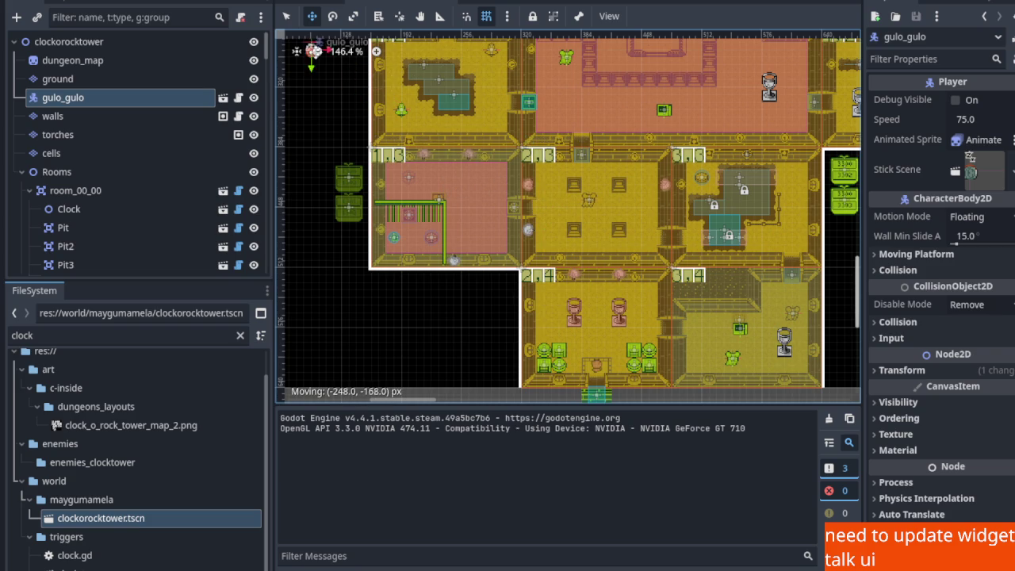
mouse_move(329, 67)
mouse_down()
mouse_move(507, 320)
mouse_move(444, 116)
mouse_up()
Place gulo_gulo in room 0,0 beside the bridge and save clockorocktower.tscn
drag(500, 74, 487, 207)
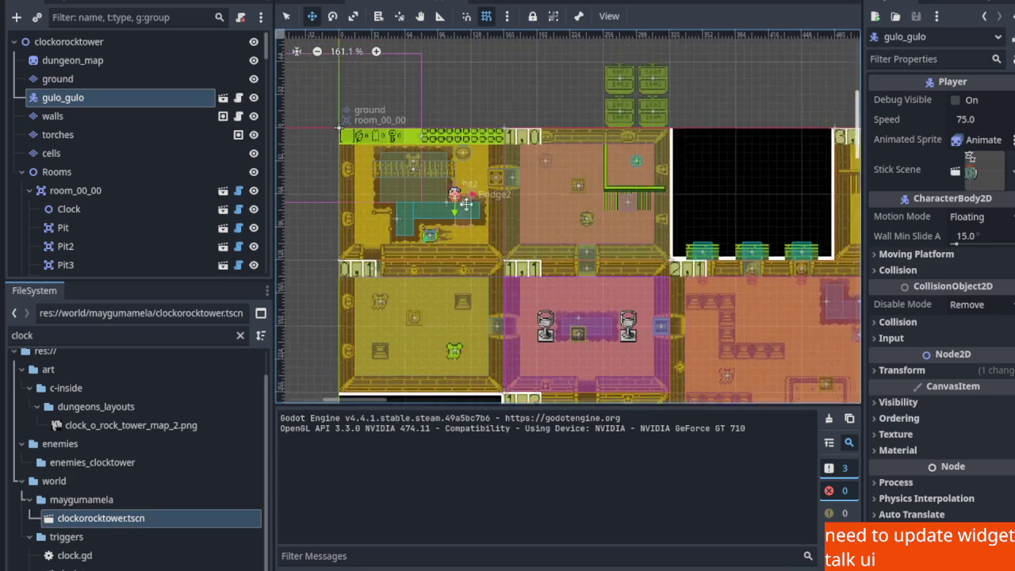
scroll(456, 194, up, 4)
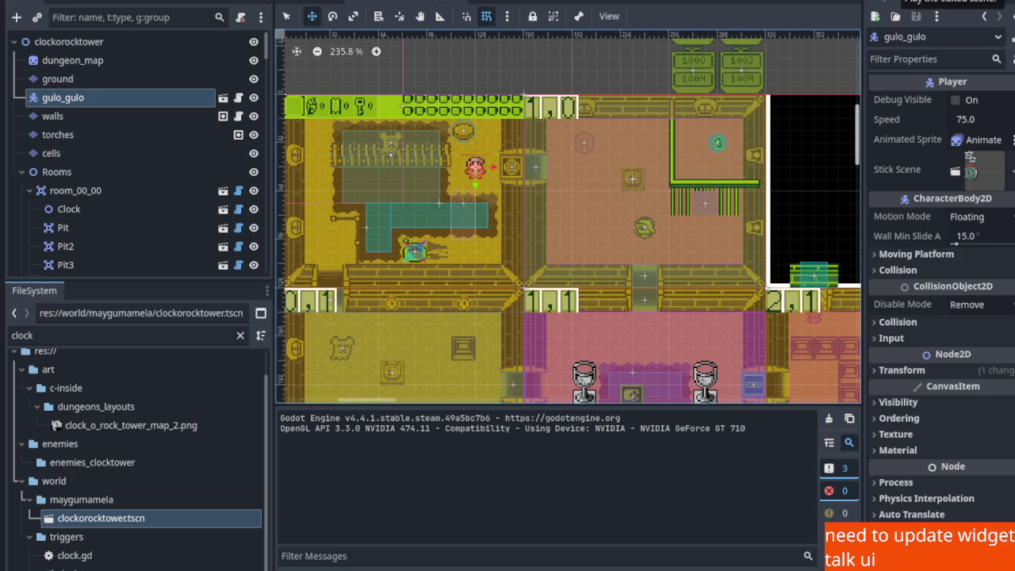
key(F6)
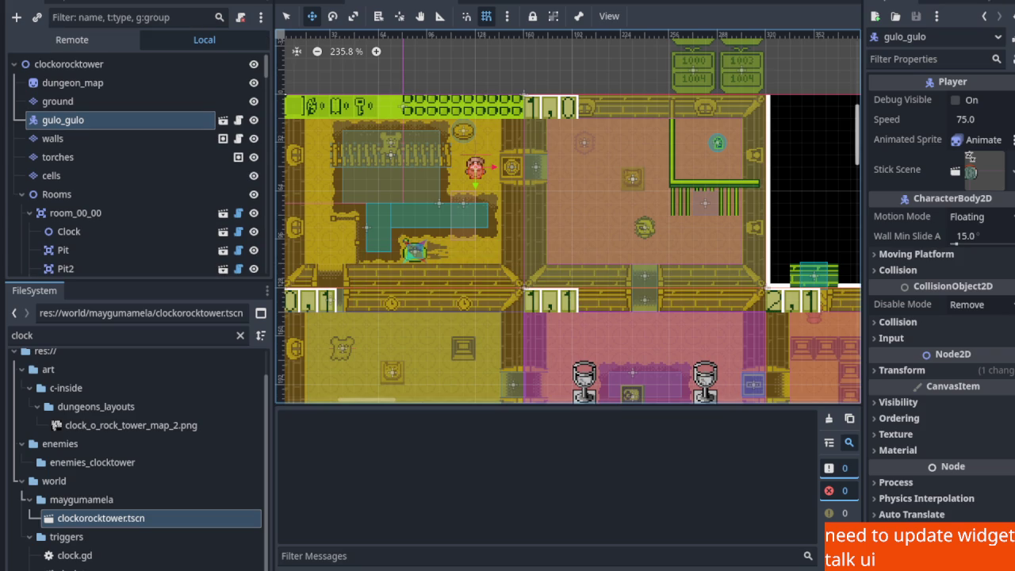
Run the scene and walk the player around the starting room's ladders, exiting through the right door
key(Down)
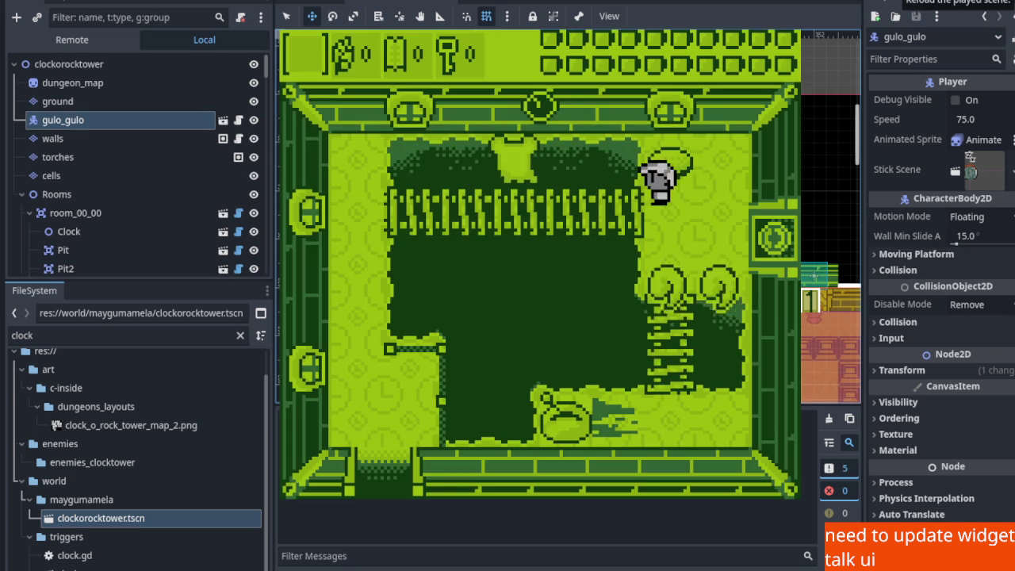
key(Left)
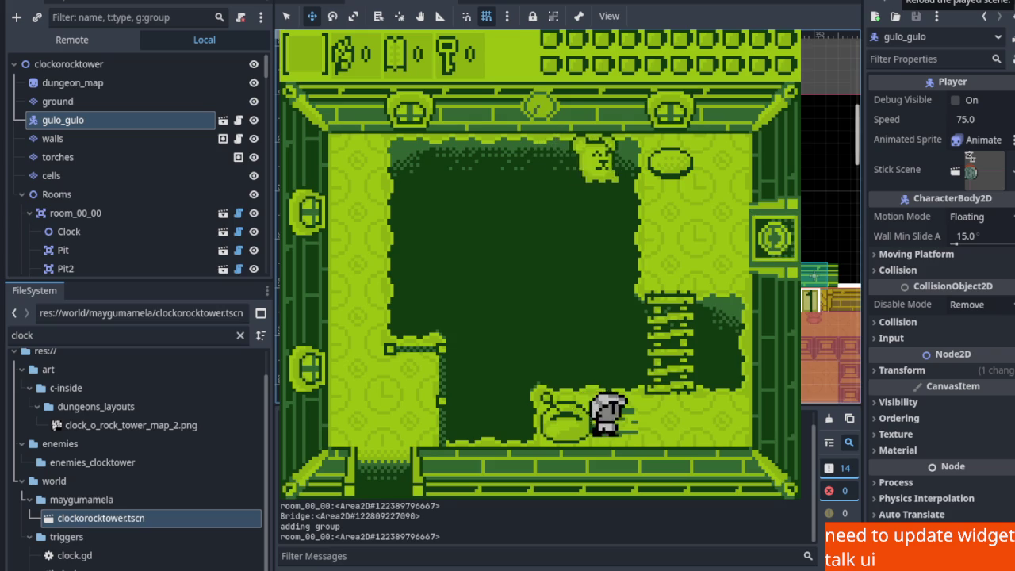
key(Right)
key(Up)
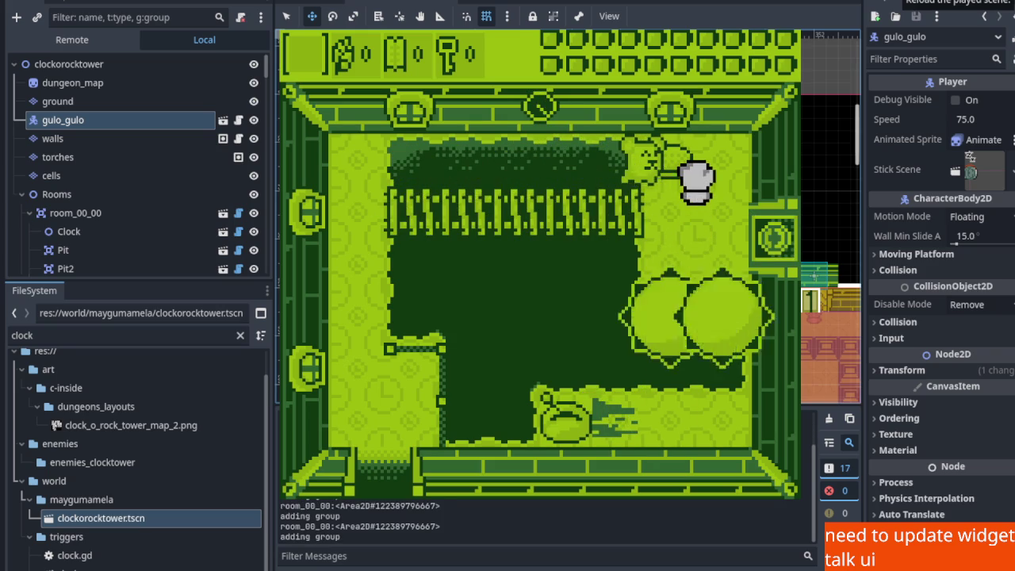
key(Right)
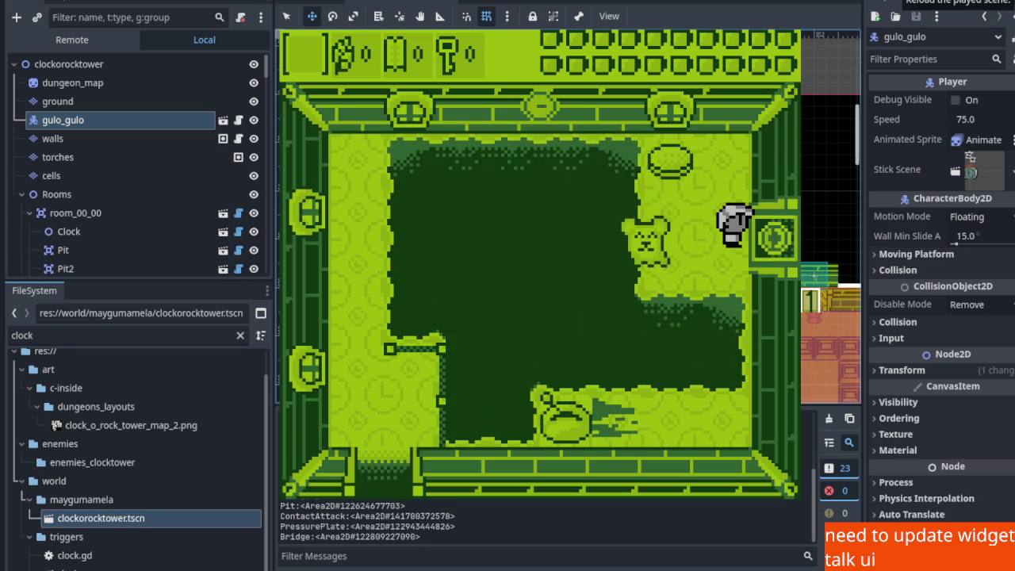
key(Left)
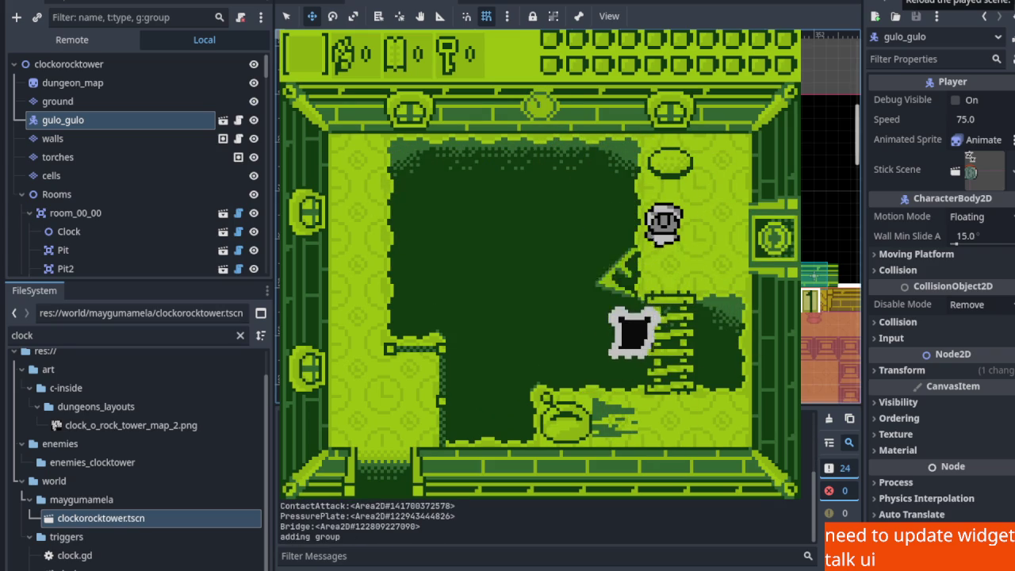
key(Down)
key(Left)
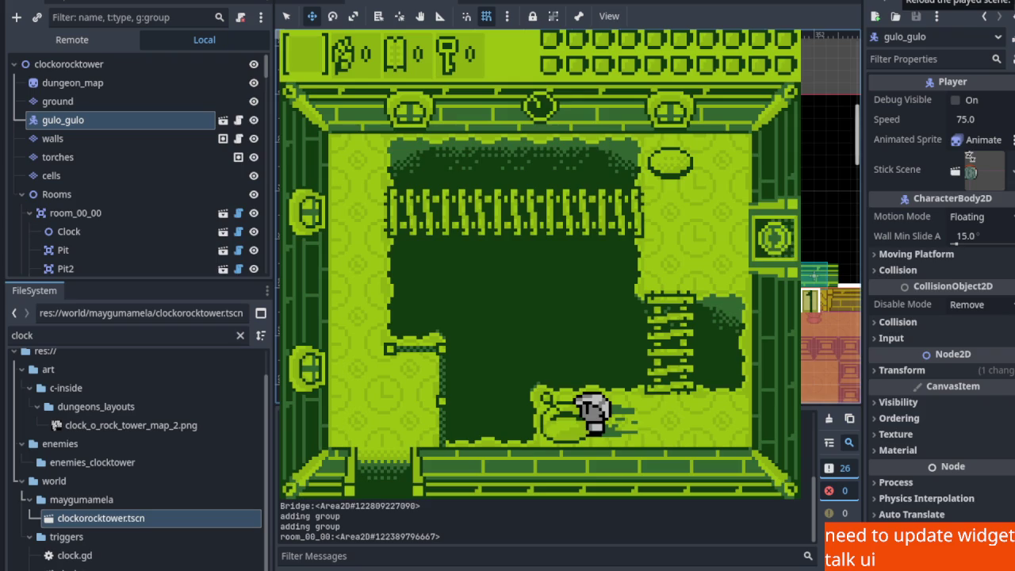
key(Right)
key(Up)
key(Right)
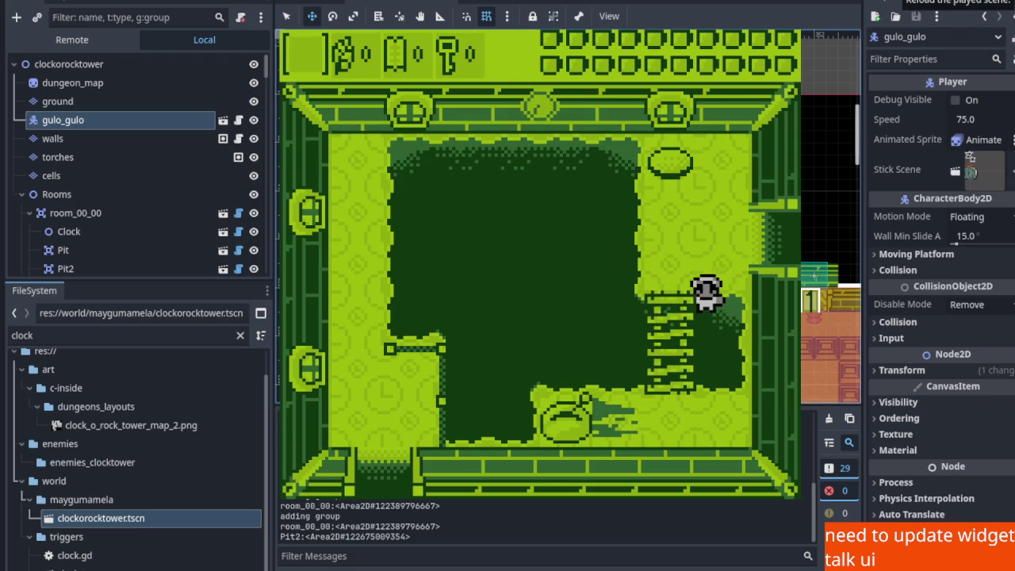
key(Right)
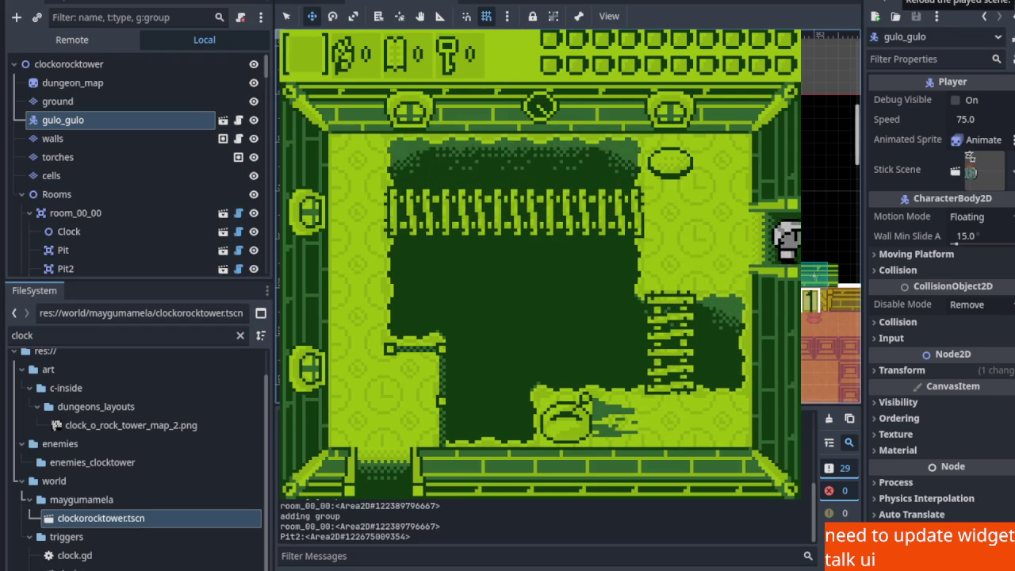
Explore the next room, stepping into its bottom doorway and back to the centre
key(Down)
key(Up)
key(Right)
key(Down)
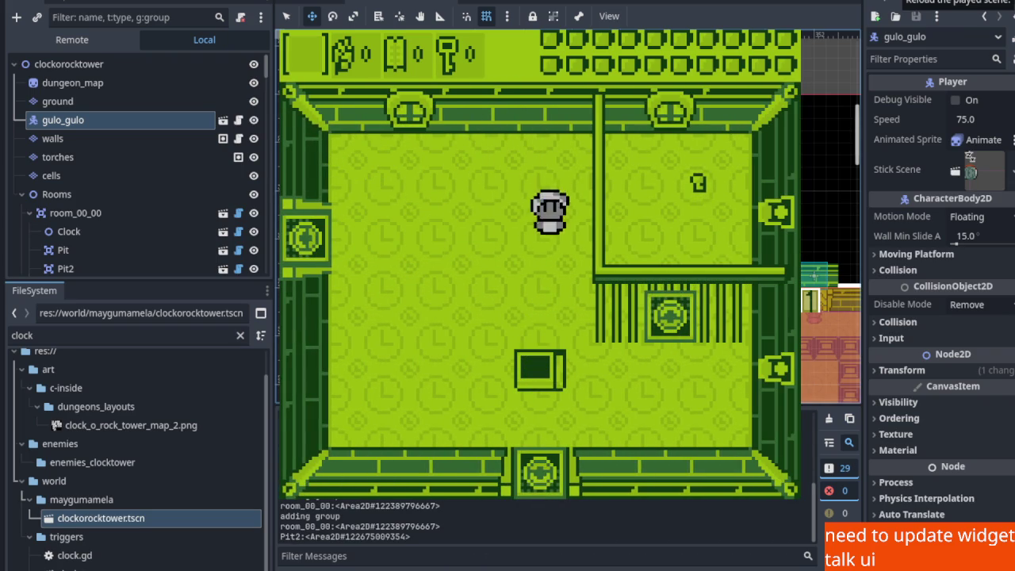
key(Down)
key(Up)
key(Left)
key(Down)
Swing the sword and dodge the ghosts to defeat the top-left ghost
key(x)
key(Left)
key(x)
key(Up)
key(Left)
key(Left)
key(Down)
key(Right)
key(Up)
key(Right)
key(Up)
key(Left)
Pick up the key by the right-hand grate, exit through two doorways, and stop the game with F8
key(Down)
key(Right)
key(Down)
key(Up)
key(Right)
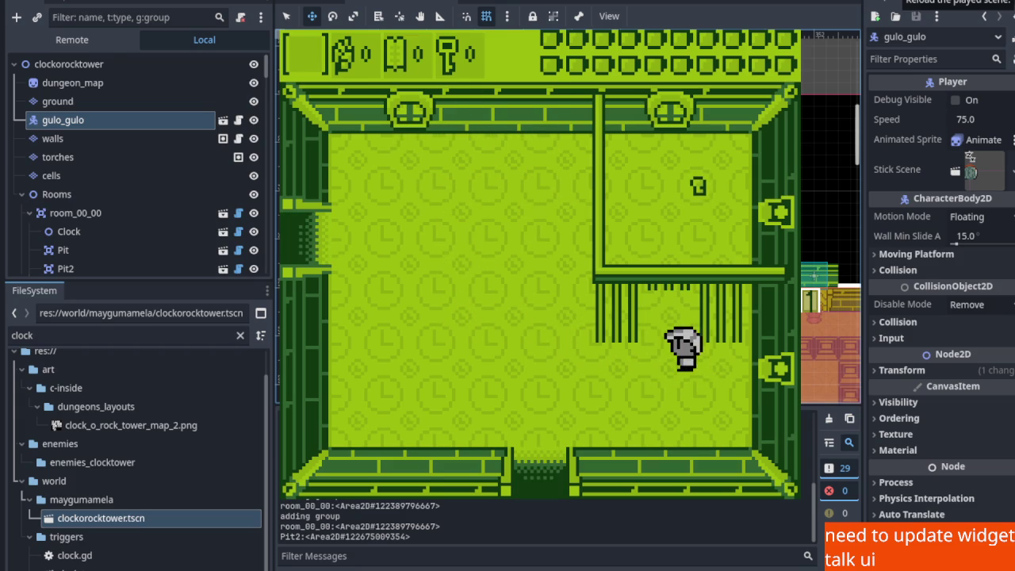
key(Up)
key(Down)
key(Left)
key(Down)
key(Right)
key(Down)
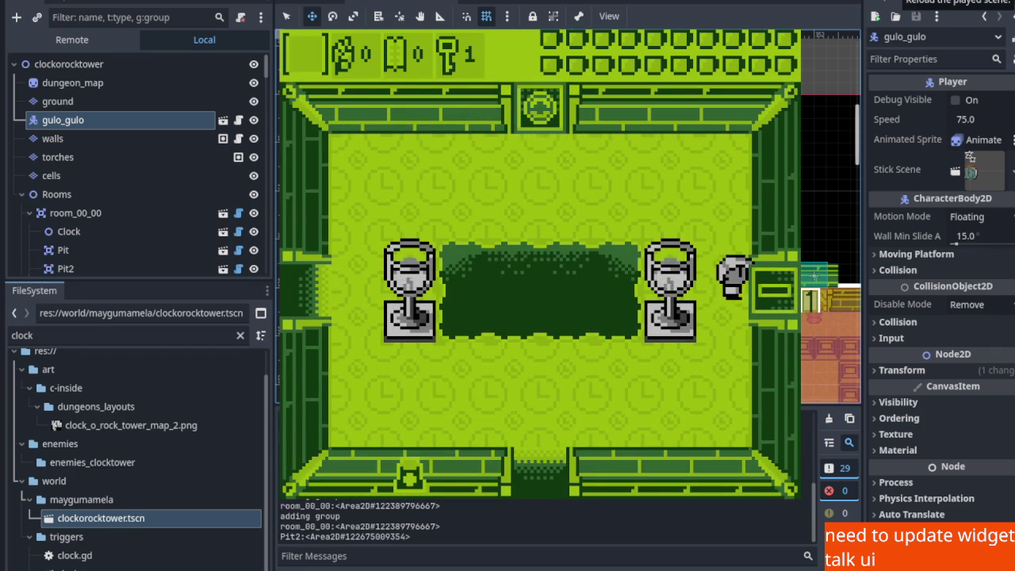
key(Right)
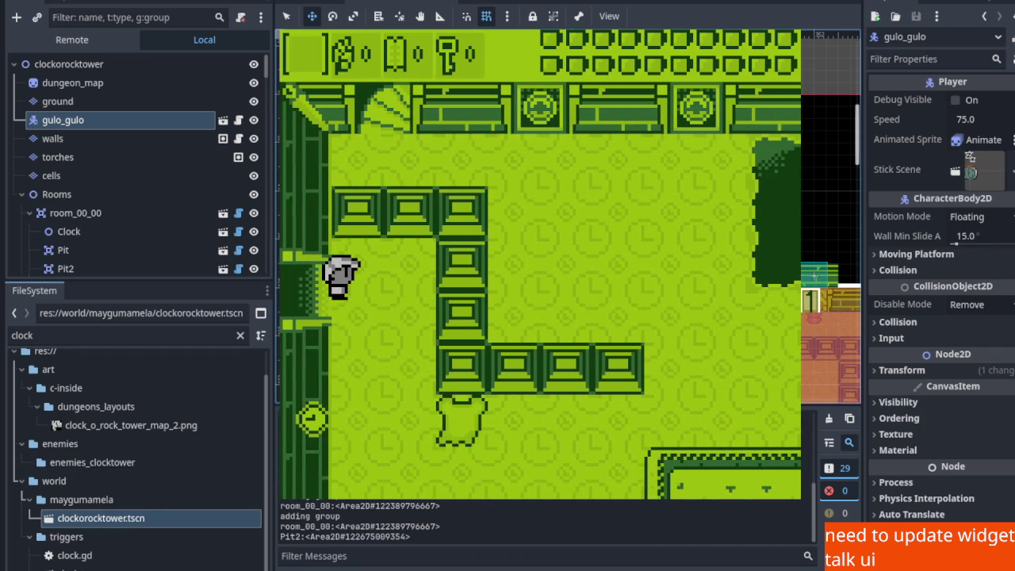
key(F8)
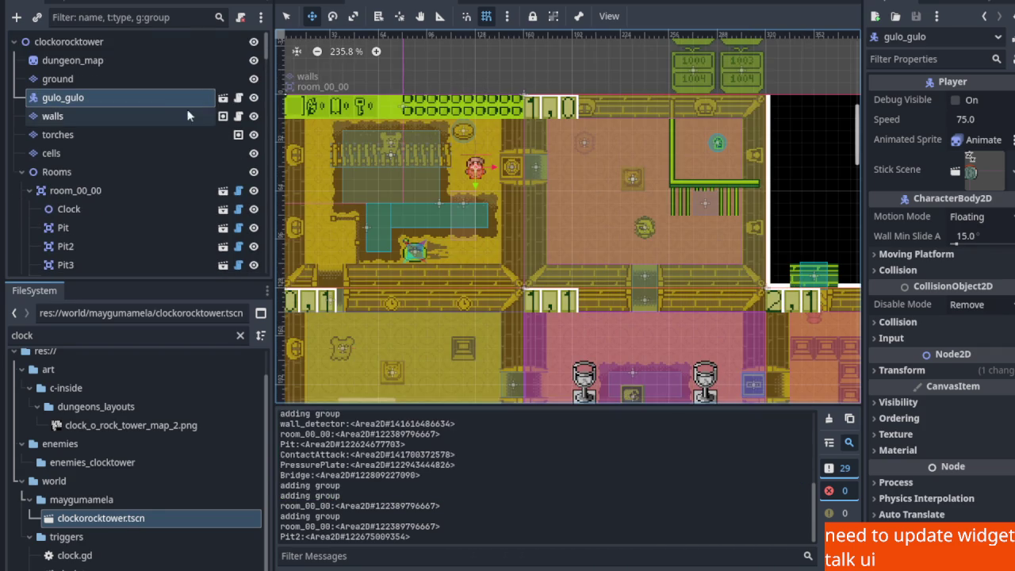
Move gulo_gulo into room 2,3, save the scene, test-run it and stop it
mouse_move(474, 169)
mouse_down()
mouse_move(650, 374)
mouse_move(555, 356)
mouse_move(581, 333)
mouse_move(544, 222)
mouse_move(673, 306)
mouse_move(622, 268)
mouse_up()
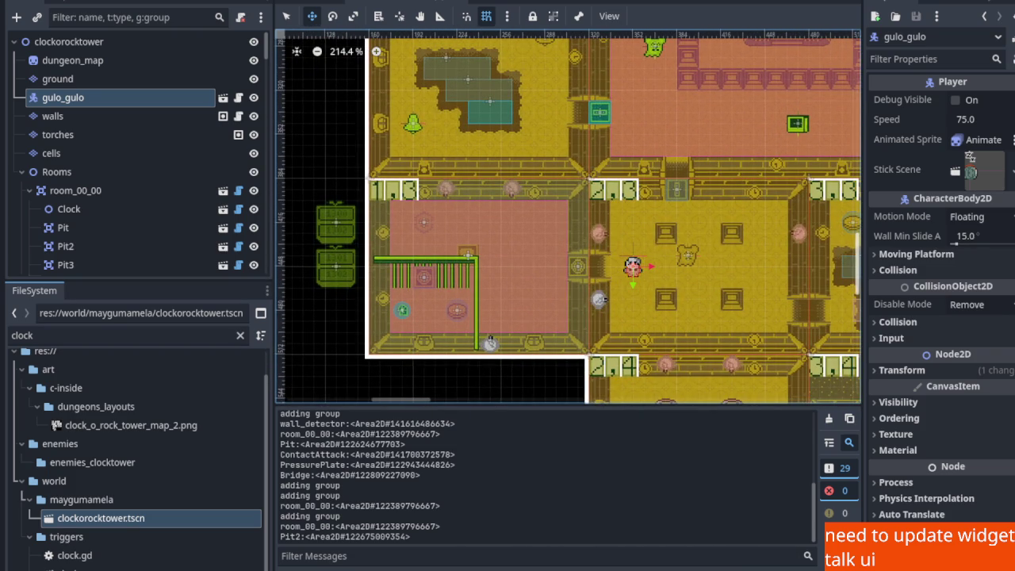
key(ctrl+s)
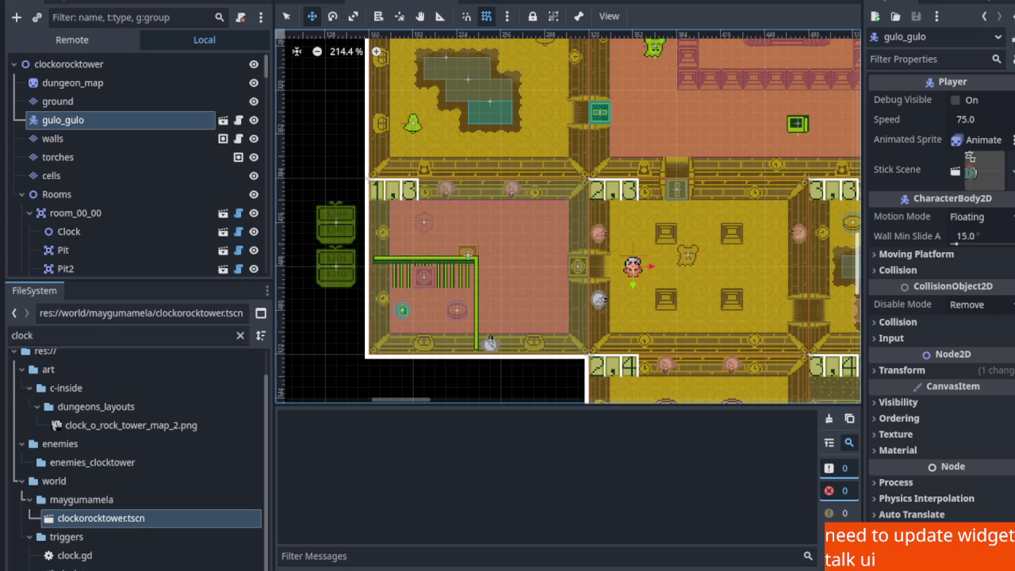
key(Left)
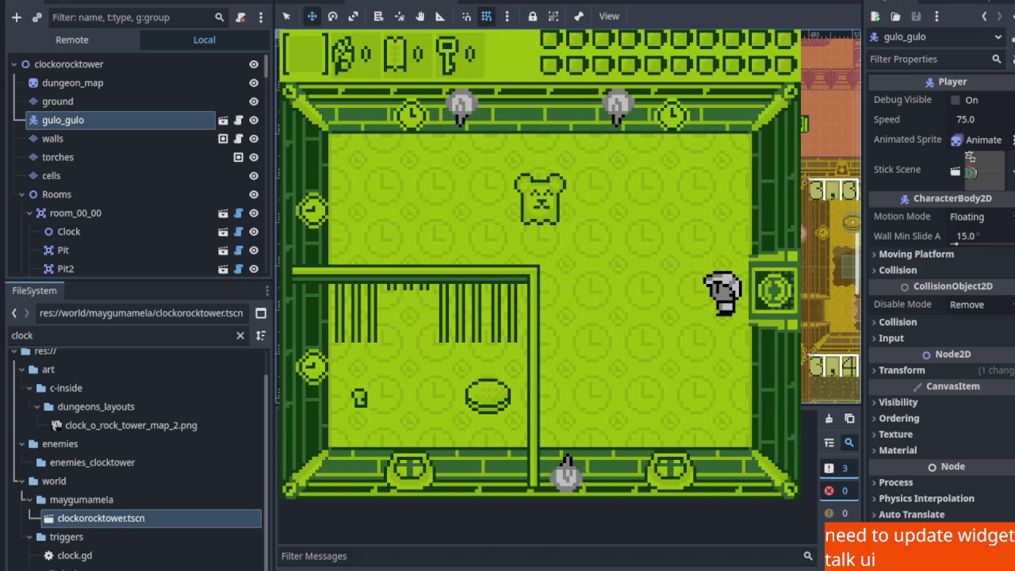
key(F8)
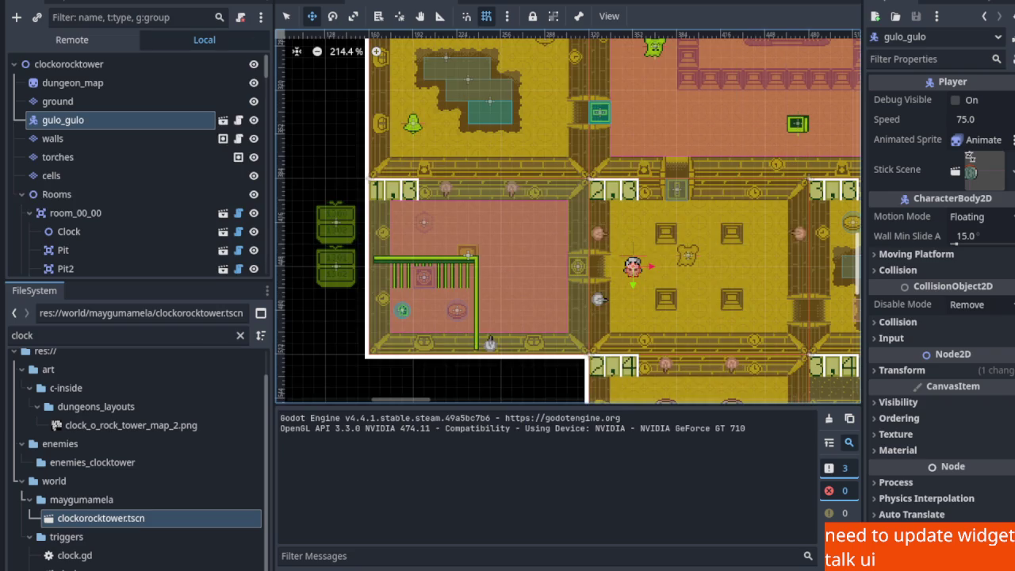
Switch to the Select tool and inspect the EnemyWatcher and TediSpawner node settings
drag(137, 280, 135, 471)
scroll(111, 318, down, 10)
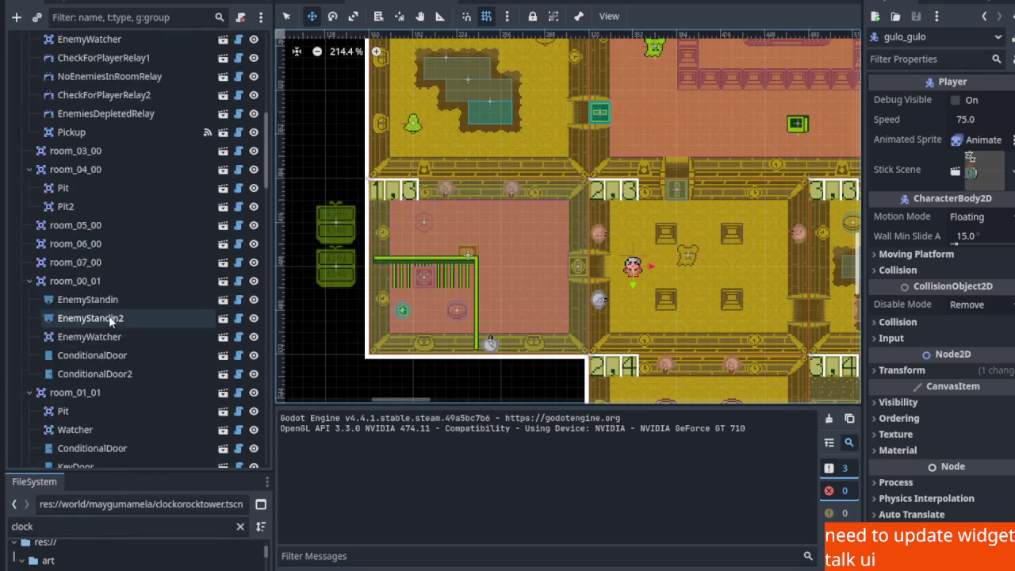
scroll(111, 318, up, 10)
scroll(472, 381, up, 5)
scroll(472, 380, up, 5)
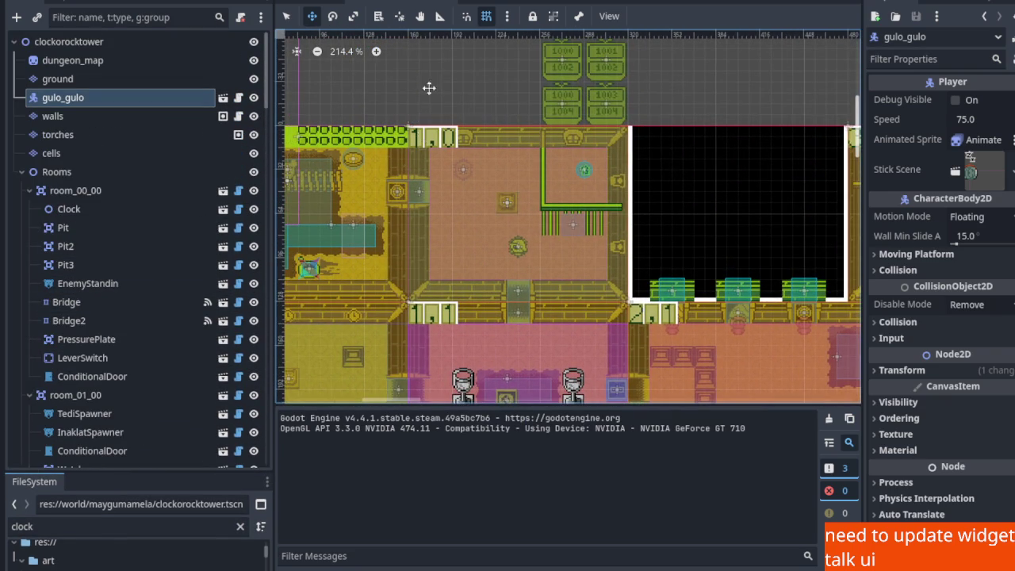
key(q)
click(514, 195)
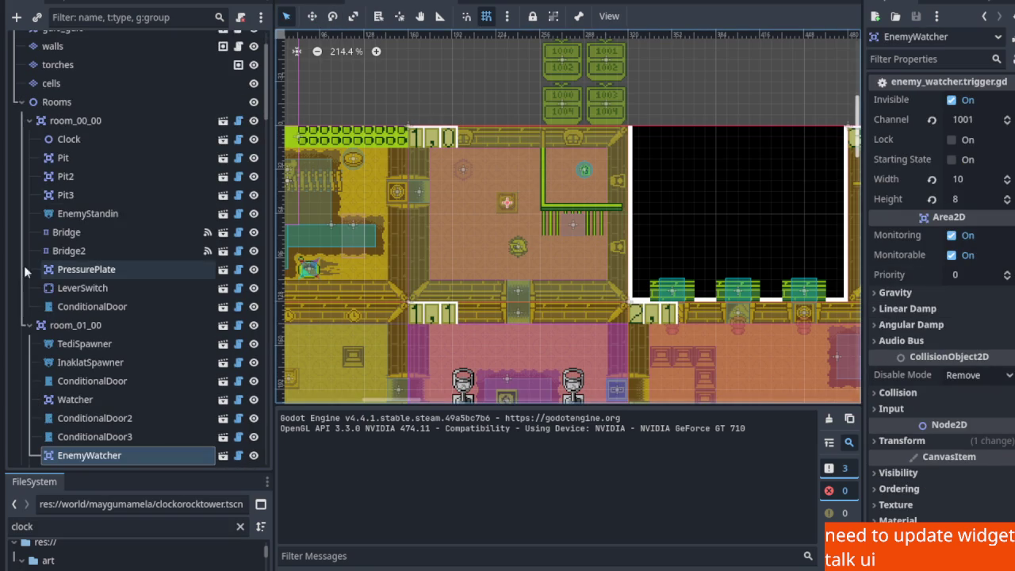
click(86, 345)
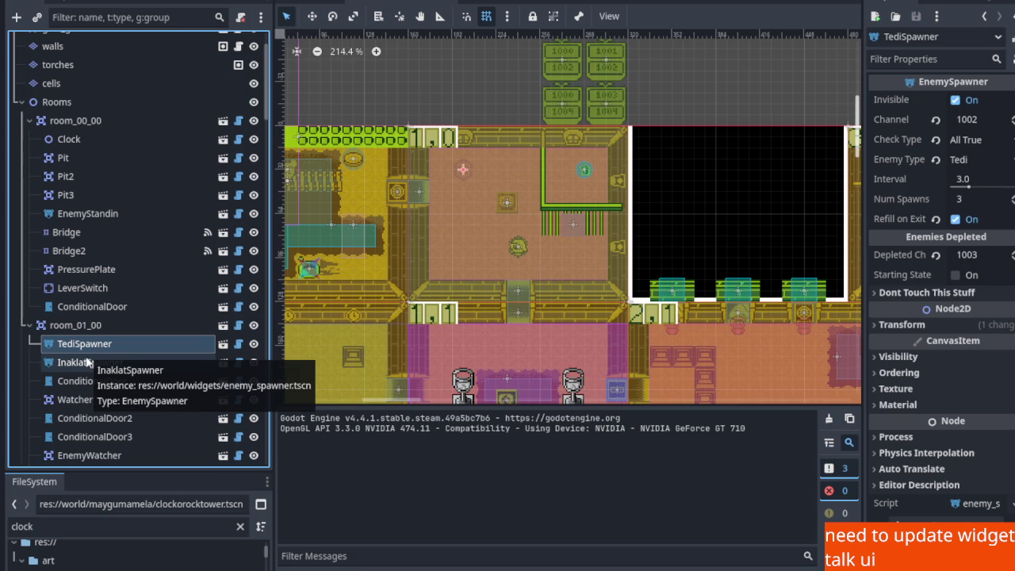
scroll(423, 215, down, 5)
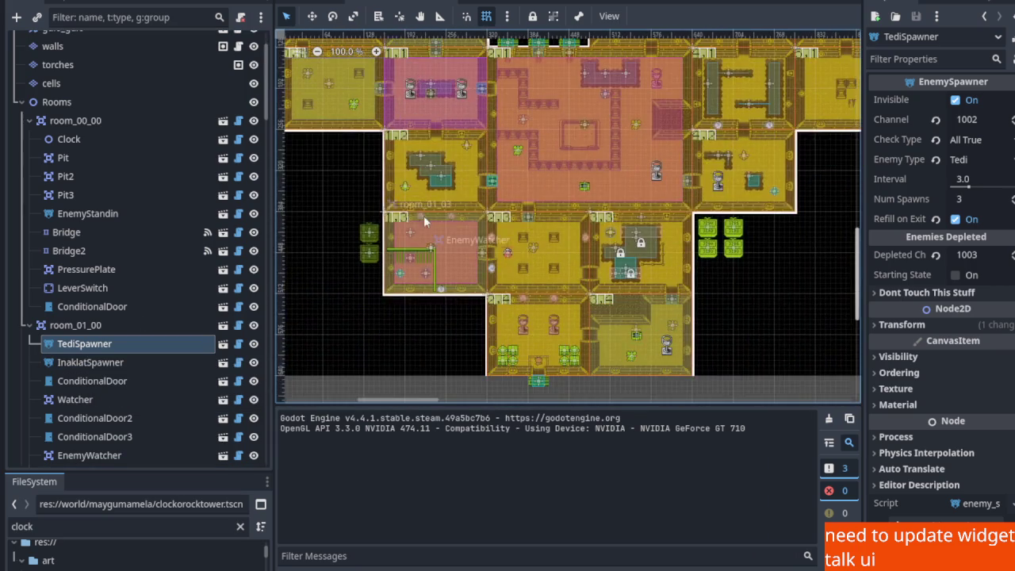
scroll(424, 222, up, 3)
click(417, 274)
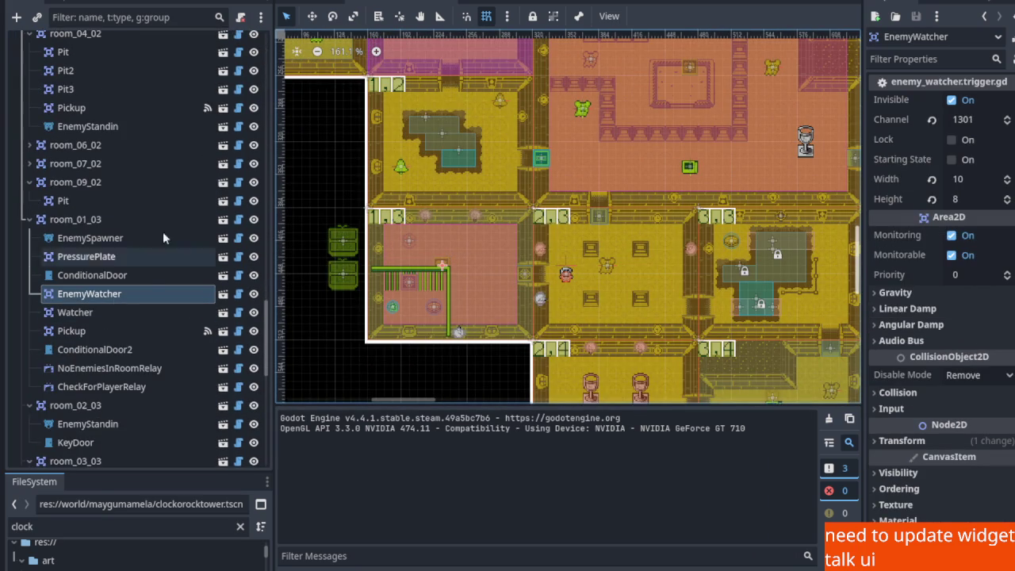
Reopen clockorocktower.tscn from the file browser and inspect room_01_03's EnemyWatcher and EnemySpawner
click(449, 4)
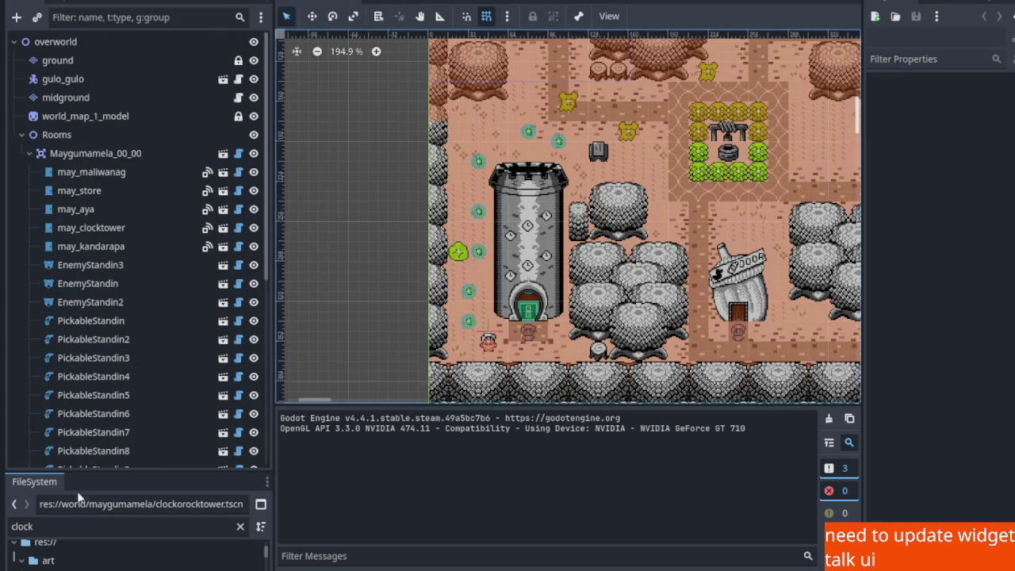
double_click(87, 528)
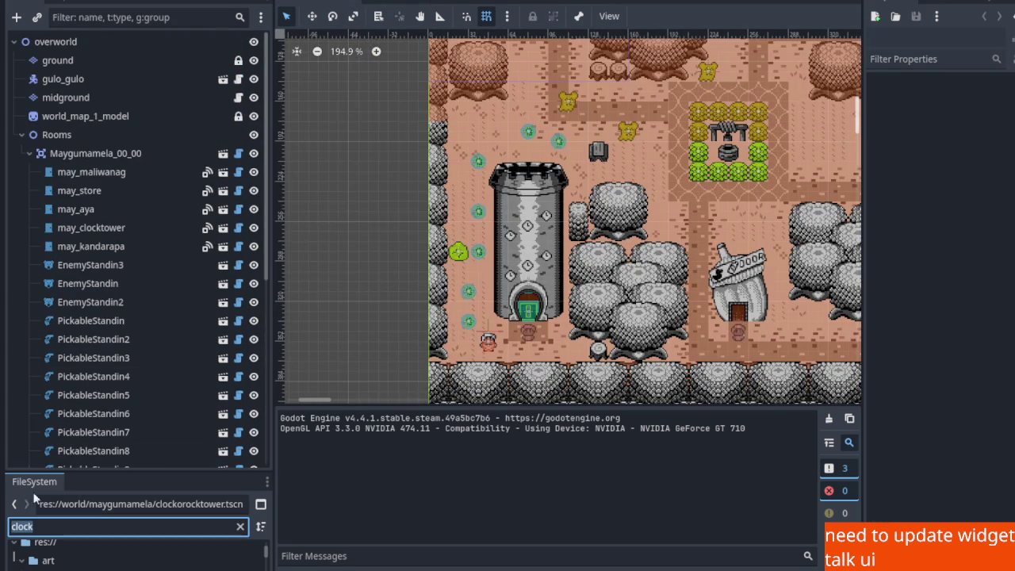
drag(100, 471, 100, 279)
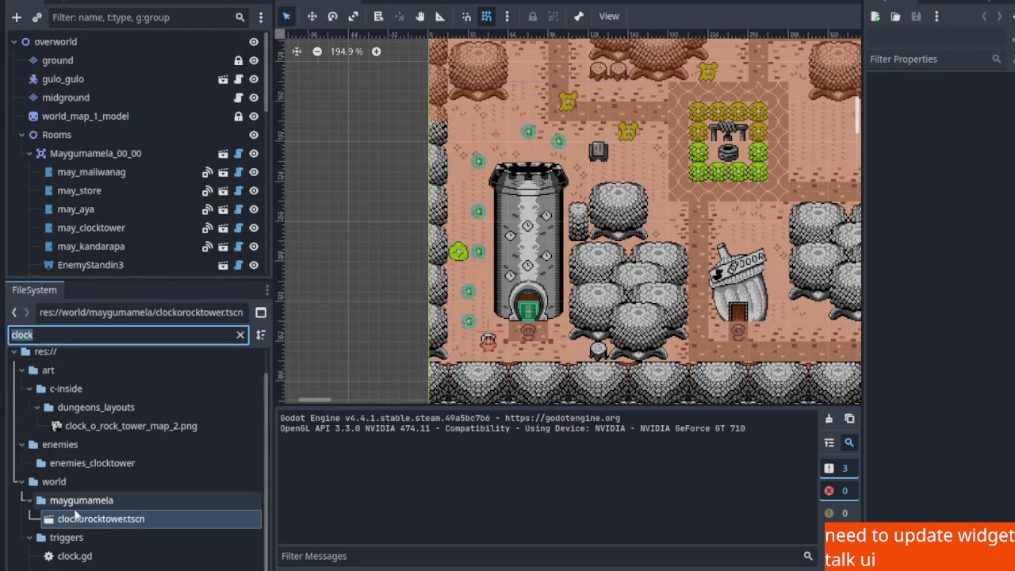
click(75, 520)
double_click(74, 520)
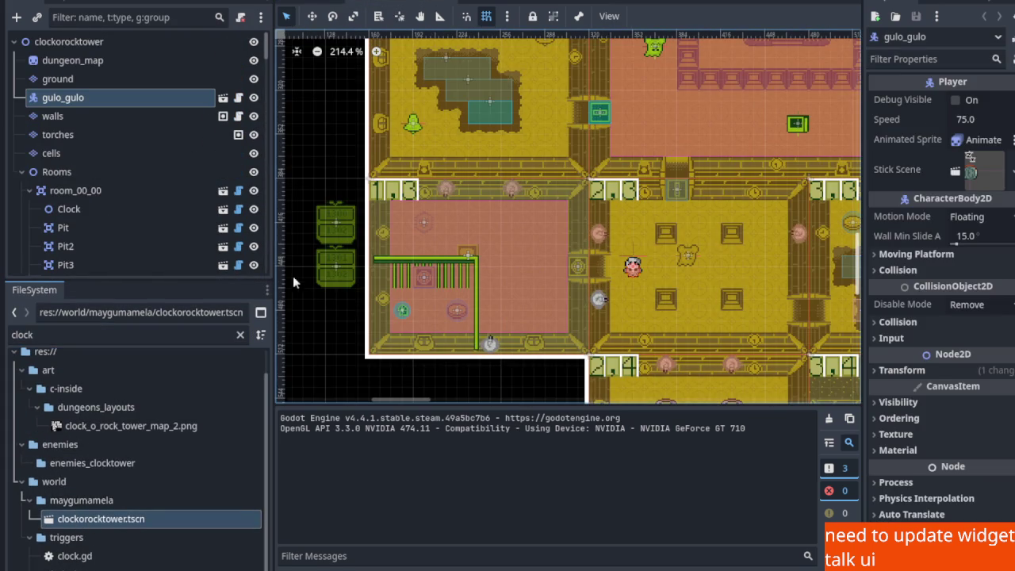
click(467, 252)
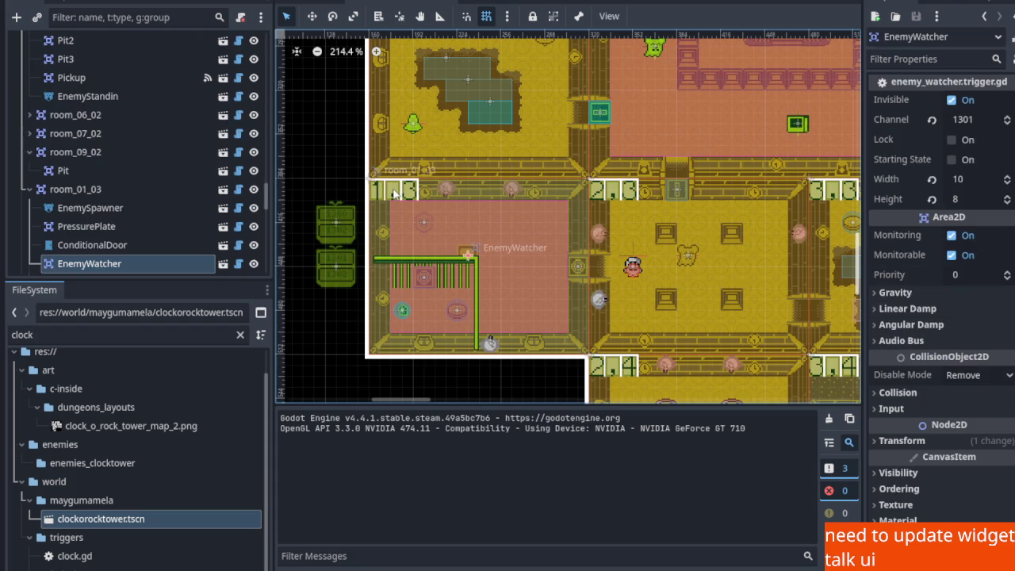
scroll(112, 230, down, 2)
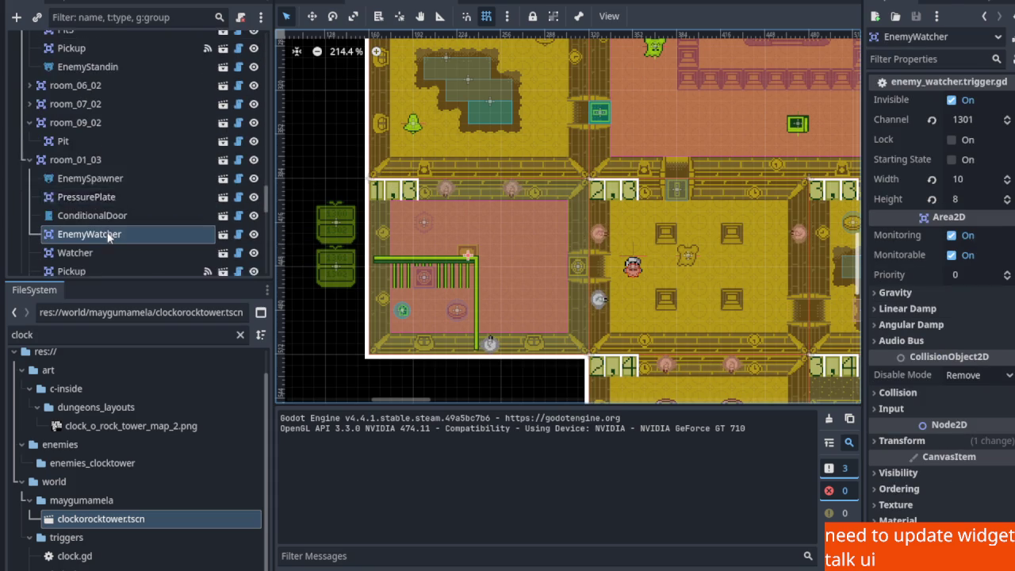
click(102, 149)
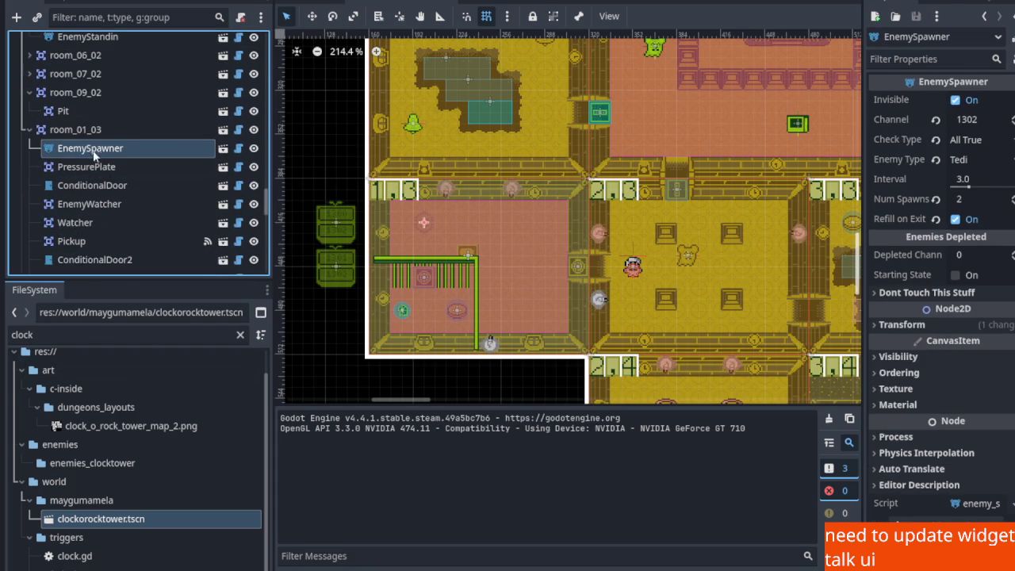
Start instantiating a child scene under room_01_03, search for 'tedi', then cancel the dialog
right_click(70, 131)
click(144, 111)
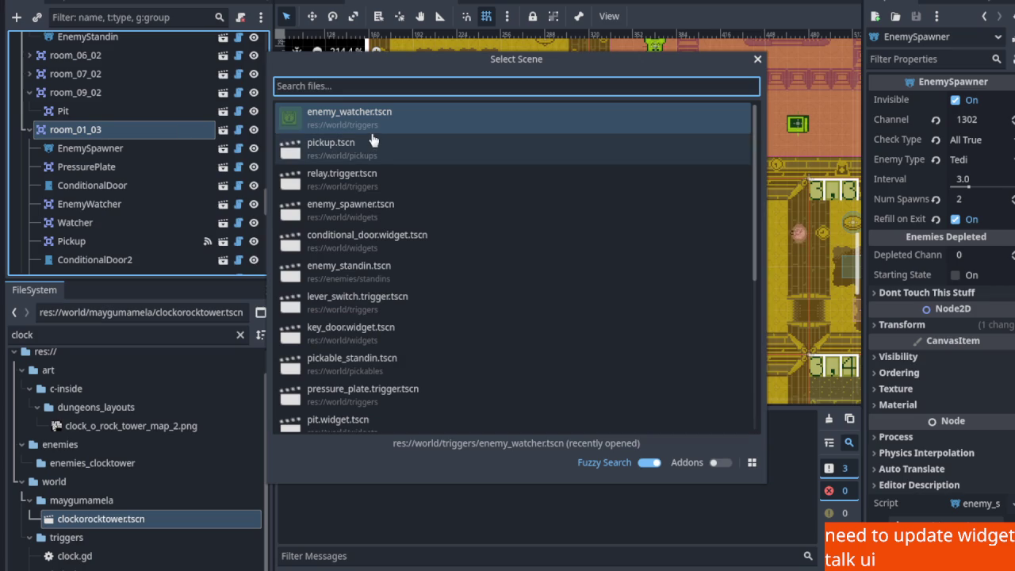
text(tedo)
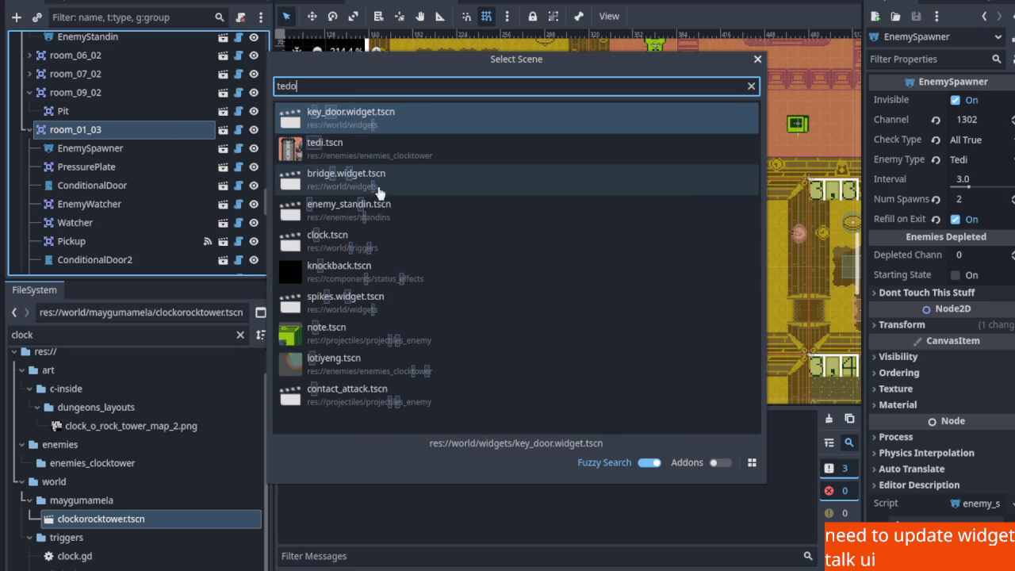
key(BackSpace)
text(i)
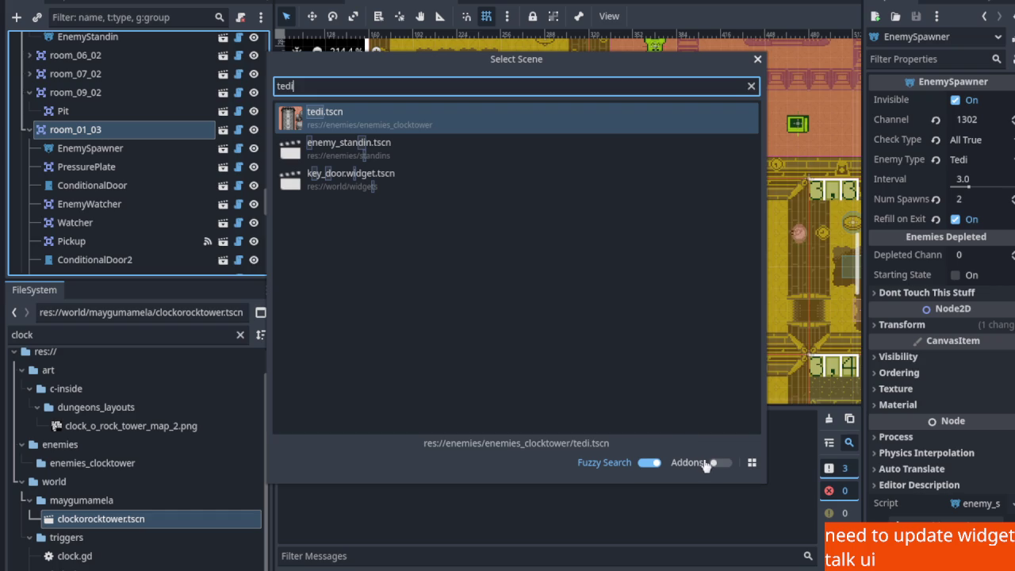
click(757, 60)
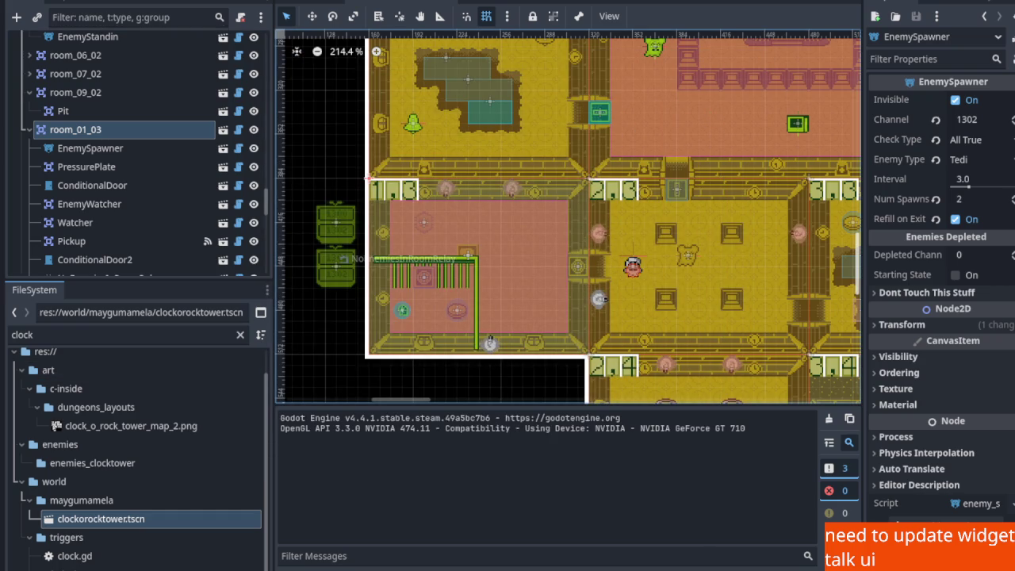
Zoom the canvas, switch to the Move tool, and save the clock tower scene
scroll(417, 259, down, 5)
scroll(437, 254, up, 5)
scroll(437, 253, down, 1)
scroll(439, 247, down, 4)
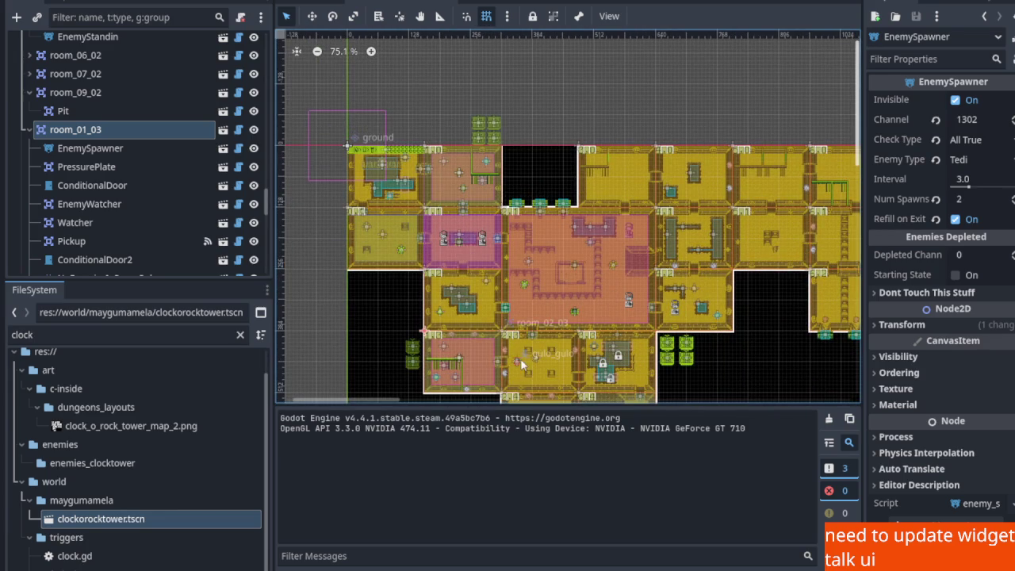
scroll(138, 149, up, 10)
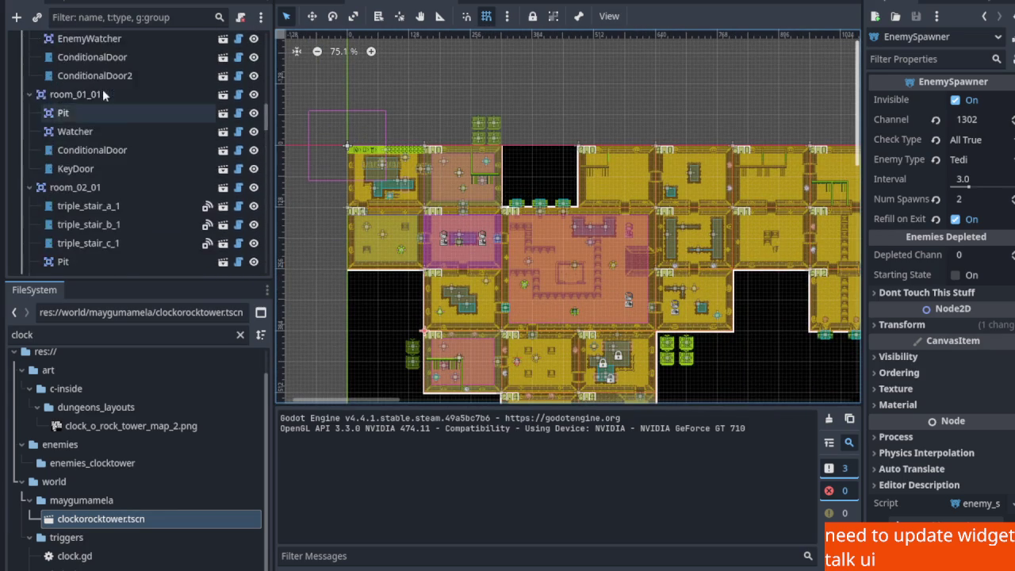
scroll(96, 87, up, 10)
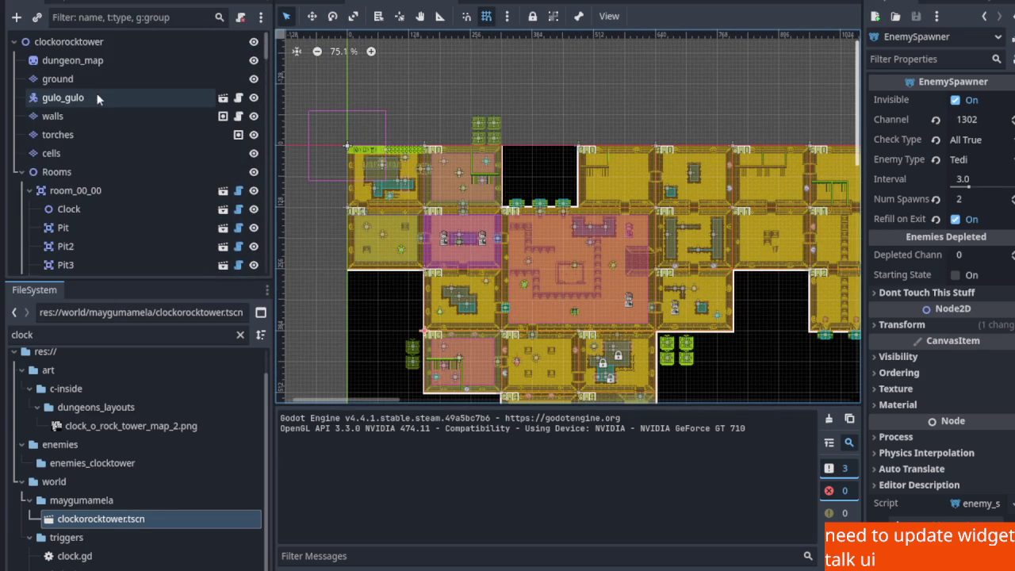
click(312, 16)
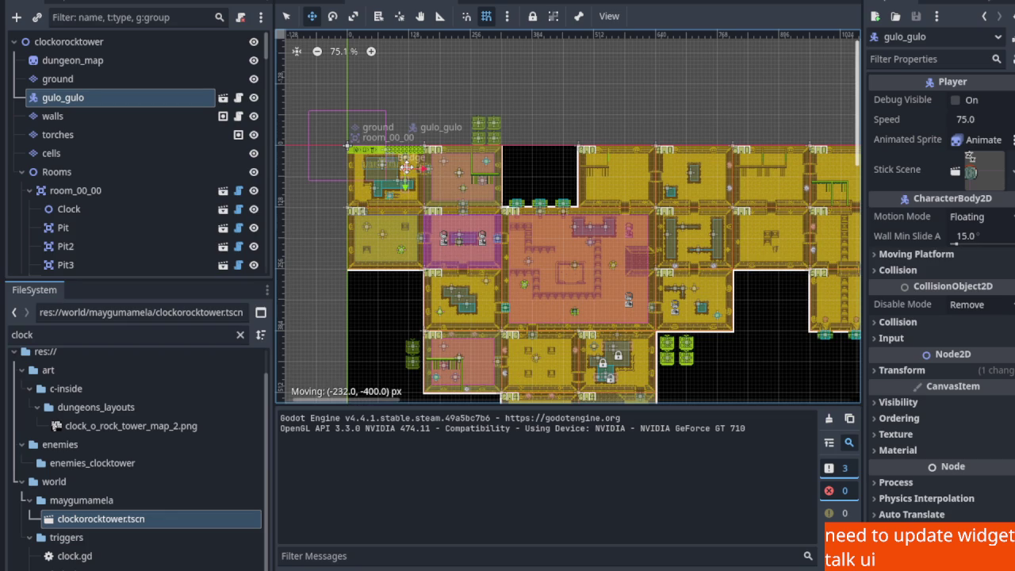
key(ctrl+s)
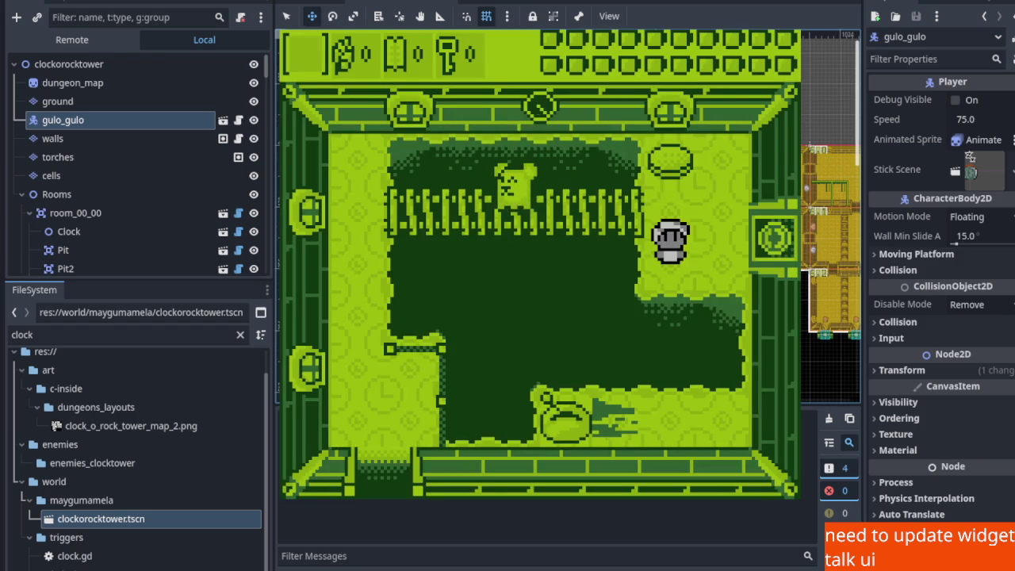
Walk the player around the starting room and climb up the ladder
key(Down)
key(Left)
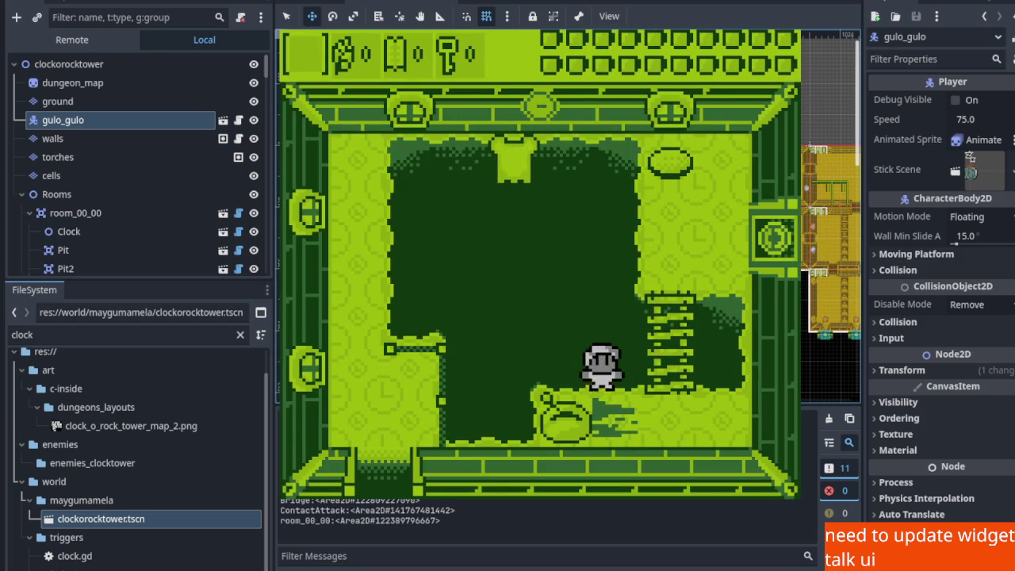
key(Down)
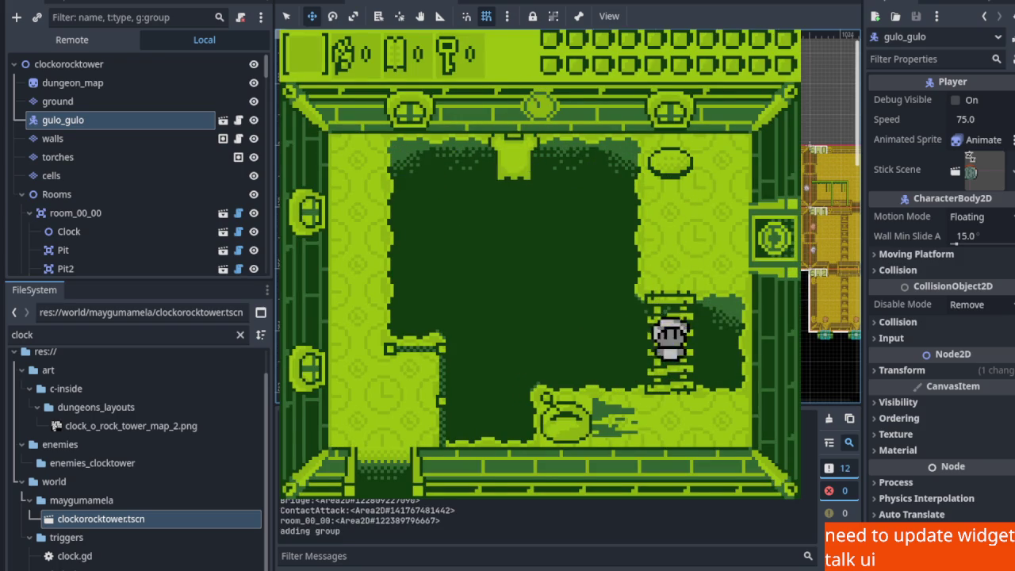
key(Left)
key(Right)
key(Up)
key(Up)
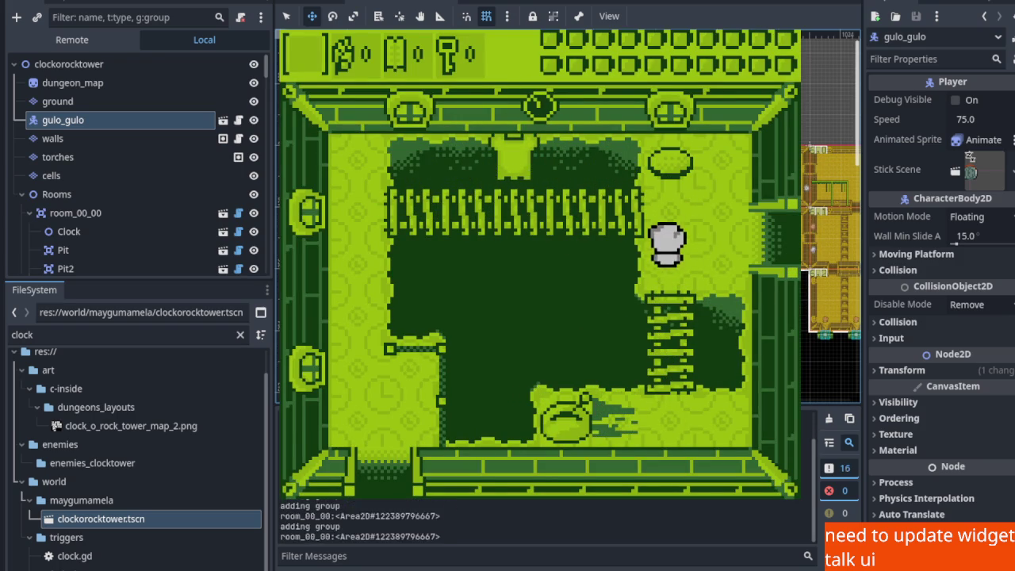
key(Right)
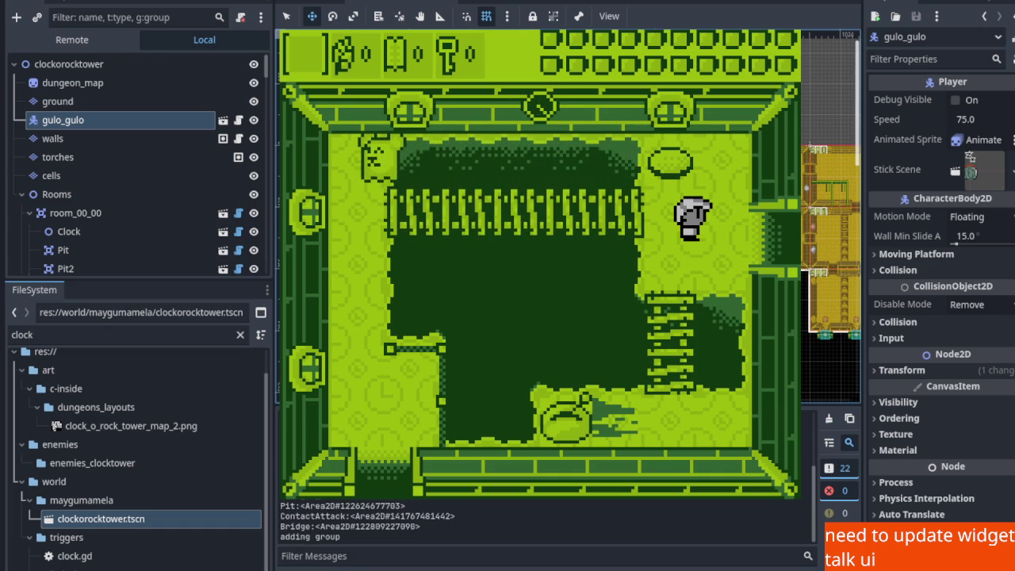
Go through the east door, defeat the bear, reach the top wall, and stop the game
key(Right)
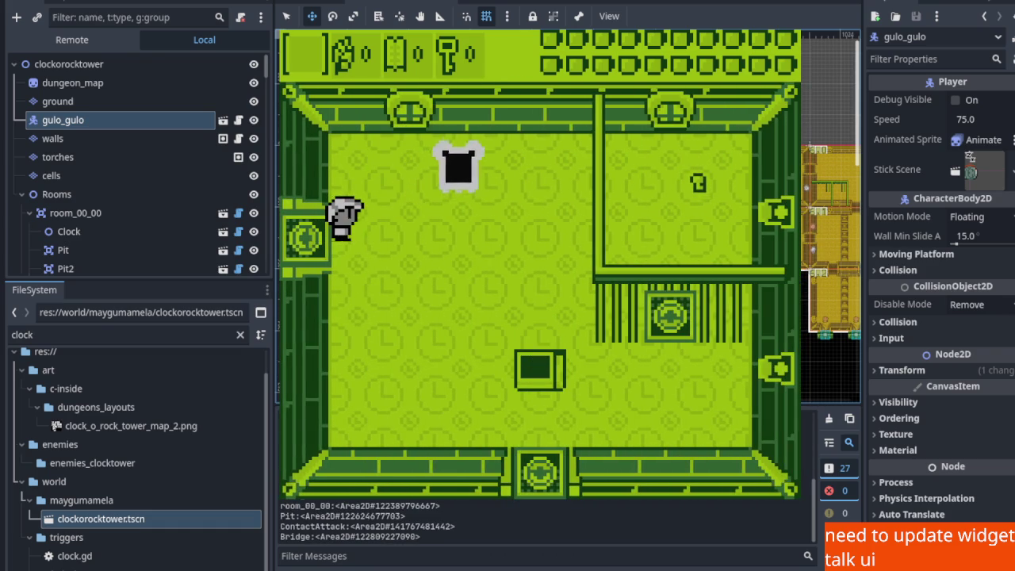
key(Up)
key(Right)
key(Right)
key(Down)
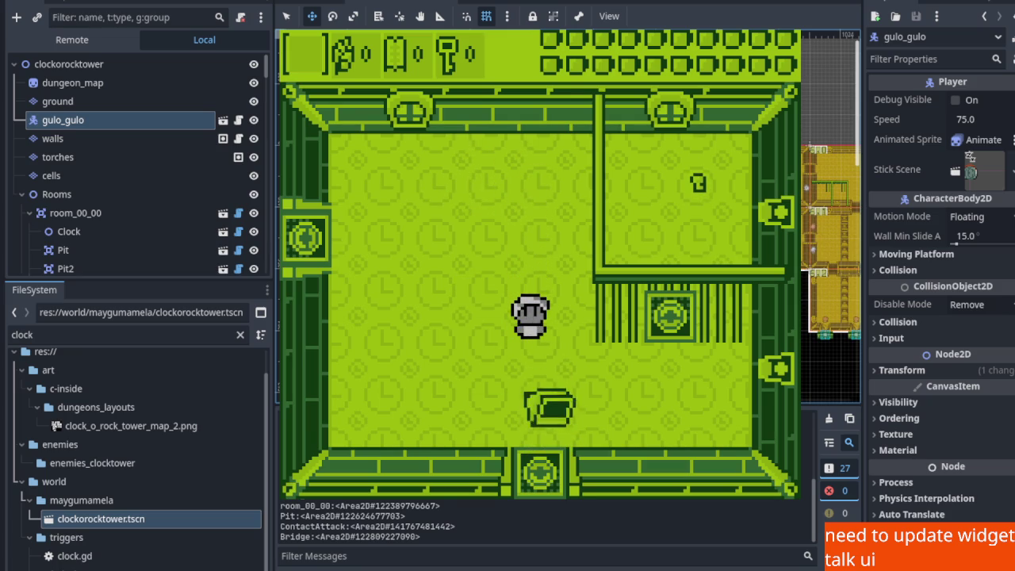
key(Up)
key(Left)
key(Left)
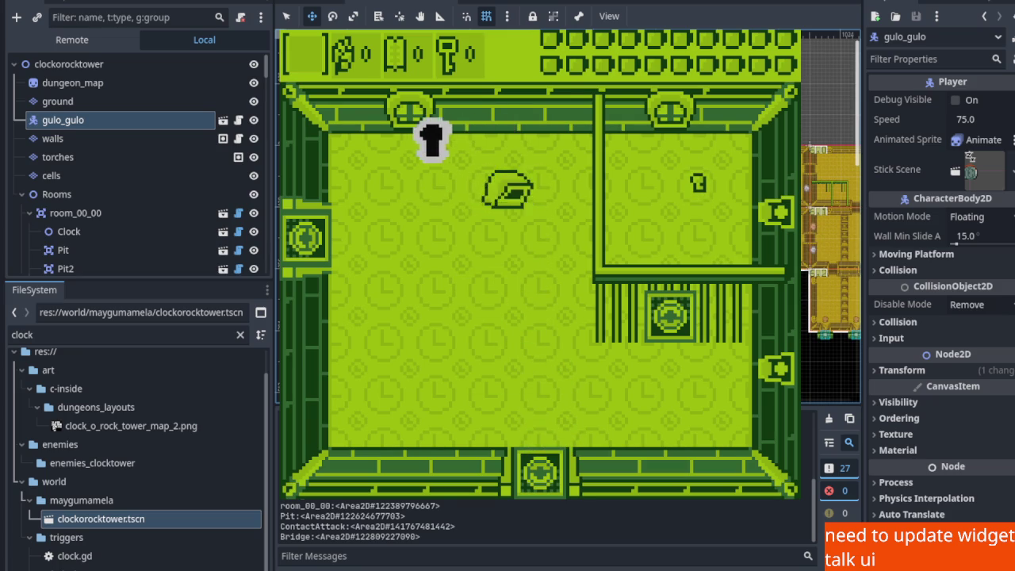
key(F8)
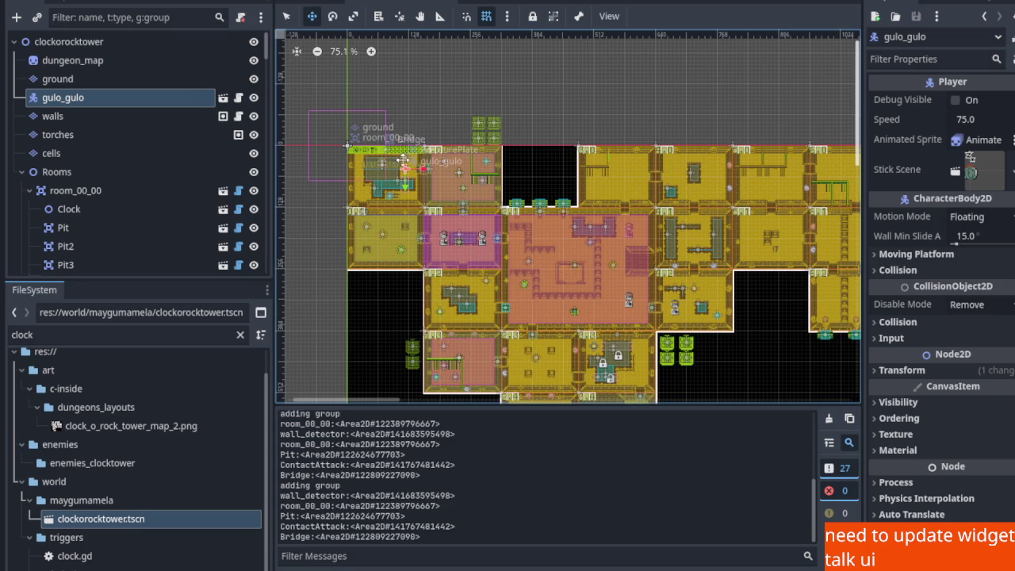
Move gulo_gulo into room 01_03, save the scene, and briefly test-run it
mouse_move(405, 164)
mouse_down()
mouse_move(440, 181)
mouse_move(468, 309)
mouse_move(426, 218)
mouse_up()
scroll(426, 236, up, 4)
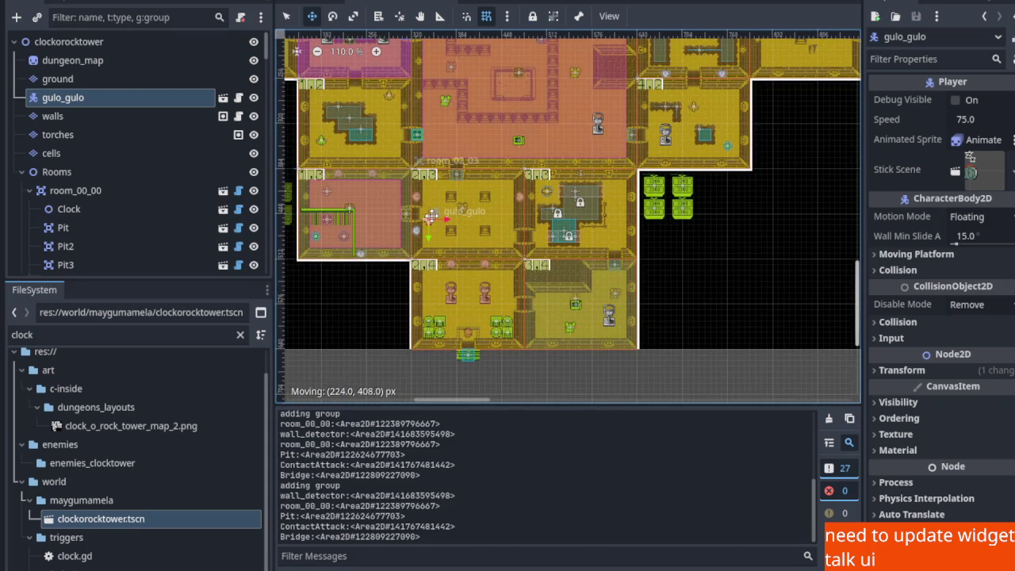
key(ctrl+s)
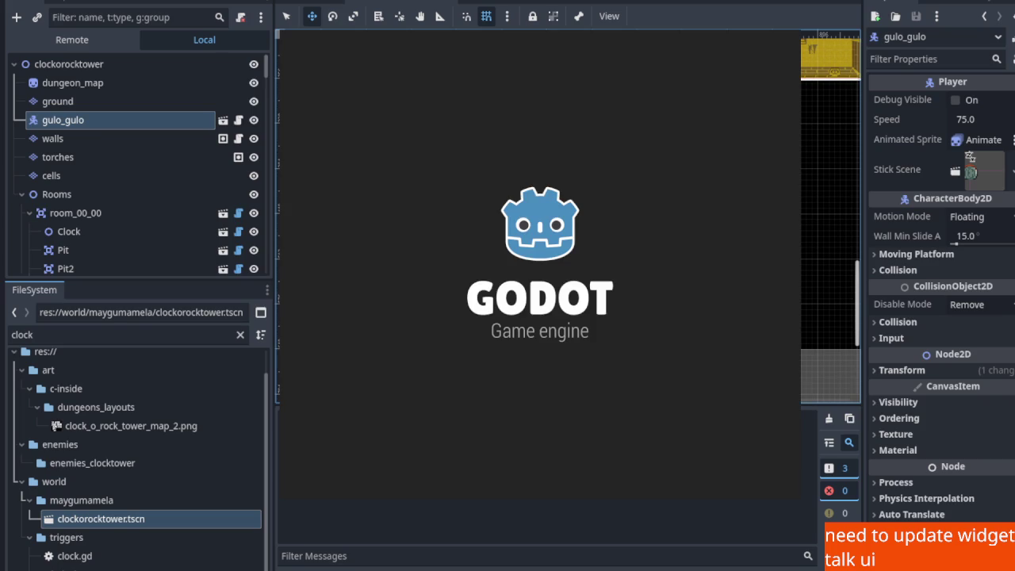
key(Left)
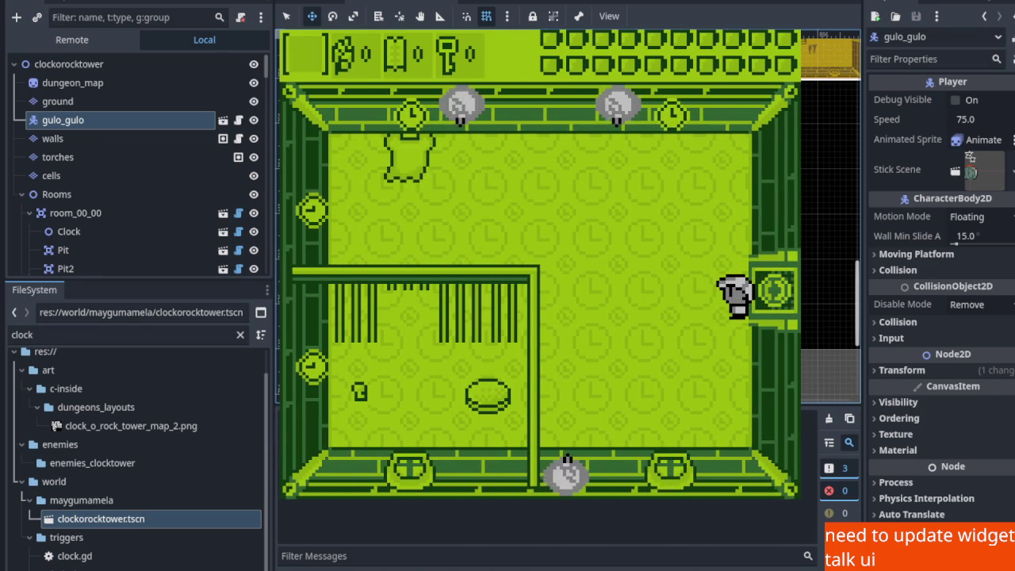
key(F8)
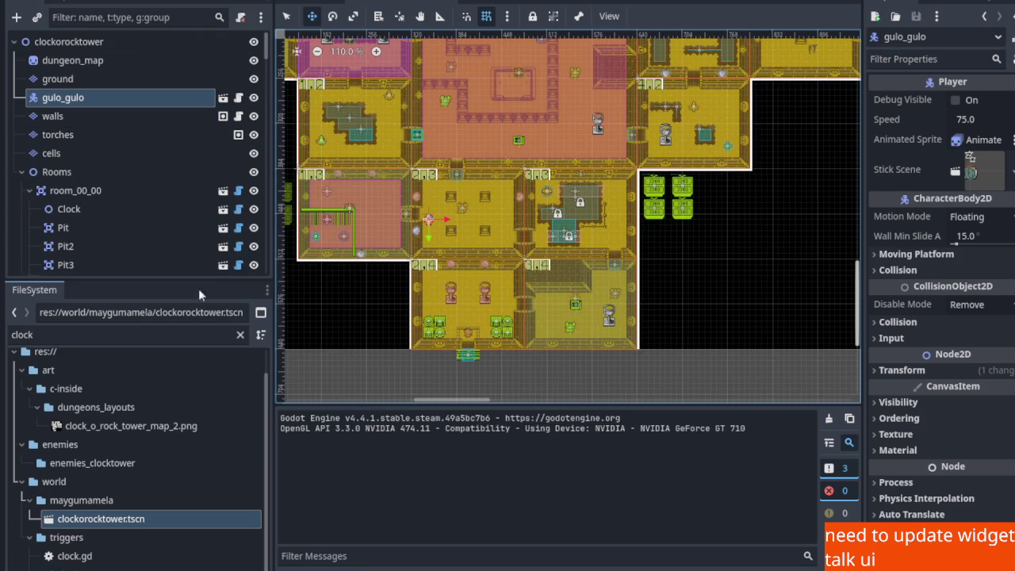
Inspect room 01_03's EnemyWatcher and EnemySpawner properties, then switch to the bug and progress notes
drag(383, 217, 538, 312)
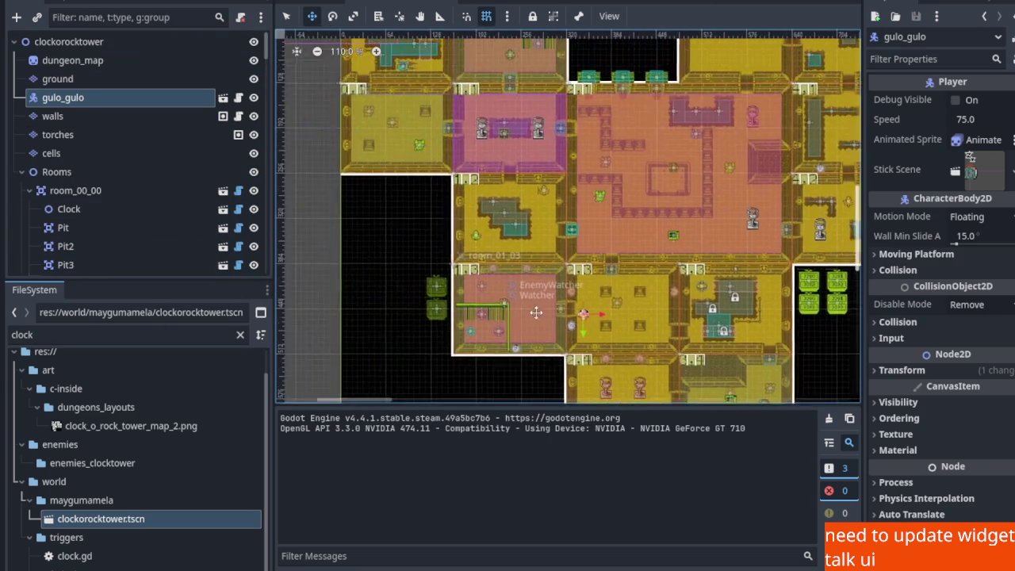
scroll(485, 285, up, 5)
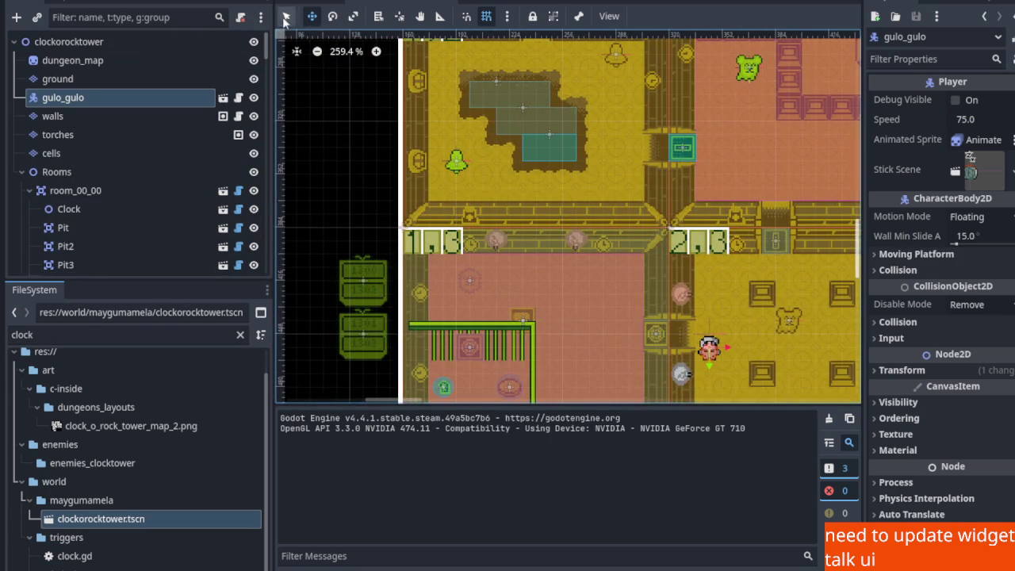
click(464, 273)
scroll(124, 243, down, 5)
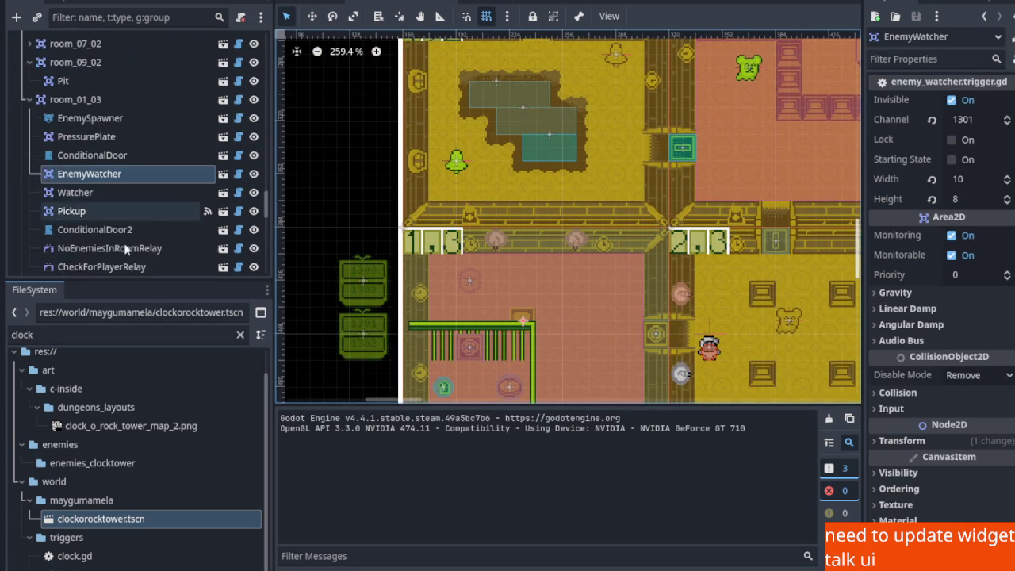
scroll(134, 220, up, 2)
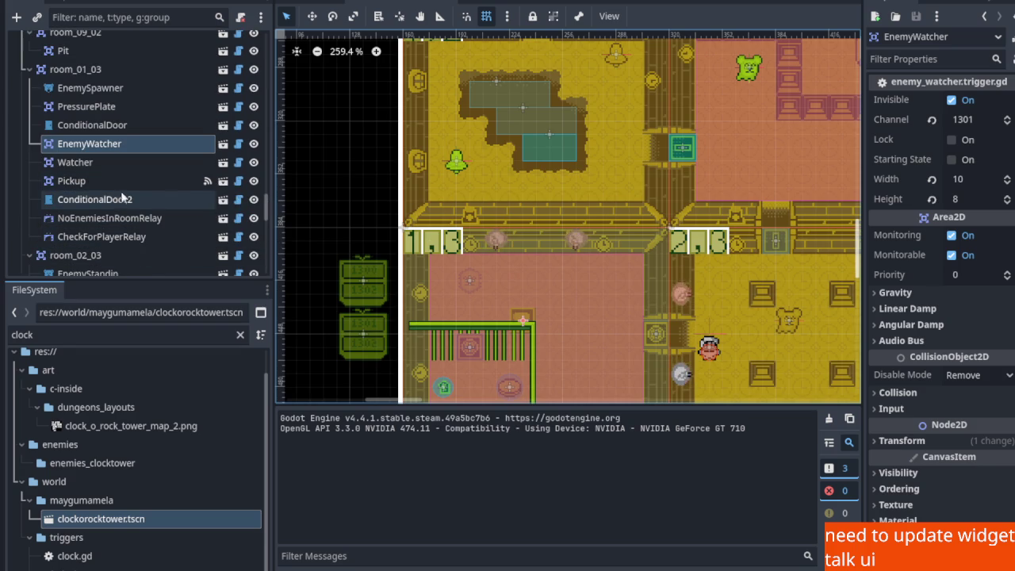
click(125, 93)
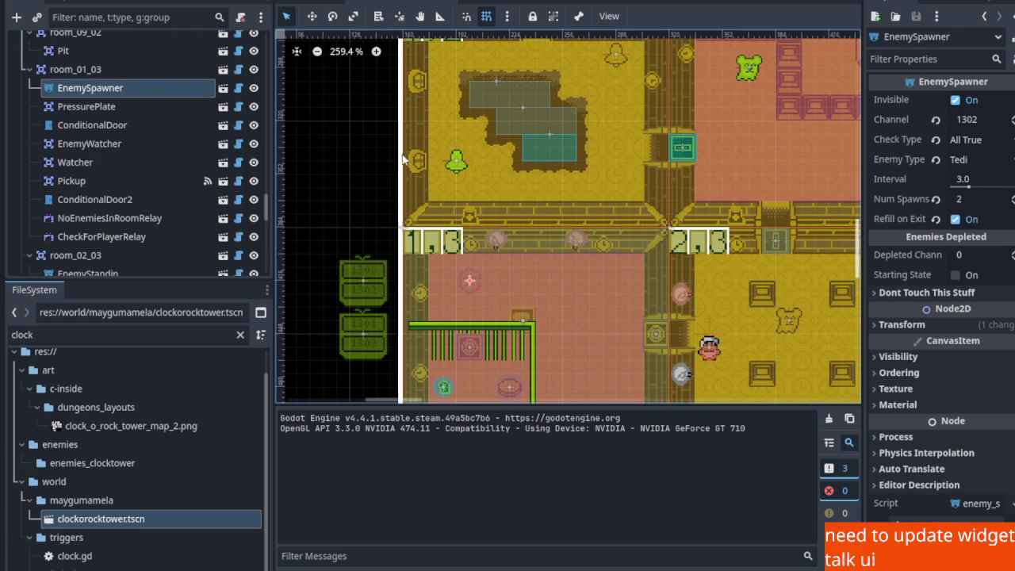
scroll(473, 154, down, 3)
scroll(553, 239, down, 1)
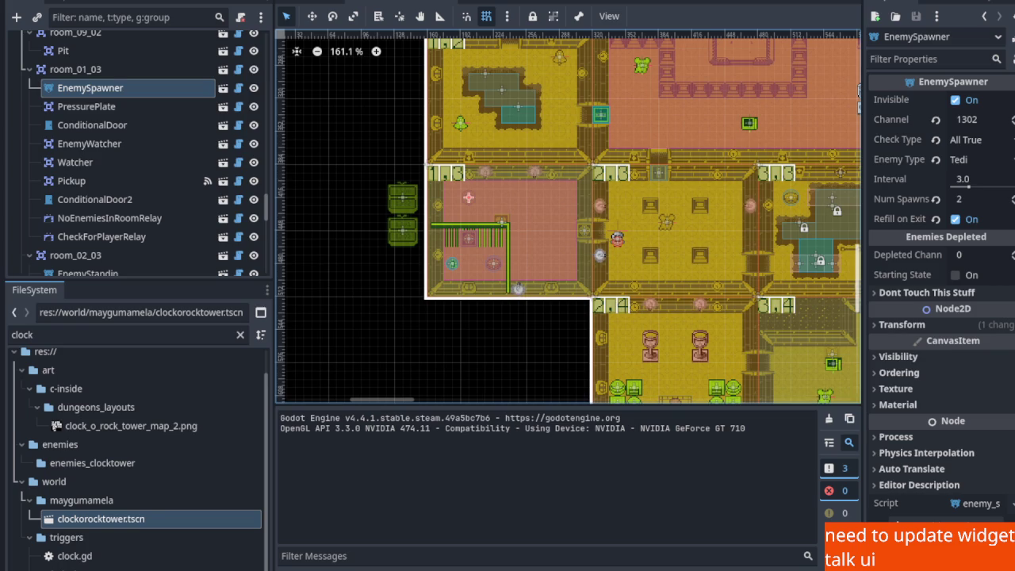
key(alt+Tab)
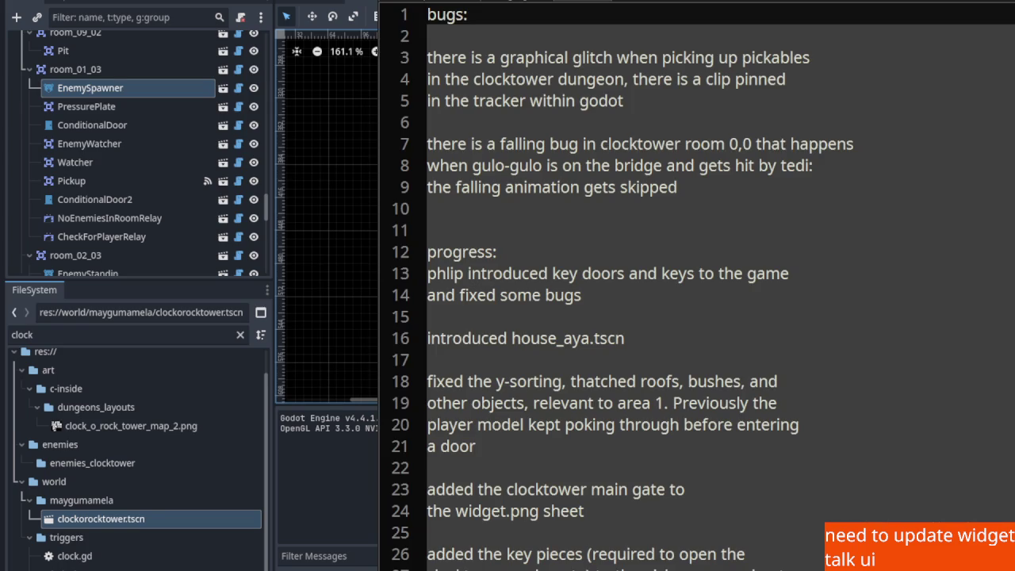
Scroll to the notes' end, show Godot's Todo list, and add blank lines after line 27
scroll(801, 427, down, 7)
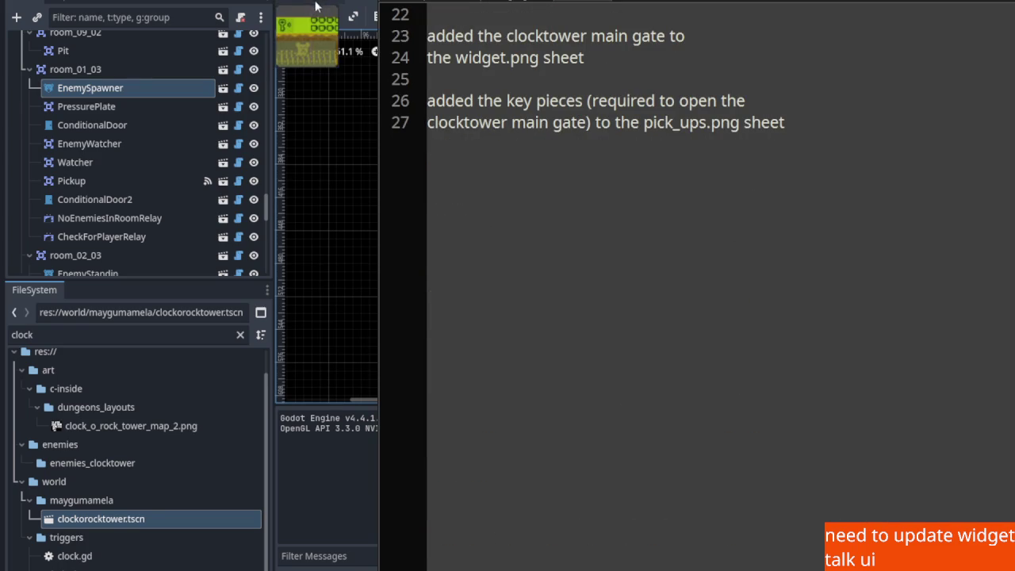
key(ctrl+F5)
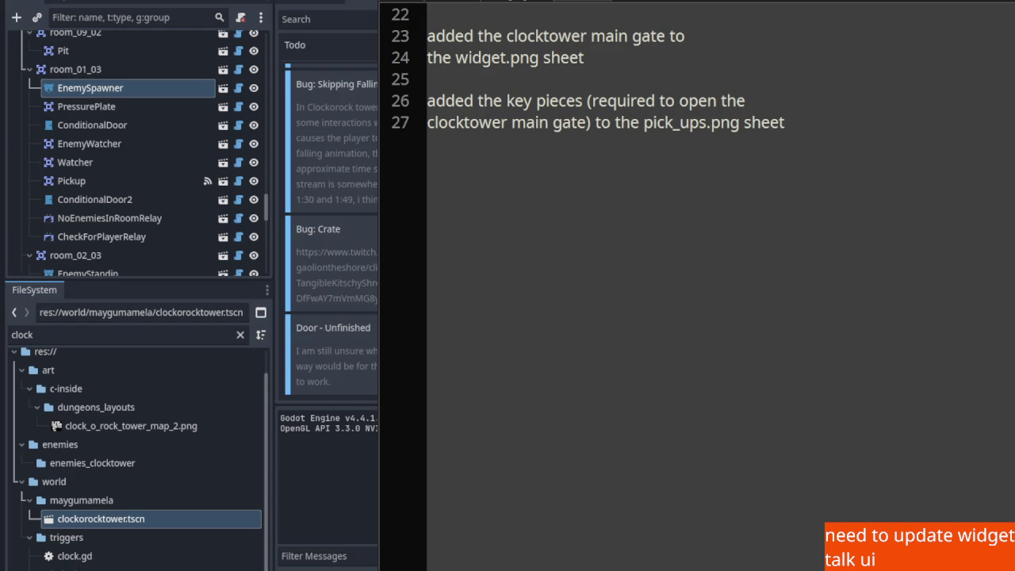
click(794, 126)
key(Return)
key(Return)
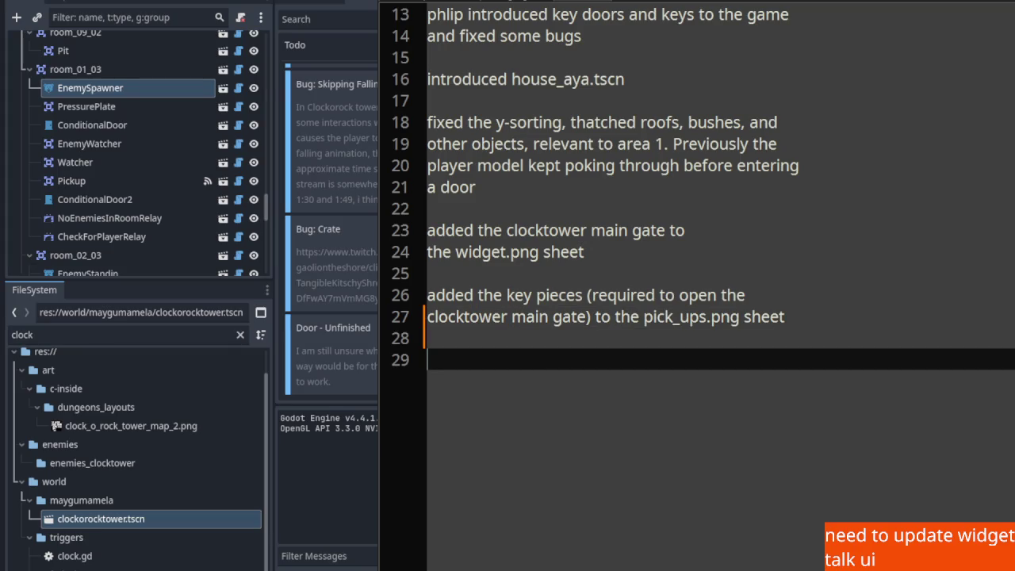
Add a lengthened '.-.-.-.' separator line and paste the cell-room notes below it
text(.-.-.-.-.-)
text(.-.)
key(shift+Home)
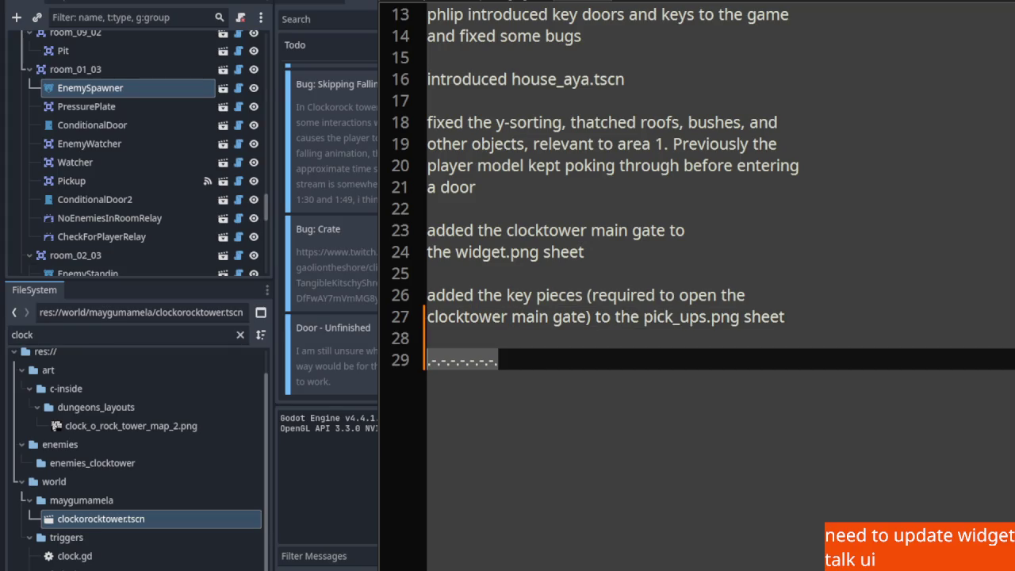
key(ctrl+c)
key(ctrl+v)
key(ctrl+v)
key(ctrl+v)
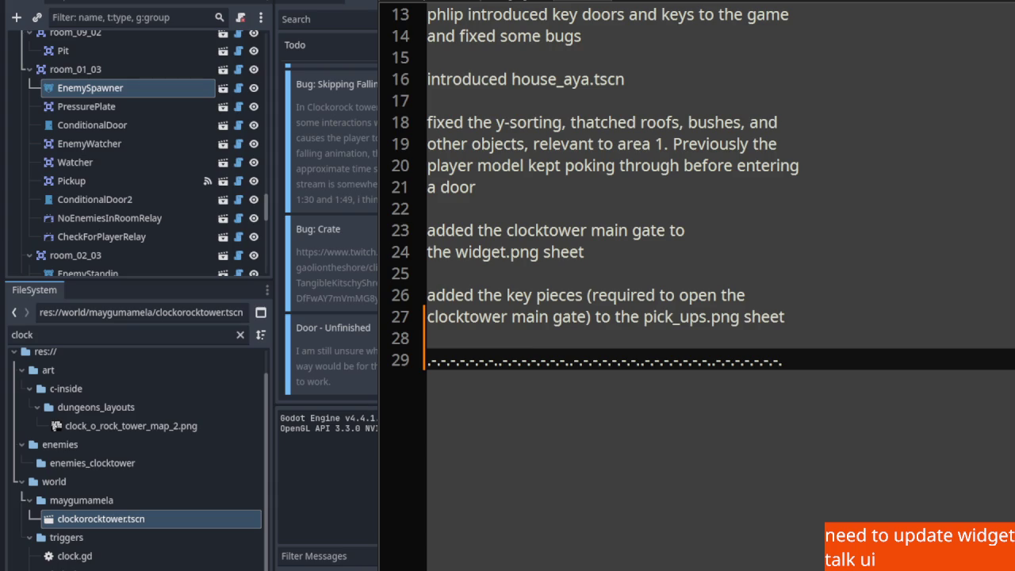
key(Return)
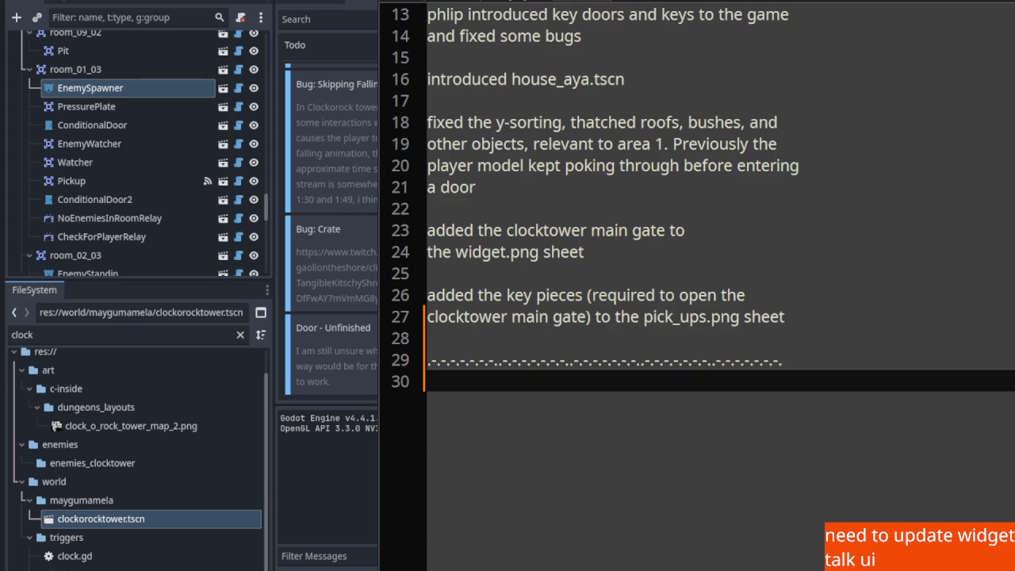
key(ctrl+v)
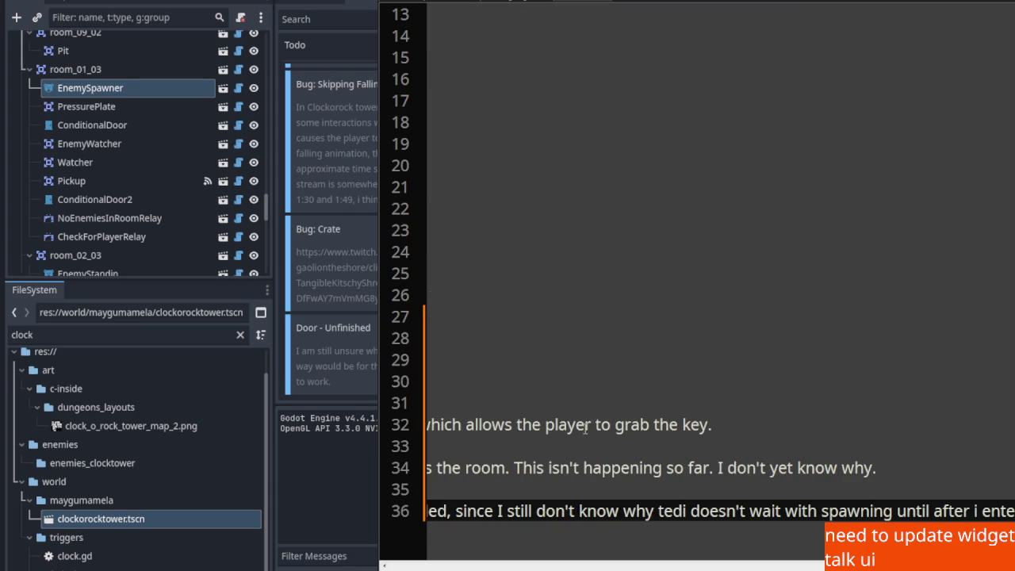
key(Home)
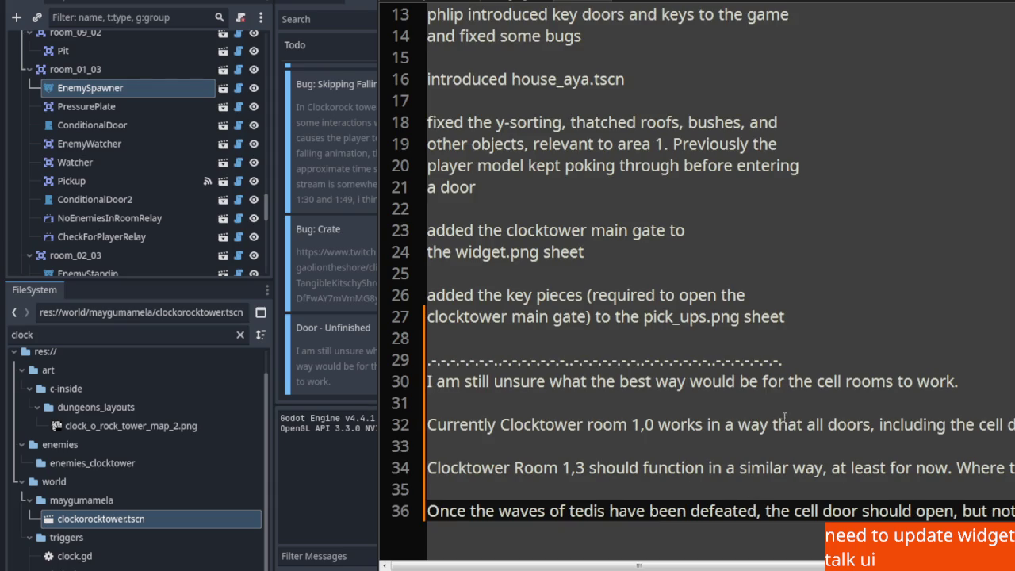
Wrap the cell-room notes before 'the cell rooms to work.', 'all doors' and 'enemies'
click(788, 381)
key(BackSpace)
key(Return)
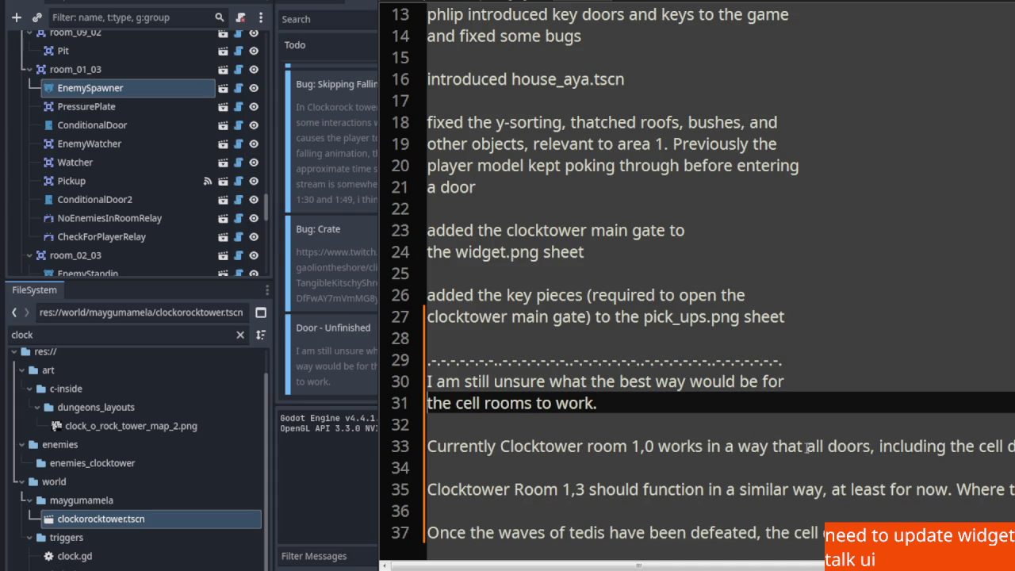
click(807, 446)
key(BackSpace)
key(Return)
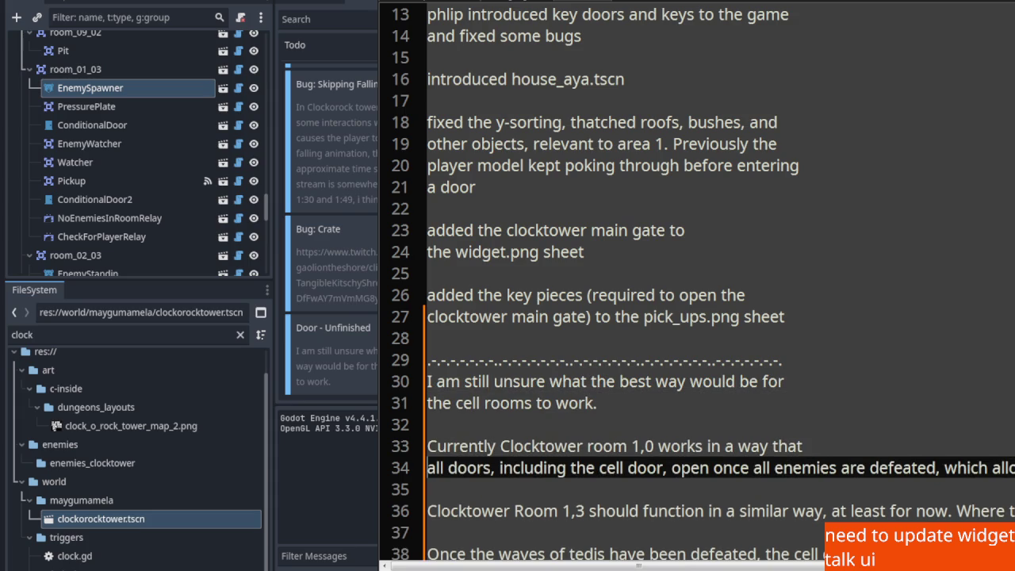
click(773, 468)
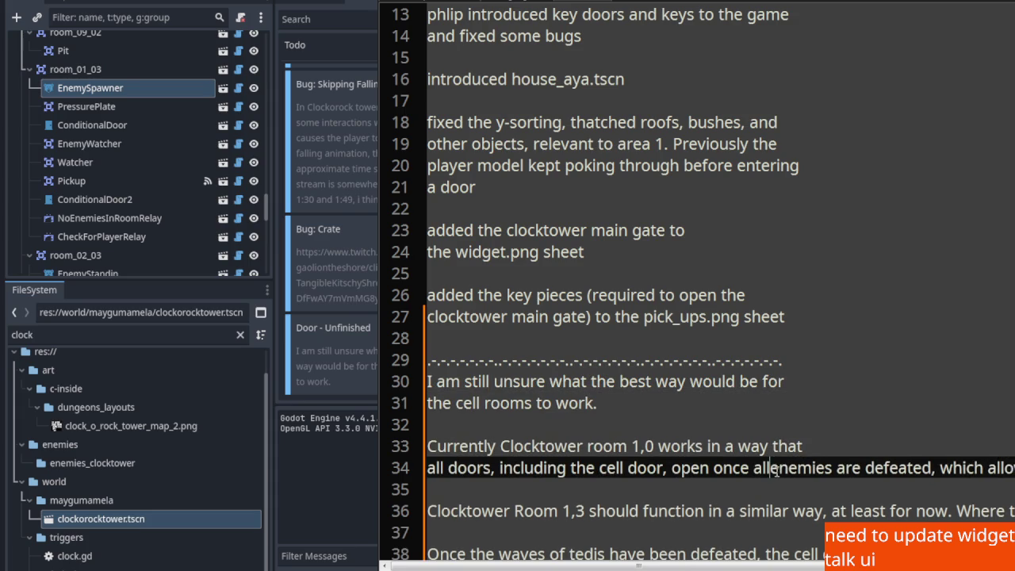
key(BackSpace)
key(Return)
scroll(783, 321, down, 3)
Wrap the lines before 'grab the key.', 'way, at least' and after 'spawn'
click(794, 295)
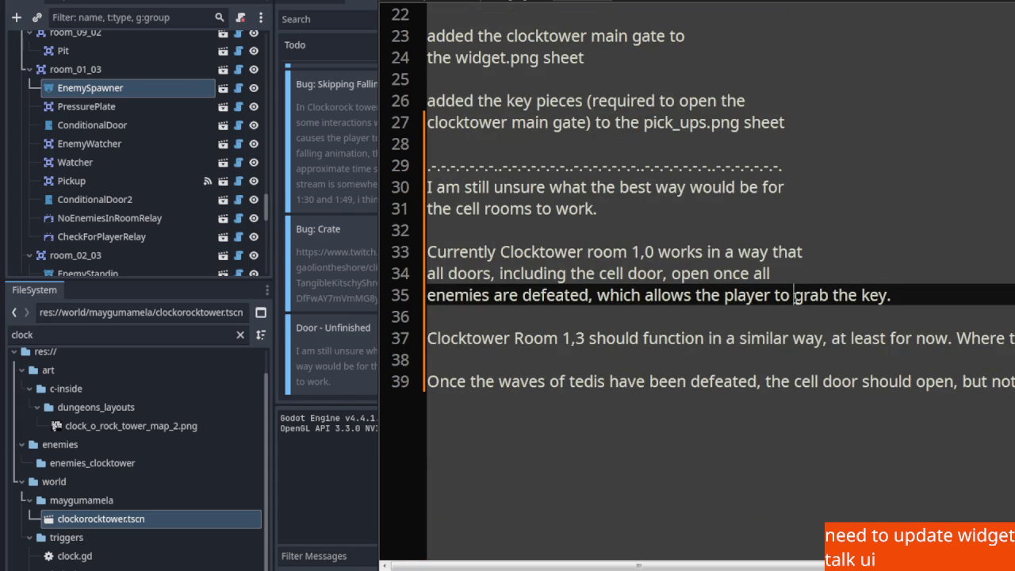
key(BackSpace)
key(Return)
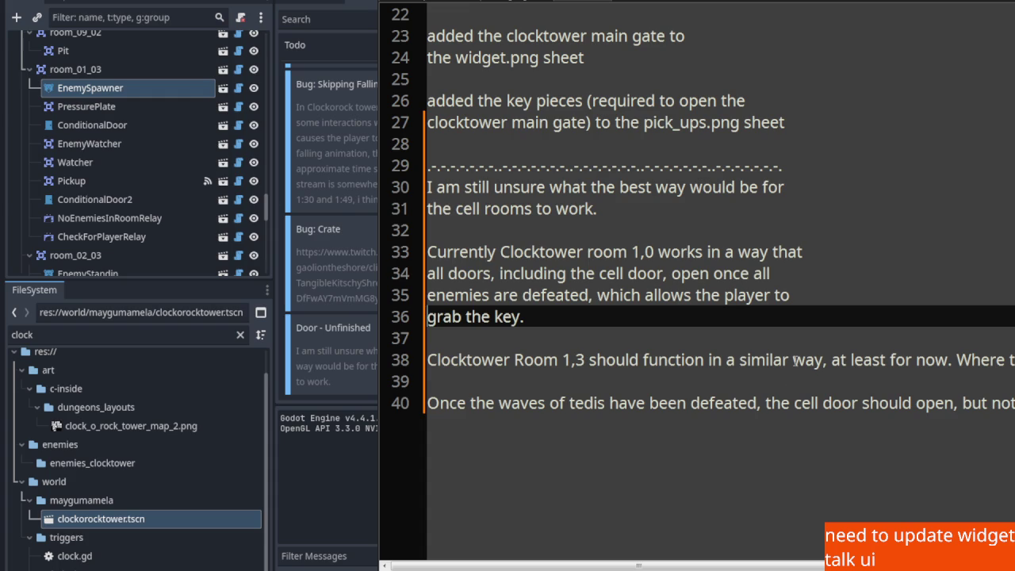
click(794, 360)
key(BackSpace)
key(Return)
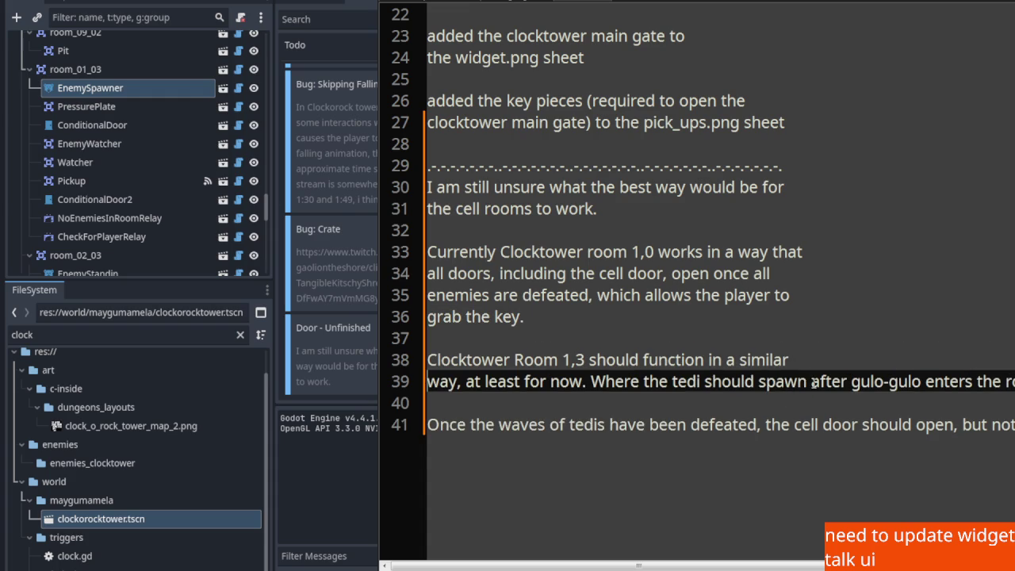
click(811, 382)
key(BackSpace)
key(Return)
Wrap after 'happening' and 'cell', and move 'not yet been tackled' onto its own line
click(823, 404)
key(BackSpace)
key(Return)
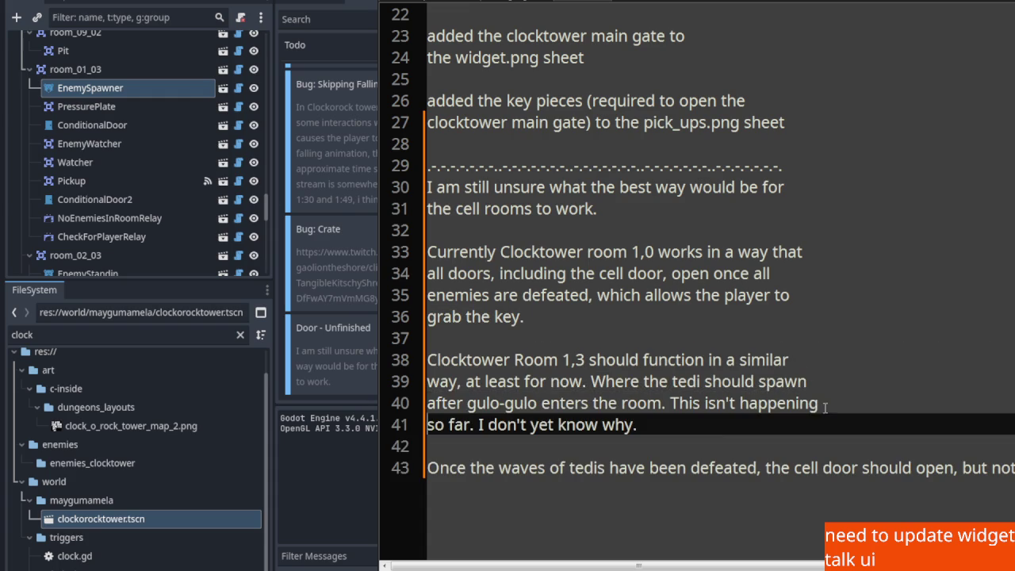
click(818, 467)
key(BackSpace)
key(Return)
click(803, 490)
key(BackSpace)
key(Return)
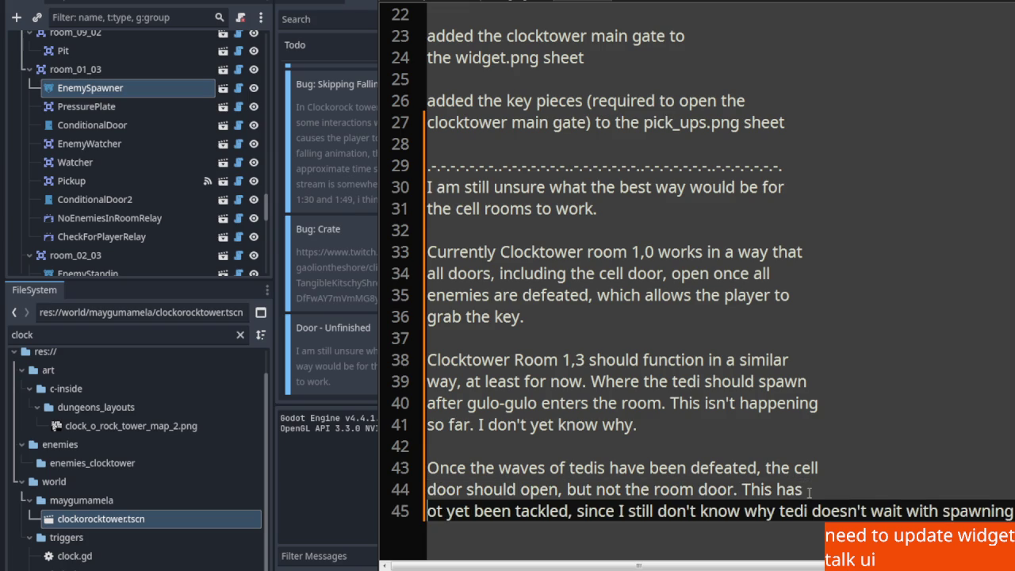
key(BackSpace)
text(n)
click(803, 489)
key(Return)
Wrap the lines after 'tedi' and 'entered the', then save the notes
click(818, 512)
key(BackSpace)
key(Return)
text(until after i entered thero)
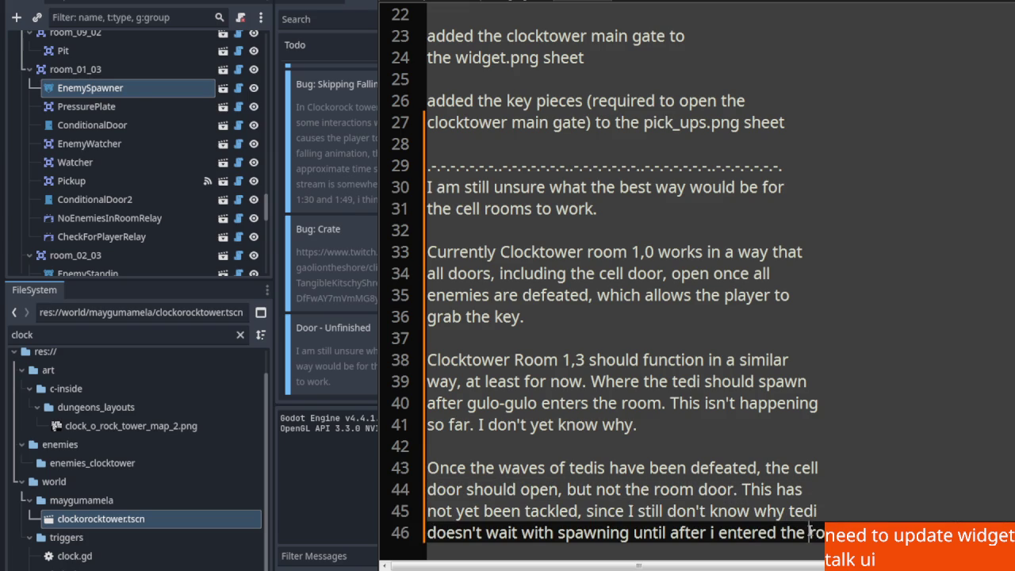
click(808, 531)
key(BackSpace)
key(Return)
scroll(757, 436, up, 2)
scroll(734, 416, down, 2)
key(ctrl+s)
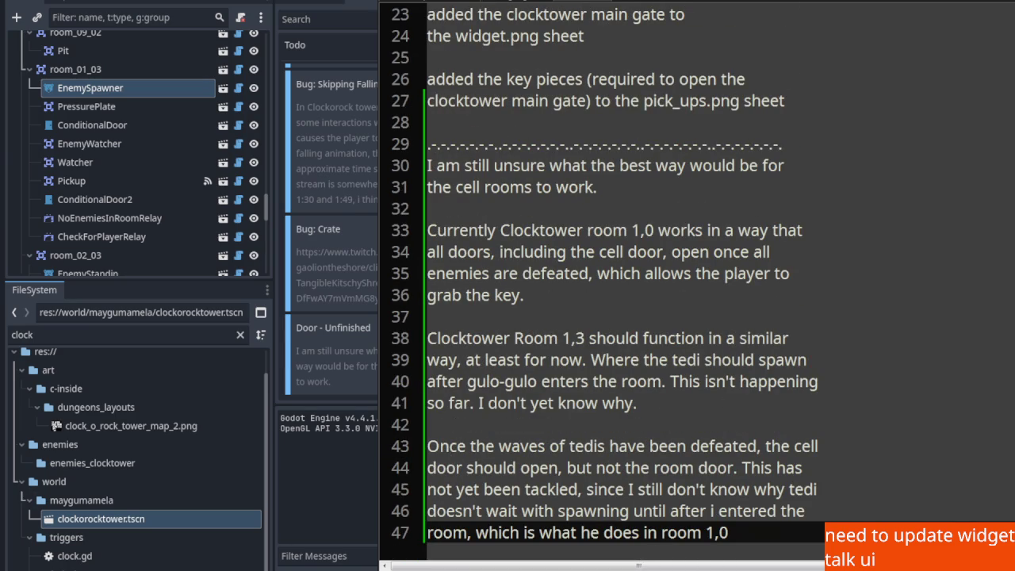
Open a new line under bugs: at line 10 and start a crate note
scroll(330, 222, up, 3)
scroll(330, 222, down, 2)
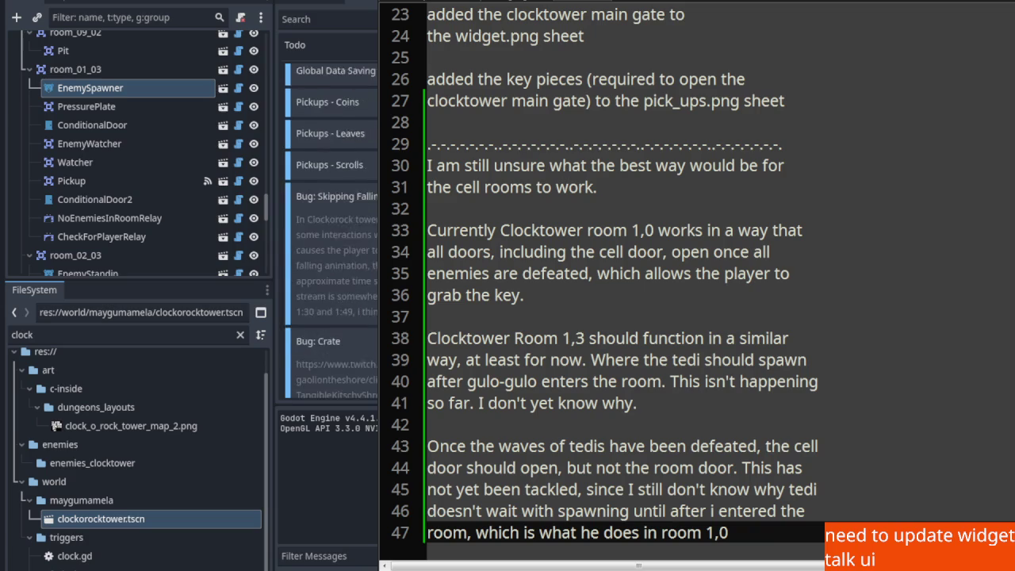
scroll(331, 230, down, 1)
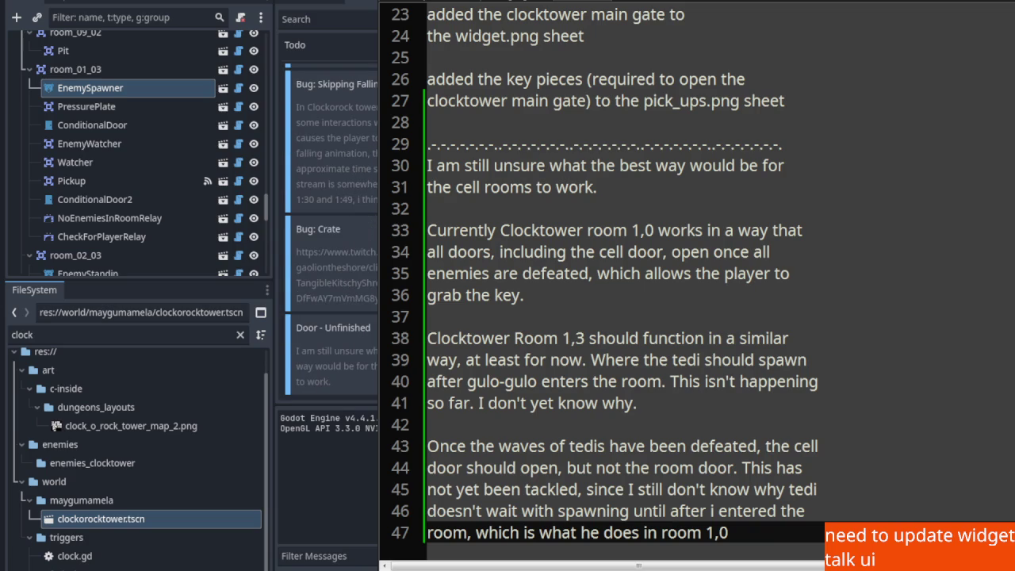
scroll(644, 286, up, 7)
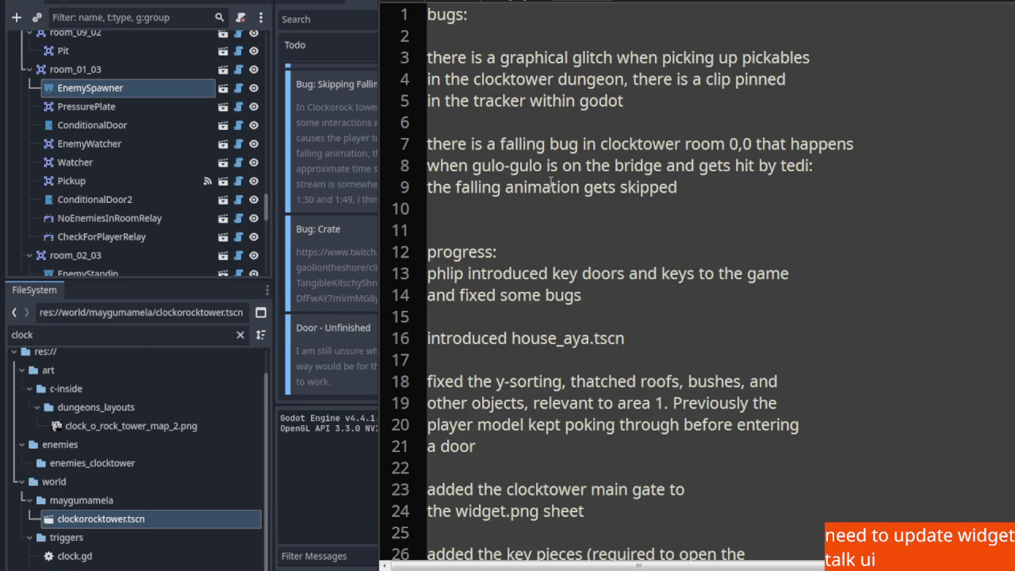
click(718, 206)
key(Return)
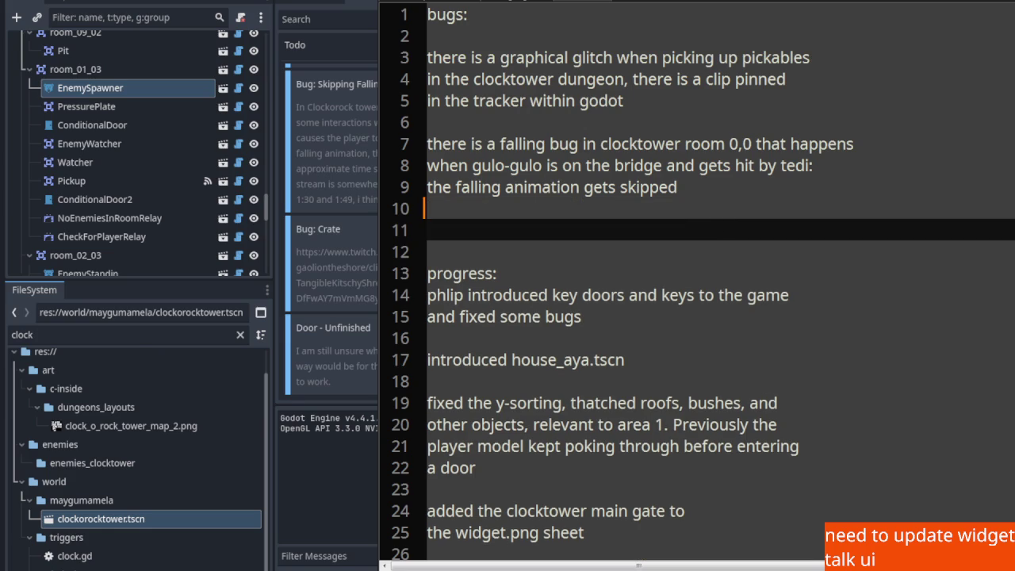
text(crate )
text(anim)
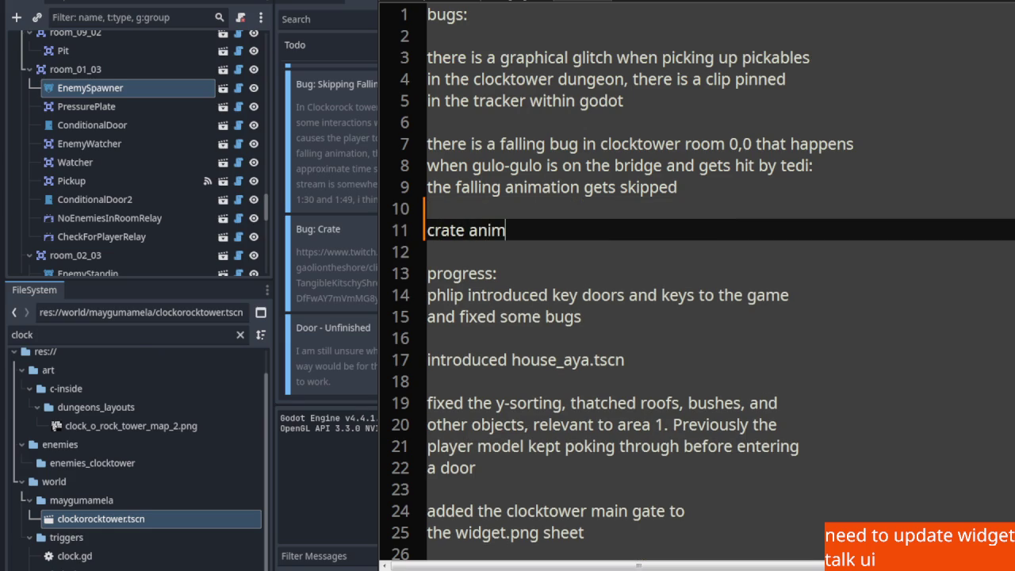
key(BackSpace)
key(BackSpace)
key(BackSpace)
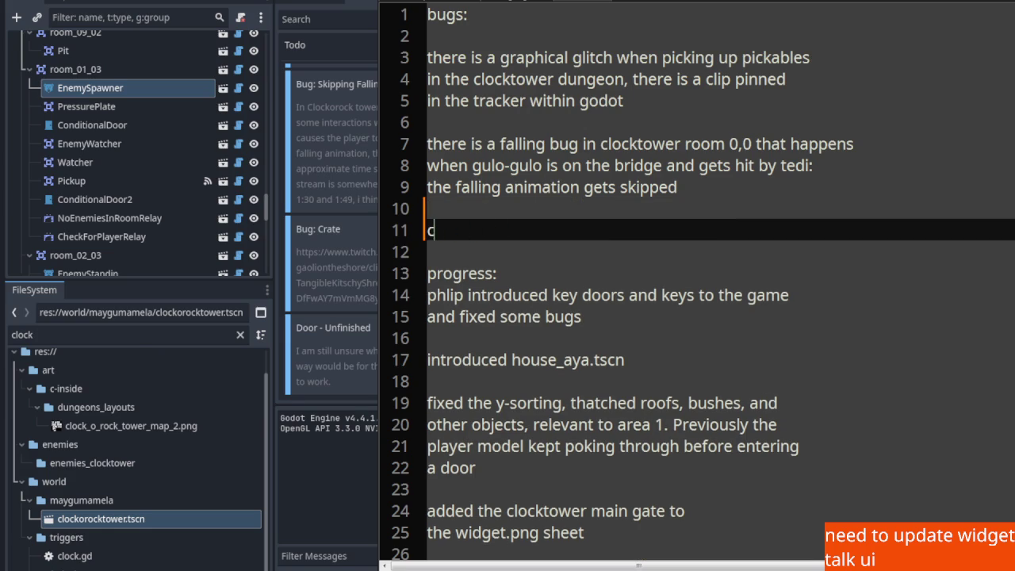
key(BackSpace)
Write the bug 'picking up crates in the clocktower dungeon mess with the player sprite'
text(picking up)
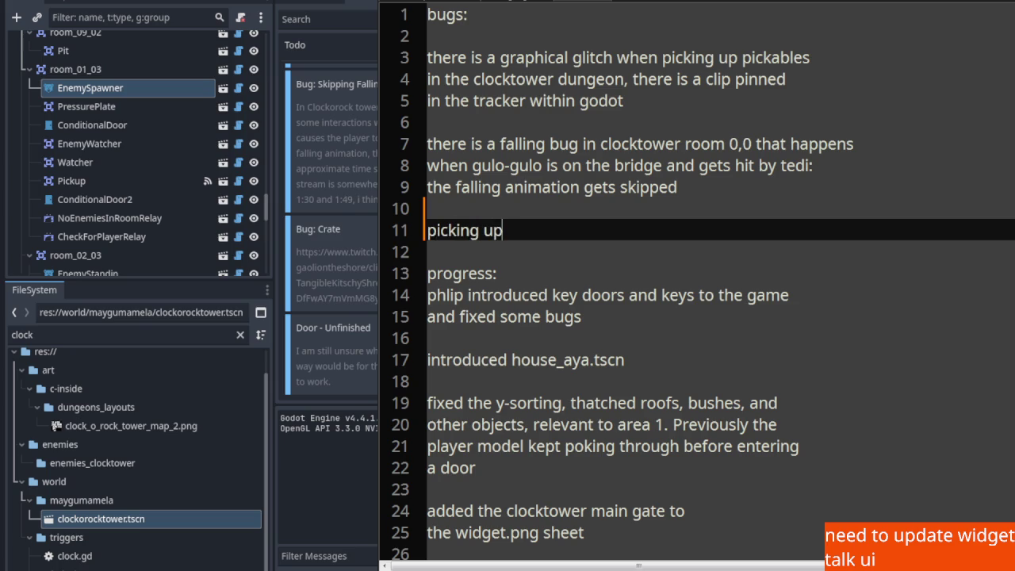
text( crateds)
key(BackSpace)
key(BackSpace)
key(BackSpace)
text(s in the )
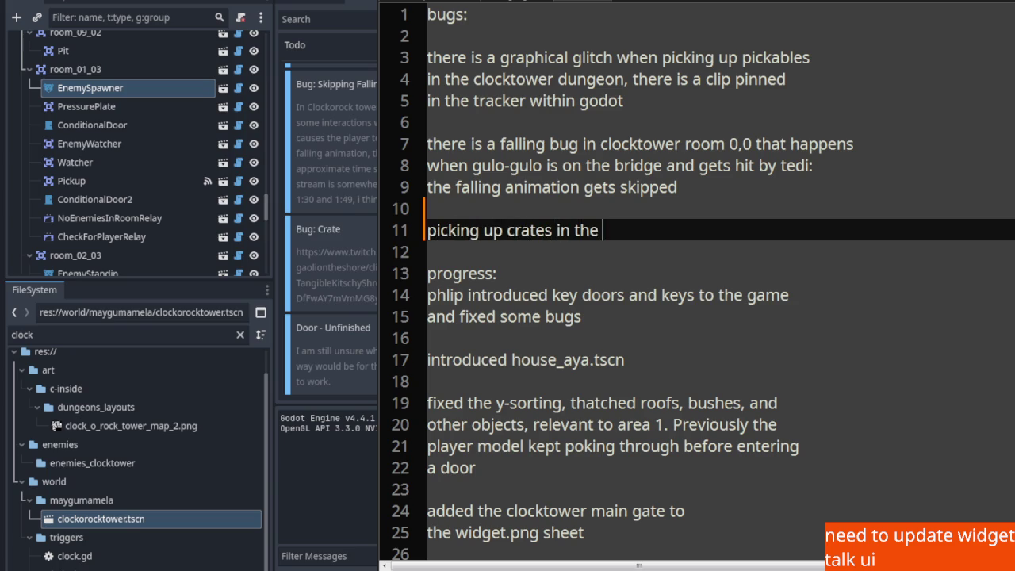
text(clocktower dunge)
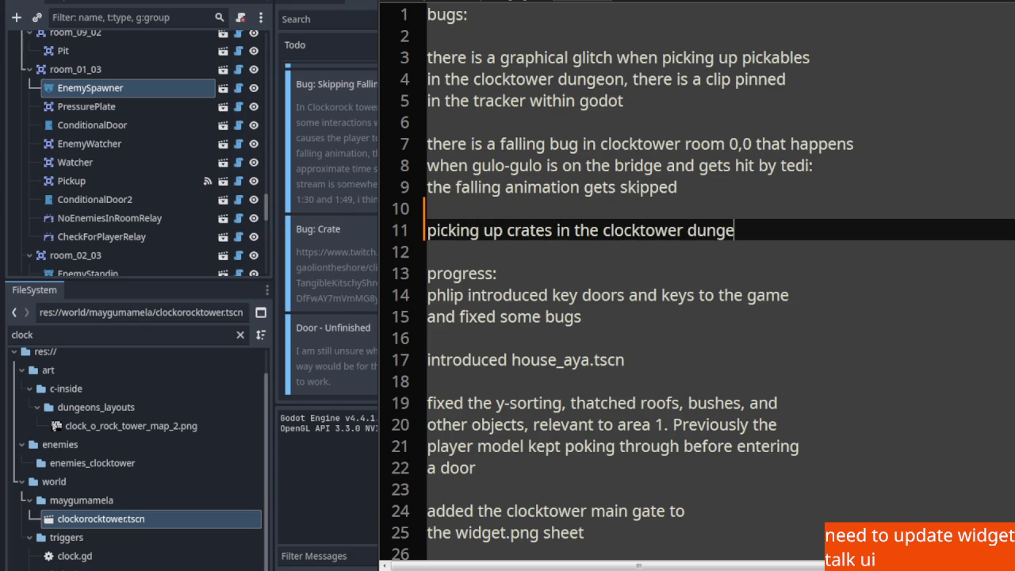
text(on mess w)
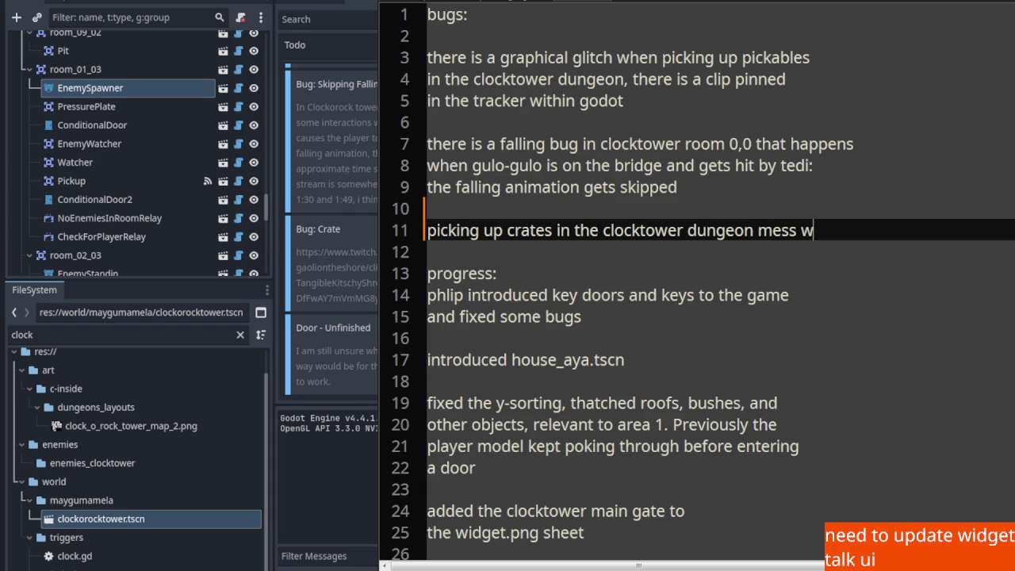
text(ith th)
key(BackSpace)
key(BackSpace)
key(Return)
text(the player sprite)
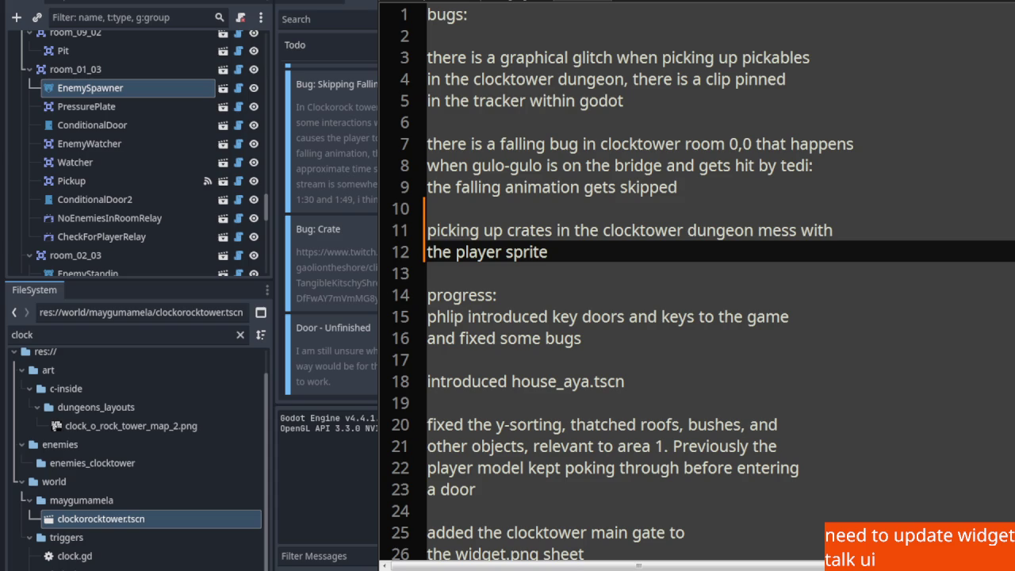
Paste the clip link under the bug, label it 'cf:', save, and add a blank line before progress
key(Return)
key(Return)
key(ctrl+v)
key(ctrl+s)
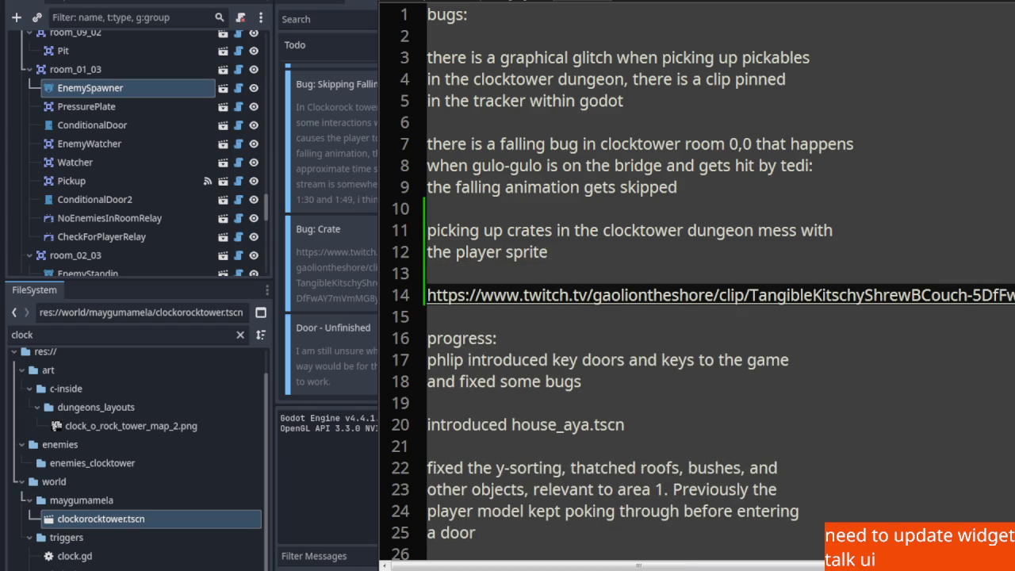
click(428, 273)
key(Return)
text(cf)
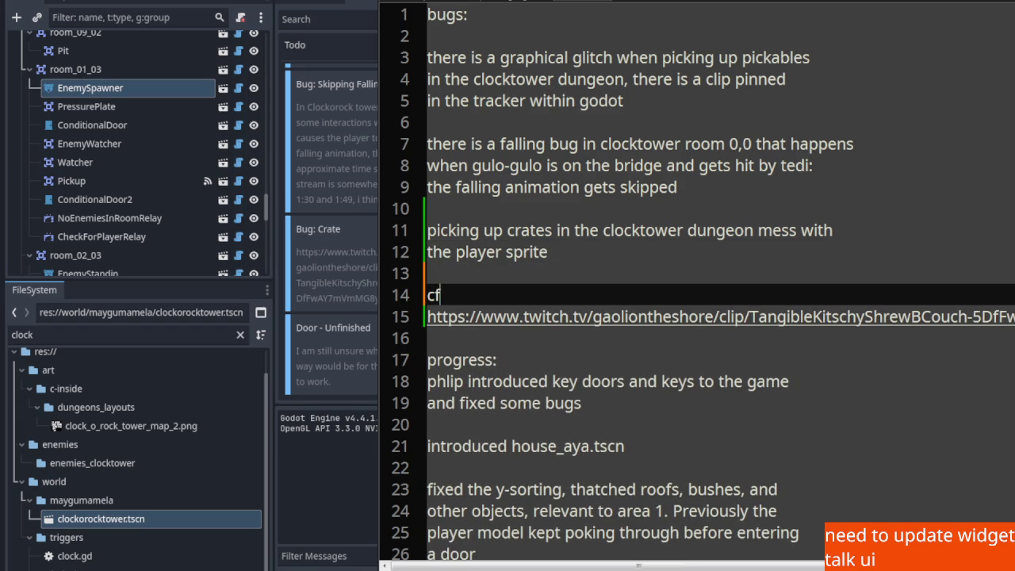
text(:)
key(Down)
key(Down)
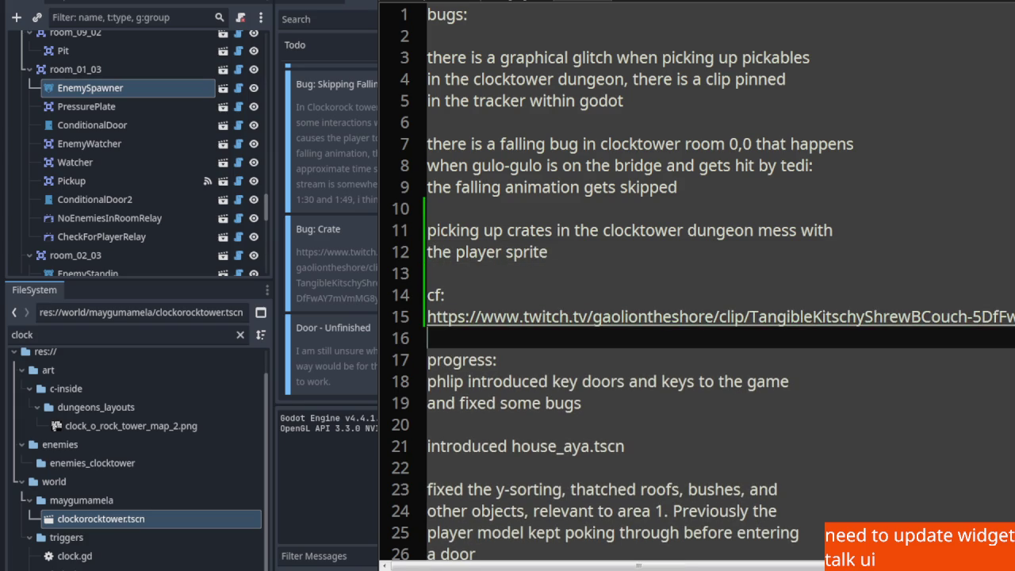
key(Return)
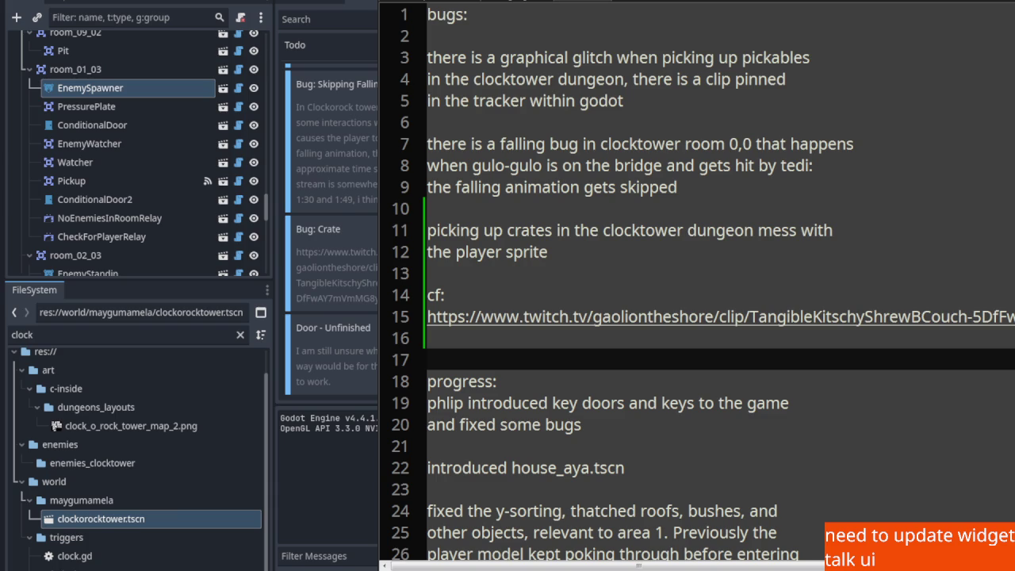
Open the first region of the Minesweeper board
click(719, 498)
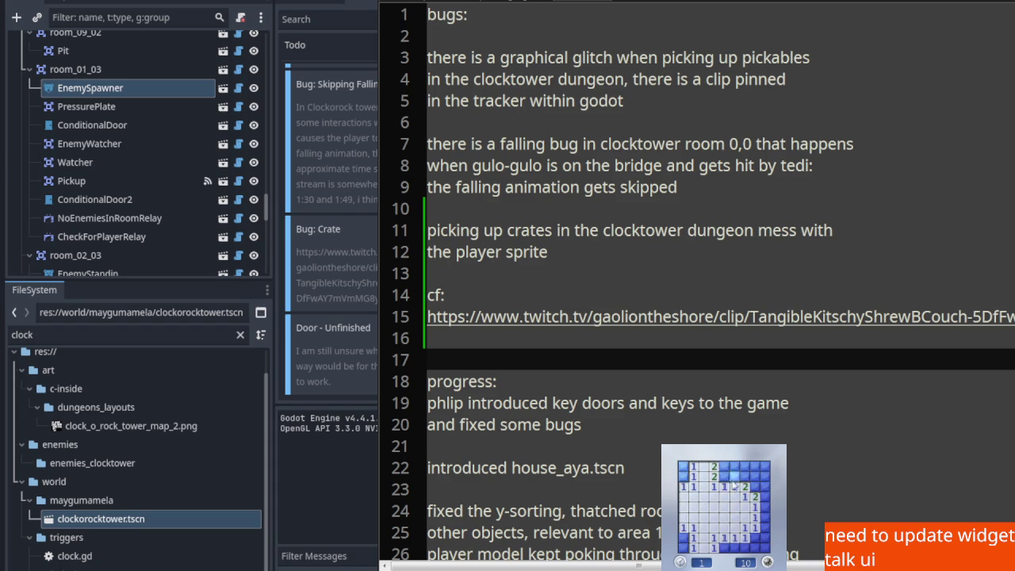
Flag two suspected mines and clear the covered cells along the top-middle of the board
right_click(724, 466)
click(734, 477)
click(734, 466)
click(745, 466)
click(745, 476)
right_click(754, 477)
right_click(755, 487)
click(755, 466)
Flag the right-column and top-left mines and reveal the cells around them
right_click(755, 538)
click(765, 517)
click(766, 539)
right_click(765, 508)
click(766, 497)
click(766, 476)
right_click(683, 477)
click(683, 466)
Start a new game with F2, make the opening move and flag mines beside the opening
click(692, 539)
key(F2)
click(724, 536)
right_click(703, 516)
right_click(694, 516)
click(694, 527)
right_click(694, 538)
click(684, 547)
click(684, 536)
Flag and clear the left column, top row and right side to finish the second board
right_click(684, 526)
click(684, 516)
click(684, 507)
right_click(683, 496)
right_click(702, 466)
click(714, 468)
right_click(722, 476)
click(738, 480)
right_click(756, 486)
click(756, 496)
right_click(755, 516)
click(758, 529)
Start a fresh board, open a starting area and flag mines at the bottom and left
click(763, 555)
click(746, 529)
right_click(765, 516)
click(726, 551)
right_click(722, 548)
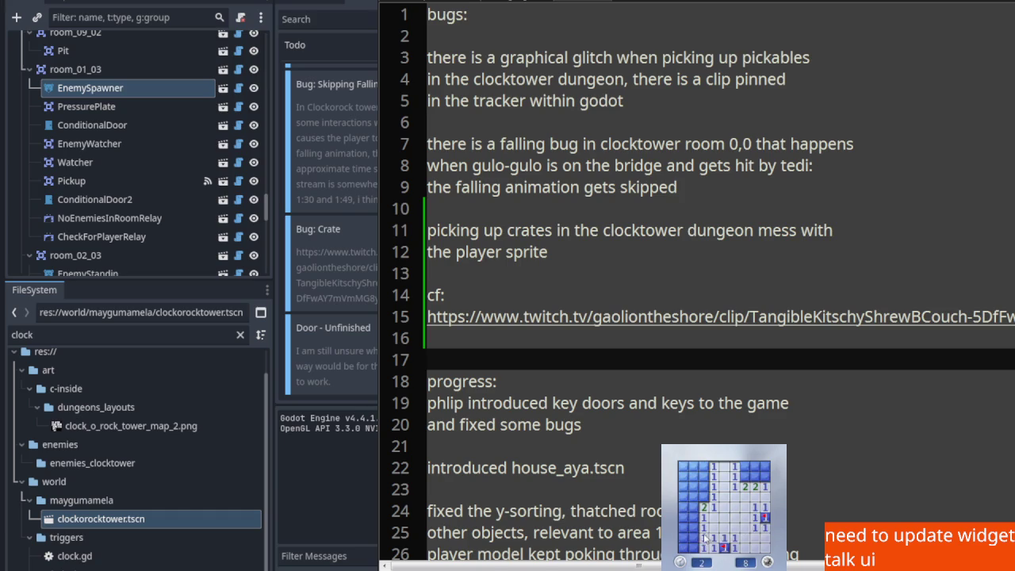
click(700, 484)
right_click(702, 495)
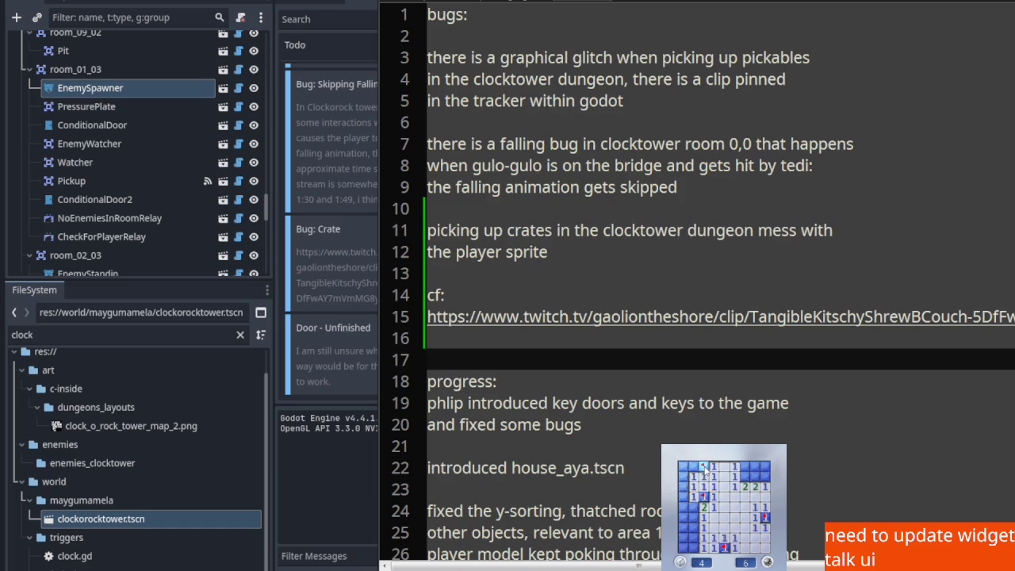
right_click(702, 467)
click(695, 479)
Flag the lower-left and top-right mines and clear the remaining cells on that board
right_click(693, 516)
right_click(683, 516)
click(694, 527)
right_click(693, 547)
click(684, 547)
click(683, 538)
click(693, 538)
right_click(684, 528)
right_click(744, 476)
right_click(754, 476)
click(765, 476)
click(754, 466)
click(765, 466)
click(744, 466)
Begin another board, flag three mines in the centre column and reveal nearby top cells
click(739, 505)
click(761, 487)
click(734, 517)
right_click(734, 527)
right_click(734, 486)
right_click(734, 476)
click(735, 466)
click(724, 475)
click(714, 475)
click(725, 497)
click(723, 528)
Flag two middle mines and reveal the middle row and right-side cells
right_click(723, 517)
right_click(713, 517)
click(702, 527)
click(713, 528)
click(702, 537)
click(713, 537)
click(723, 537)
click(733, 538)
click(746, 528)
click(755, 529)
click(745, 538)
right_click(755, 538)
click(735, 549)
Flag the lower-left mines and reveal the remaining top-left cells
click(725, 549)
click(704, 538)
right_click(714, 548)
click(684, 528)
right_click(694, 528)
click(683, 539)
right_click(683, 549)
click(704, 492)
click(704, 468)
click(714, 484)
Start a new game with F2 and work through the centre-left cells, flagging three mines
key(F2)
click(726, 524)
right_click(725, 506)
click(725, 496)
right_click(724, 486)
click(714, 486)
right_click(713, 496)
click(704, 506)
click(693, 507)
click(704, 486)
click(693, 496)
Flag the remaining left, bottom-row and right-column mines and reveal the safe cells between them
right_click(693, 486)
click(683, 486)
right_click(684, 496)
click(693, 516)
right_click(703, 527)
right_click(734, 547)
click(745, 547)
right_click(765, 537)
right_click(765, 526)
click(765, 516)
click(765, 507)
right_click(766, 497)
Start a new game, open the bottom area and flag a row of mines, toggling a doubtful cell to a question mark
click(756, 547)
click(734, 529)
click(724, 527)
right_click(724, 517)
right_click(724, 517)
right_click(745, 517)
right_click(755, 517)
right_click(765, 527)
click(765, 517)
right_click(724, 517)
right_click(724, 517)
Clear the right and upper-left regions, flagging the mines there through to the last one
right_click(735, 507)
right_click(734, 507)
click(734, 507)
right_click(755, 507)
right_click(766, 507)
click(714, 497)
right_click(703, 498)
right_click(713, 487)
click(703, 487)
click(713, 477)
right_click(714, 467)
click(703, 476)
click(703, 467)
click(693, 476)
right_click(693, 497)
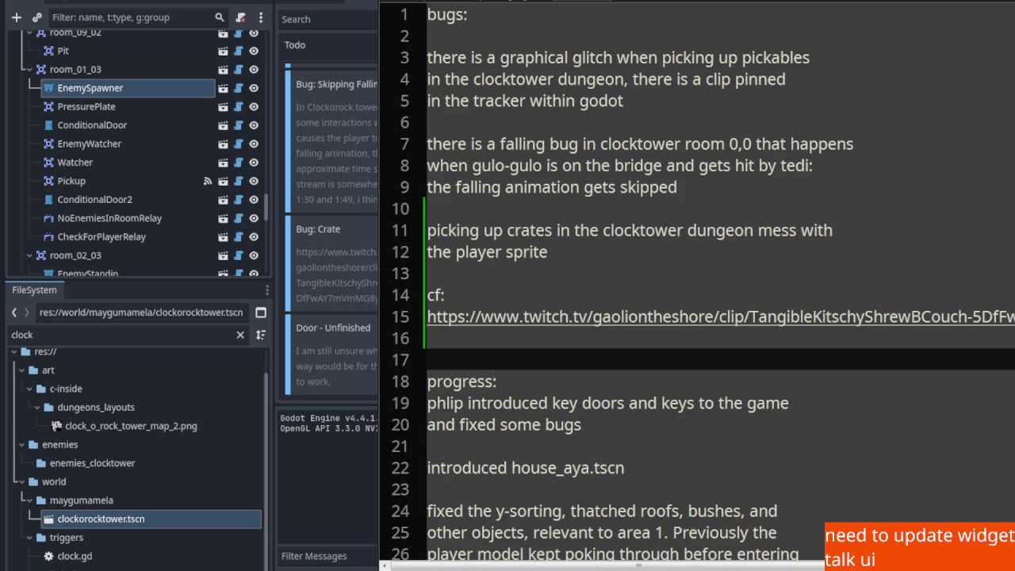
Scroll through the progress notes and Todo entries, then put the caret on empty line 6
scroll(656, 379, down, 4)
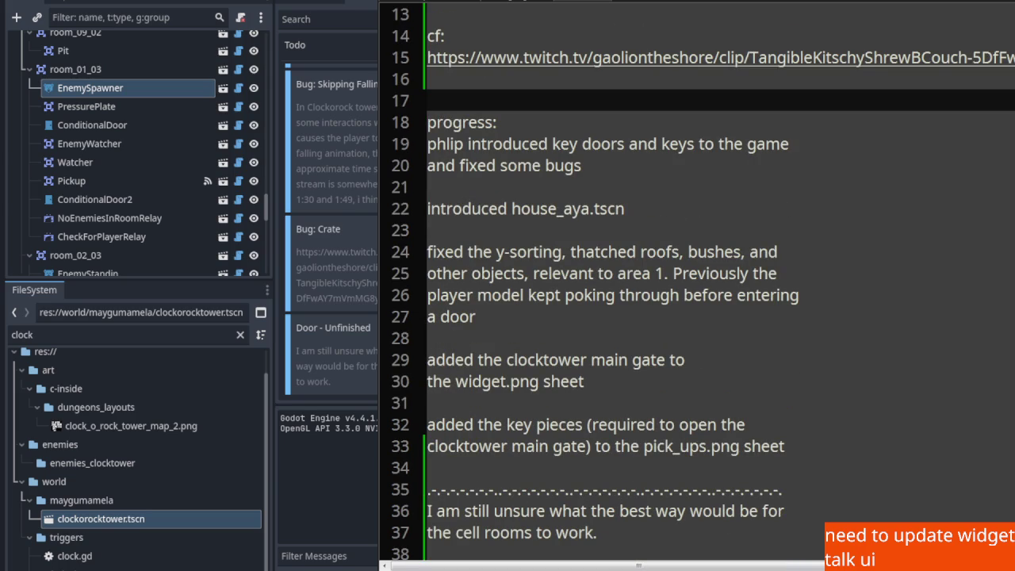
scroll(329, 230, up, 4)
scroll(329, 230, down, 3)
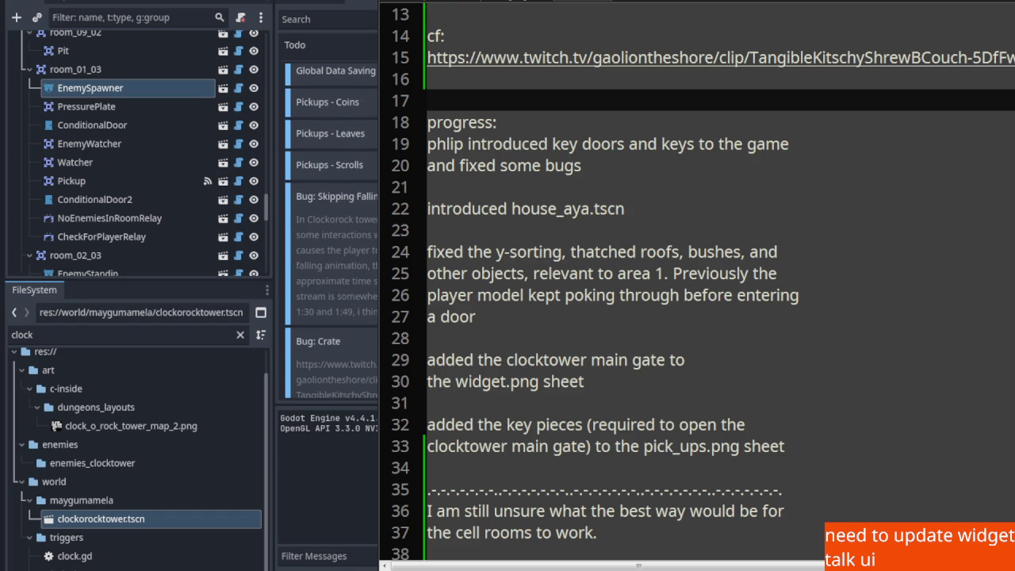
scroll(329, 230, down, 1)
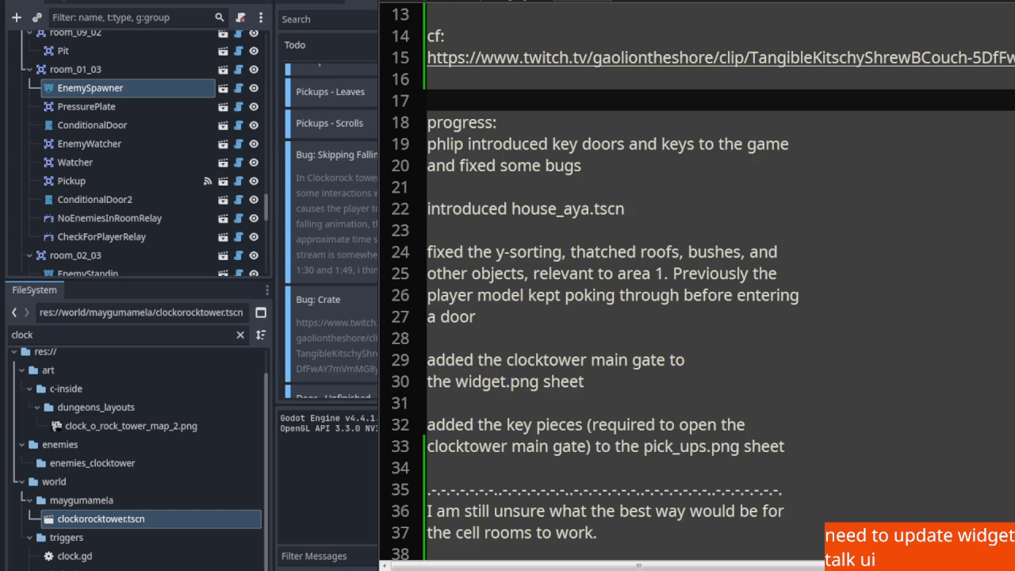
scroll(329, 230, up, 4)
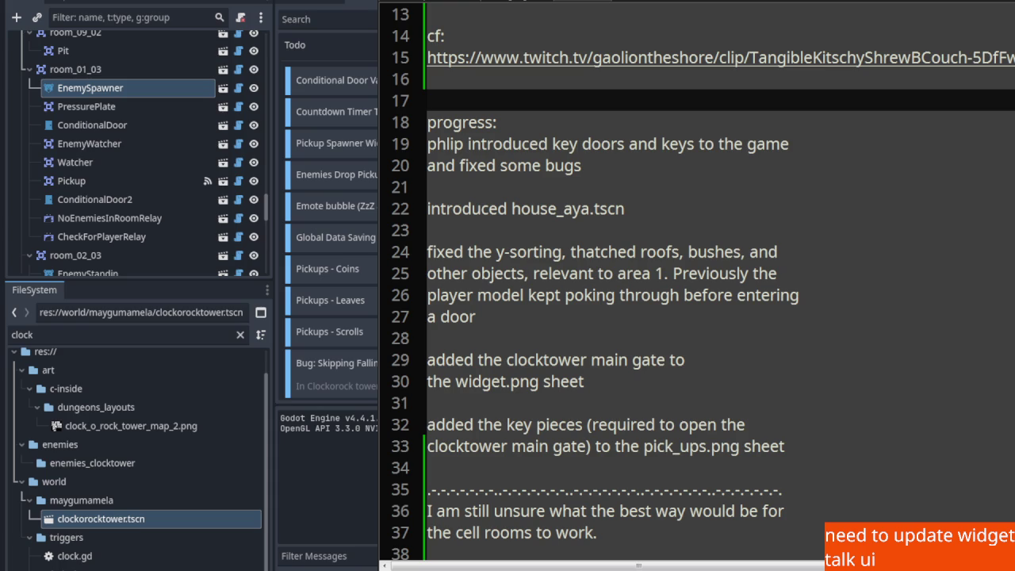
scroll(641, 349, up, 4)
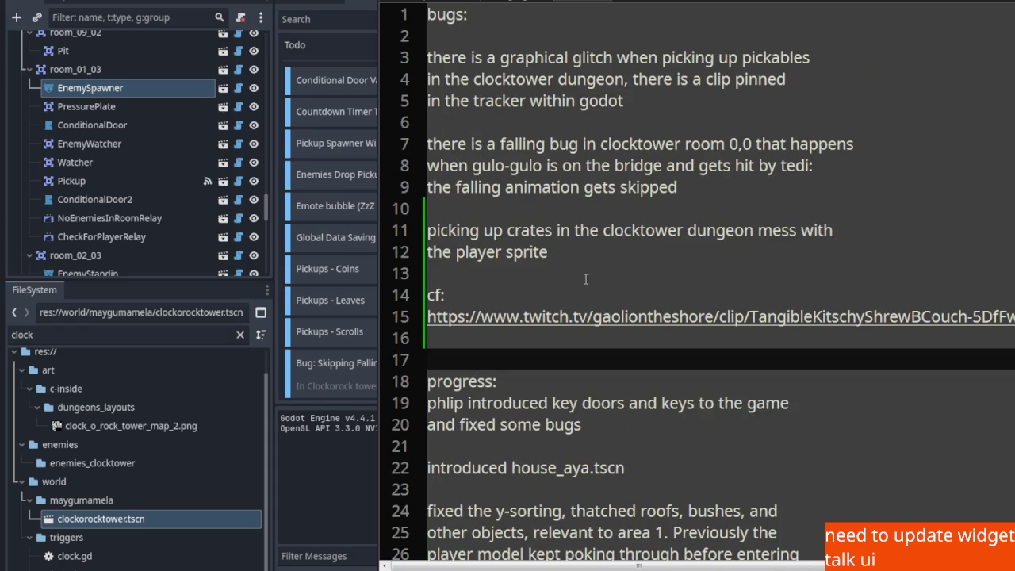
click(496, 125)
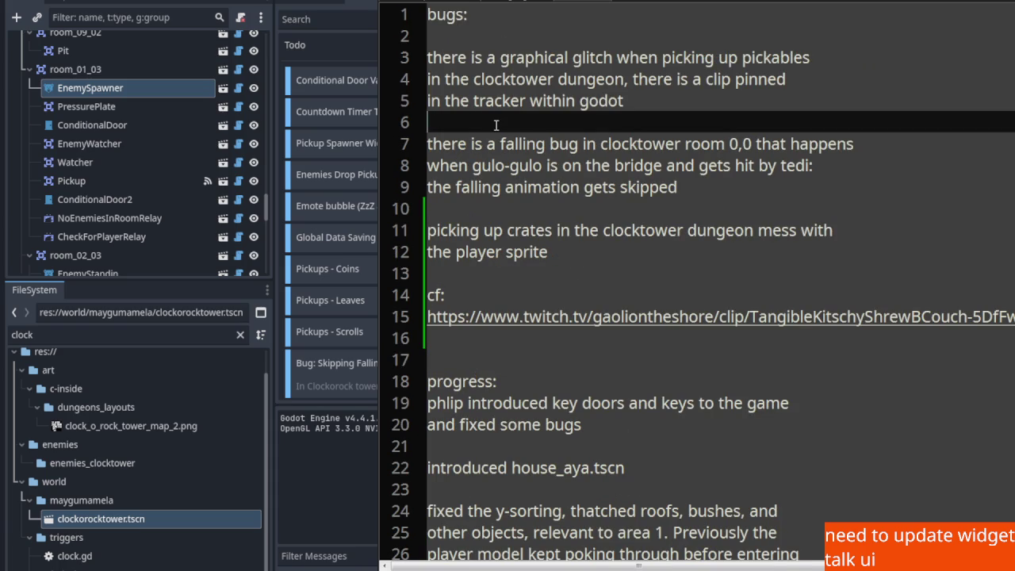
Paste the falling-bug description below line 9 and add a 'cf:' line beneath it
click(723, 195)
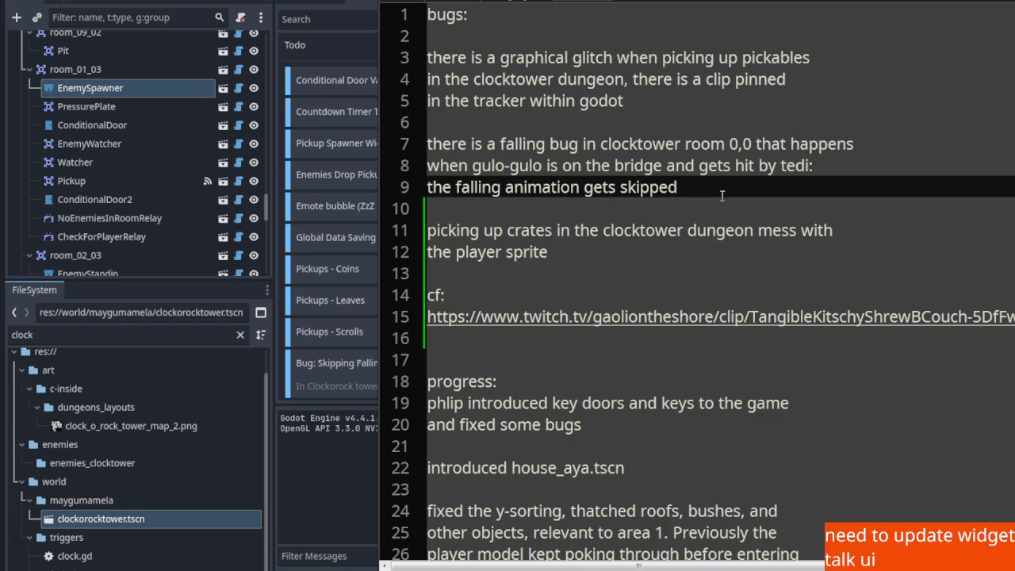
key(ctrl+v)
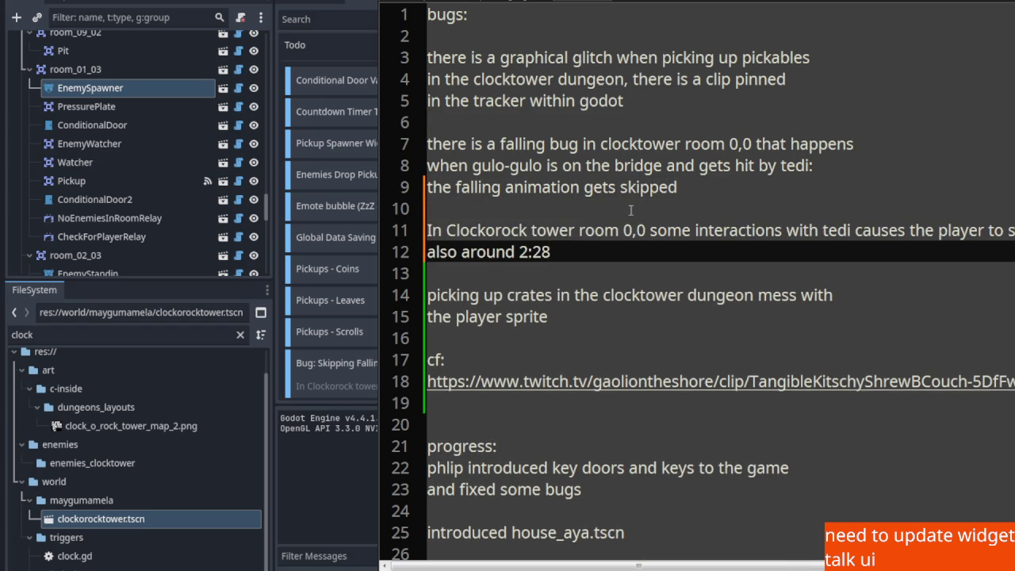
click(472, 207)
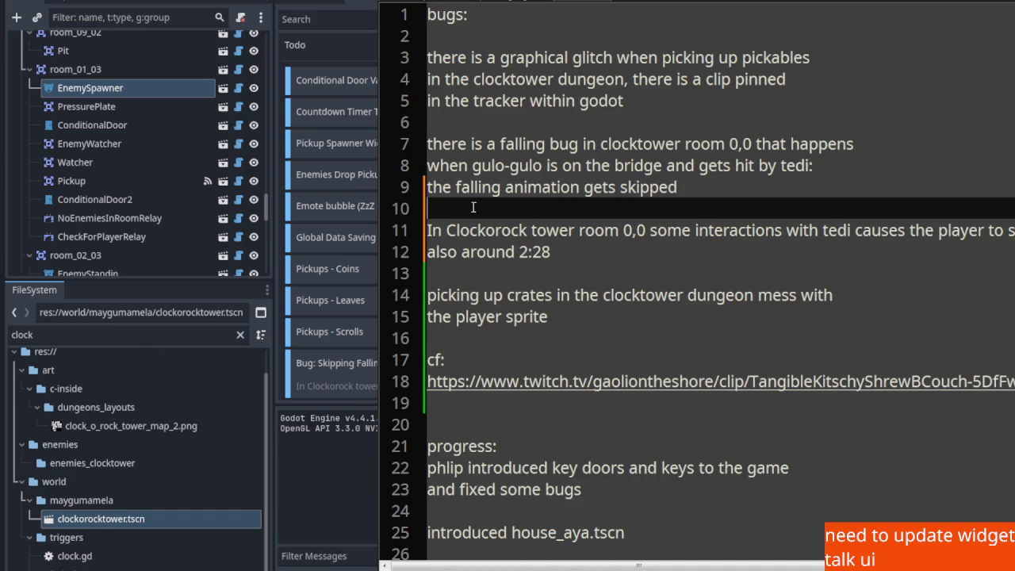
key(Return)
text(cf)
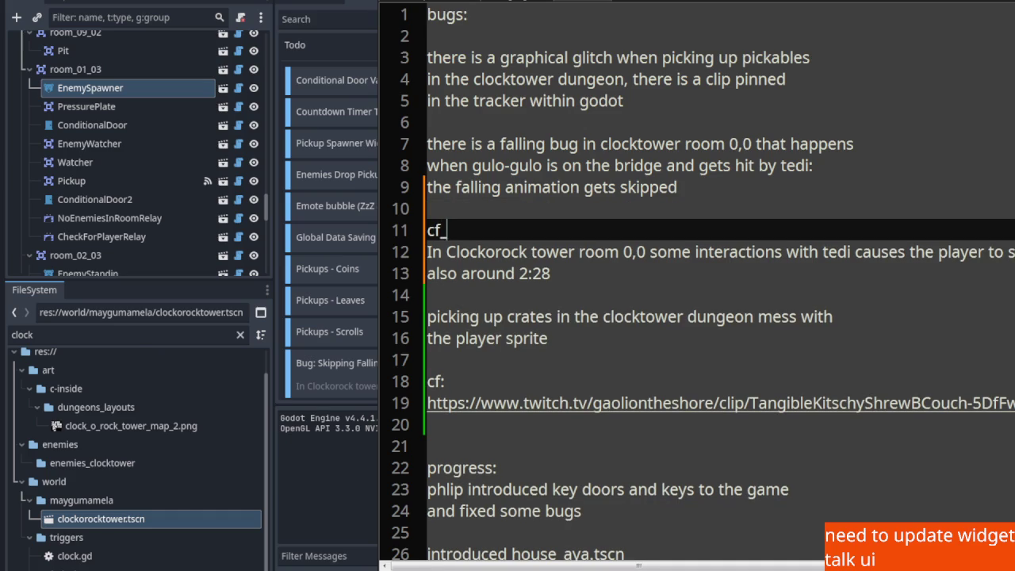
text(:)
Remove the leading 'In' from the Clockorock tower note and break it after 'tedi'
click(443, 251)
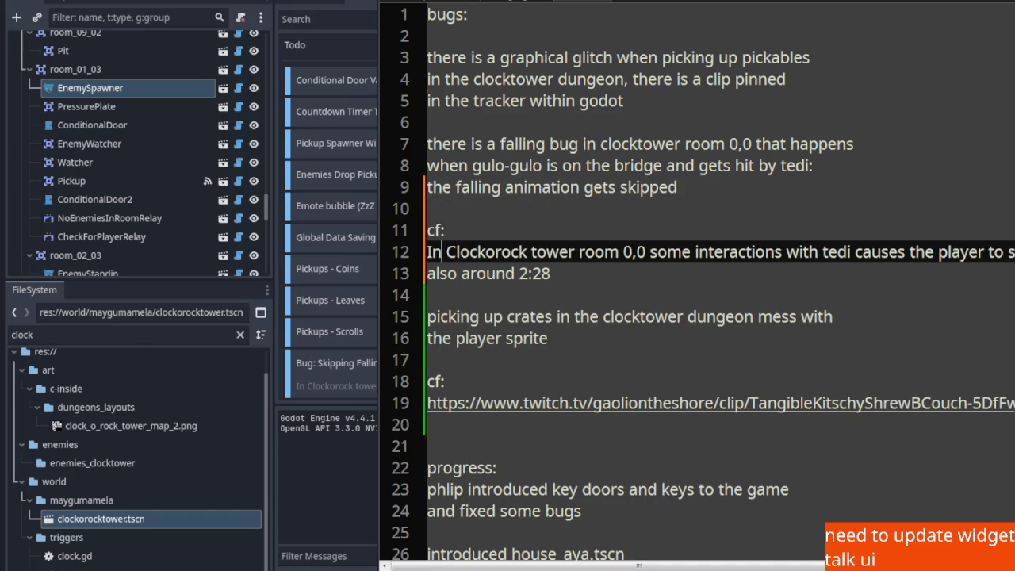
key(Home)
key(shift+Right)
key(shift+Right)
key(shift+Right)
key(BackSpace)
click(839, 254)
key(BackSpace)
key(Return)
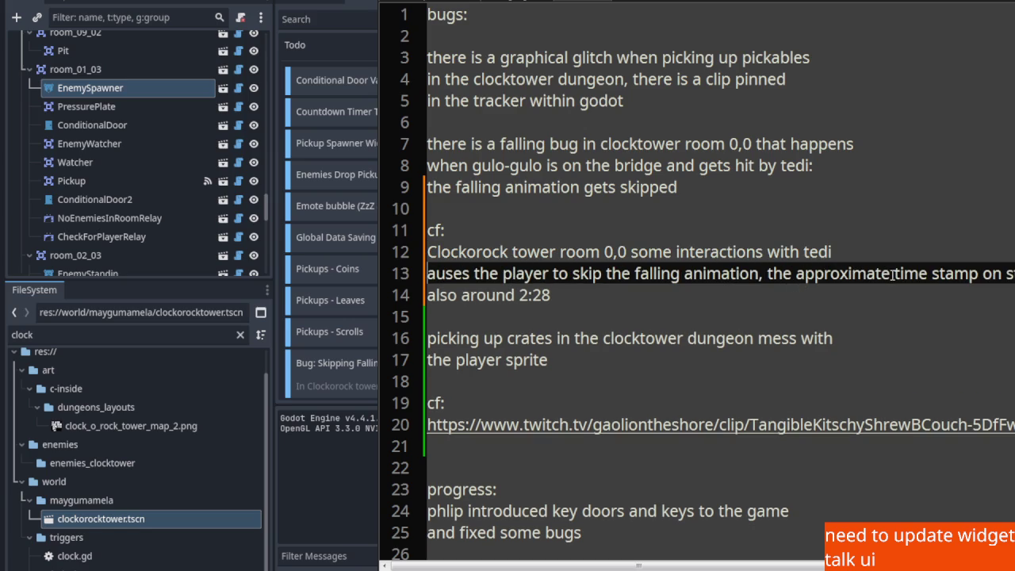
Reword the note to 'or stream time stamps' between 1:30 and 1:49, dropping 'on stream is somewhere'
mouse_move(893, 274)
mouse_down()
mouse_move(545, 293)
mouse_move(525, 272)
mouse_move(427, 274)
mouse_up()
key(BackSpace)
text(or stream time stamps on stream is somewhere between 1:30 and 1:49, i think,)
key(ctrl+Right)
key(ctrl+Right)
text(s)
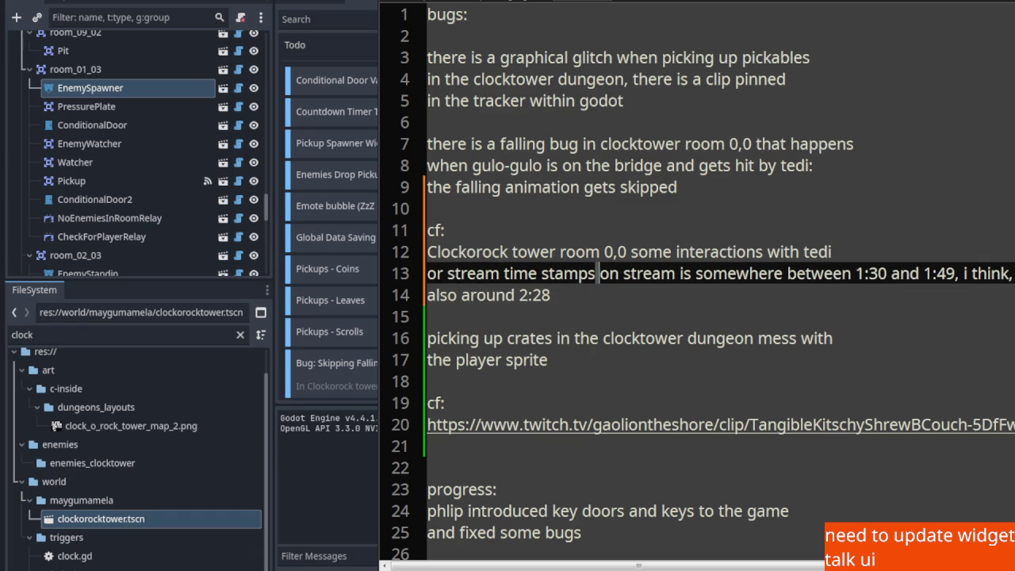
key(shift+Right)
key(shift+Right)
key(shift+Right)
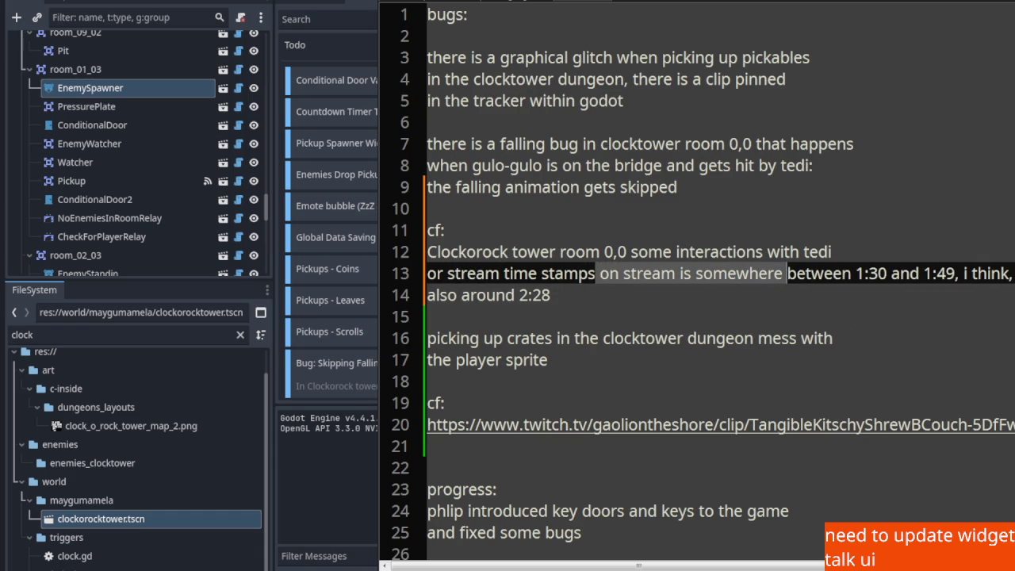
key(BackSpace)
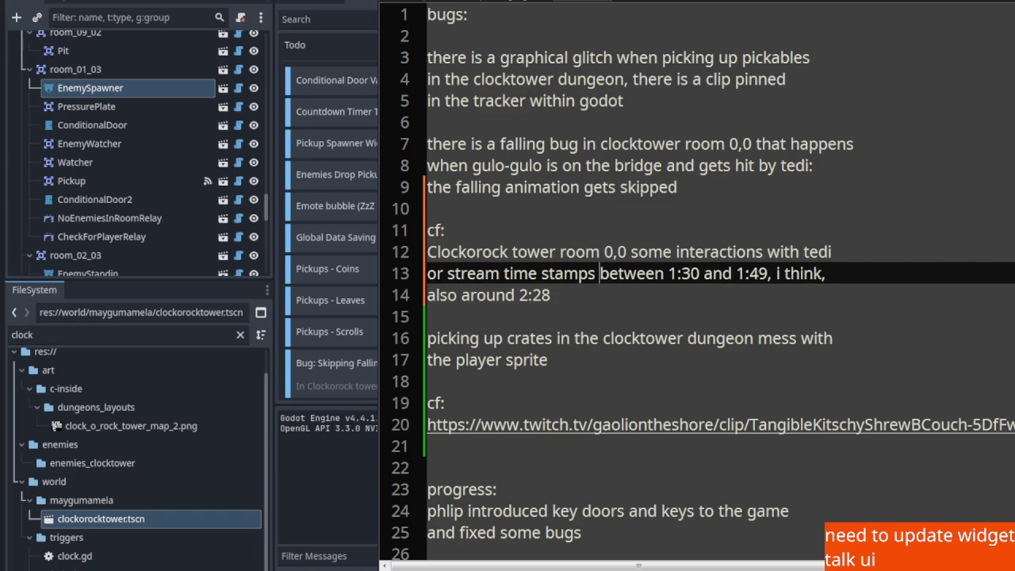
Check the 2:28 line and save the bug notes file
key(Down)
key(Left)
key(Left)
key(Left)
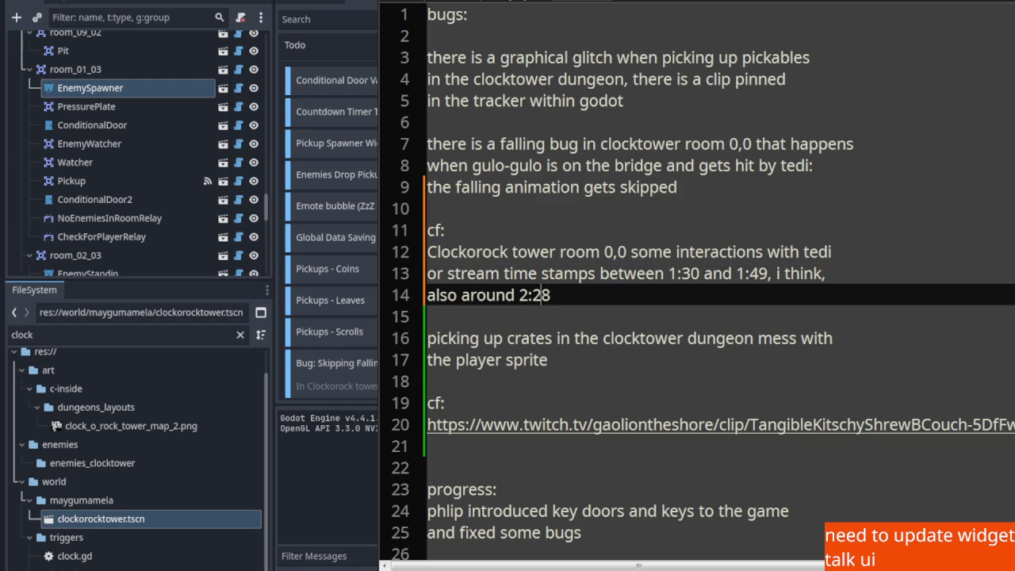
key(Left)
key(Left)
key(Left)
key(ctrl+s)
click(606, 4)
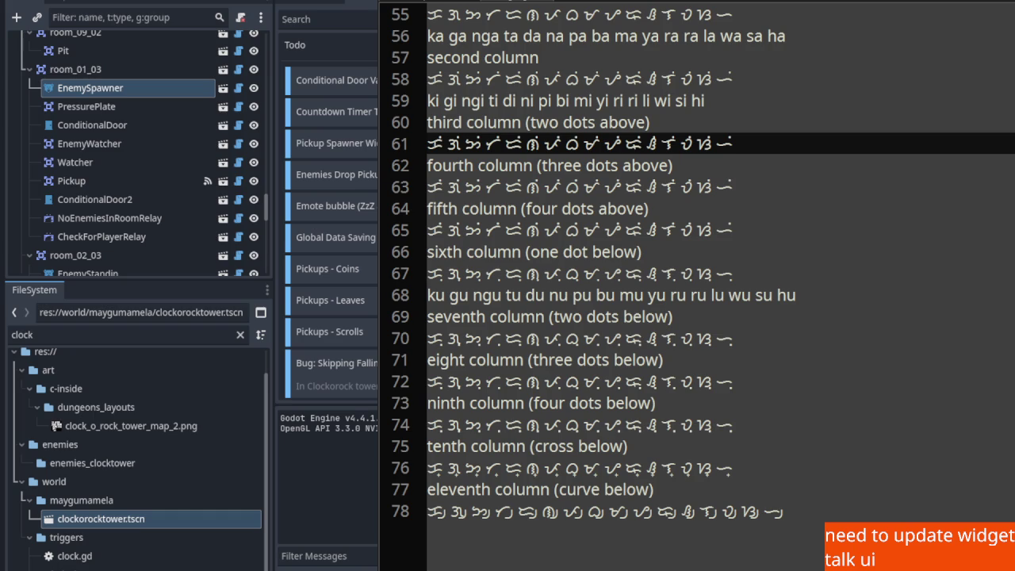
Switch away from the notes editor with Alt+Tab to bring Godot forward
key(alt+Tab)
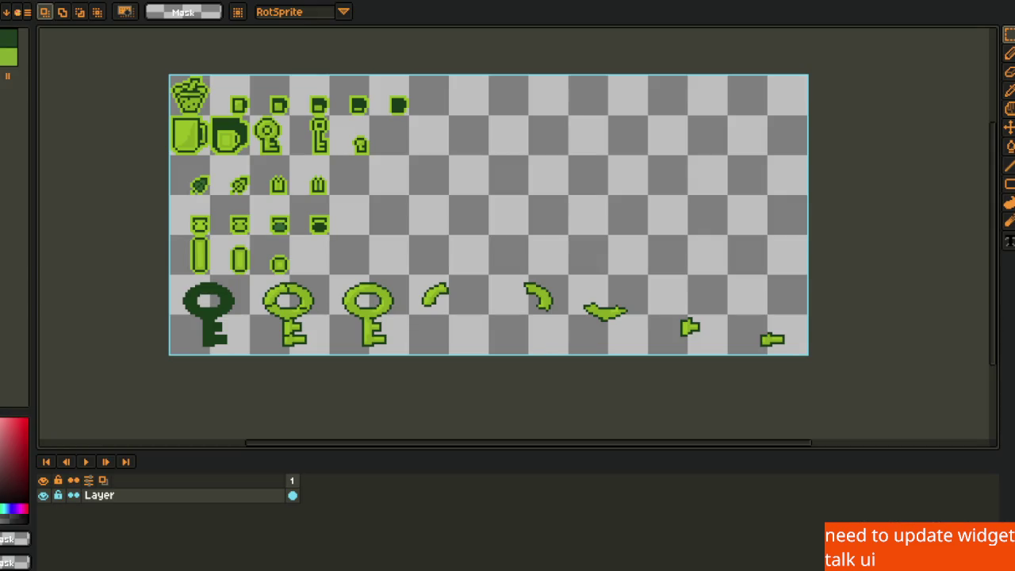
Create a new sprite and paste the copied character sprite sheet into it
click(5, 12)
click(16, 9)
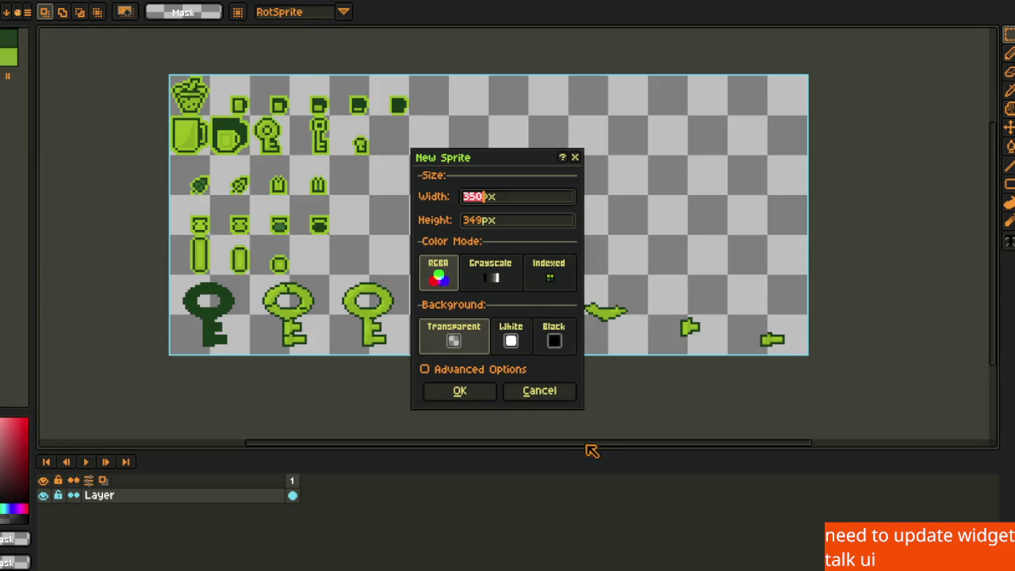
click(479, 397)
key(ctrl+v)
scroll(868, 311, down, 5)
key(Return)
scroll(822, 303, up, 5)
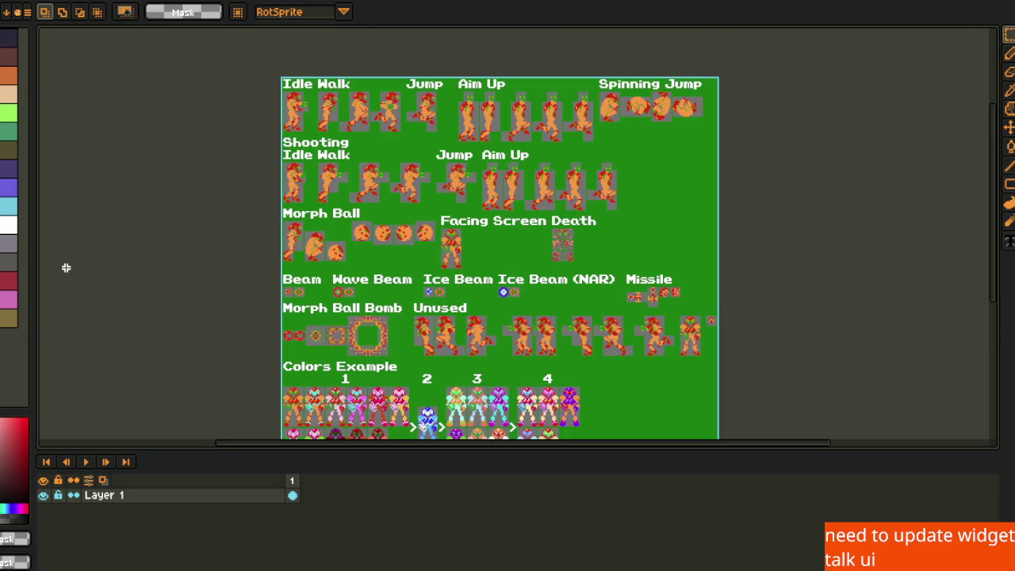
Create a second 797×4627 sprite and paste the tall sprite sheet into it
click(6, 12)
click(16, 8)
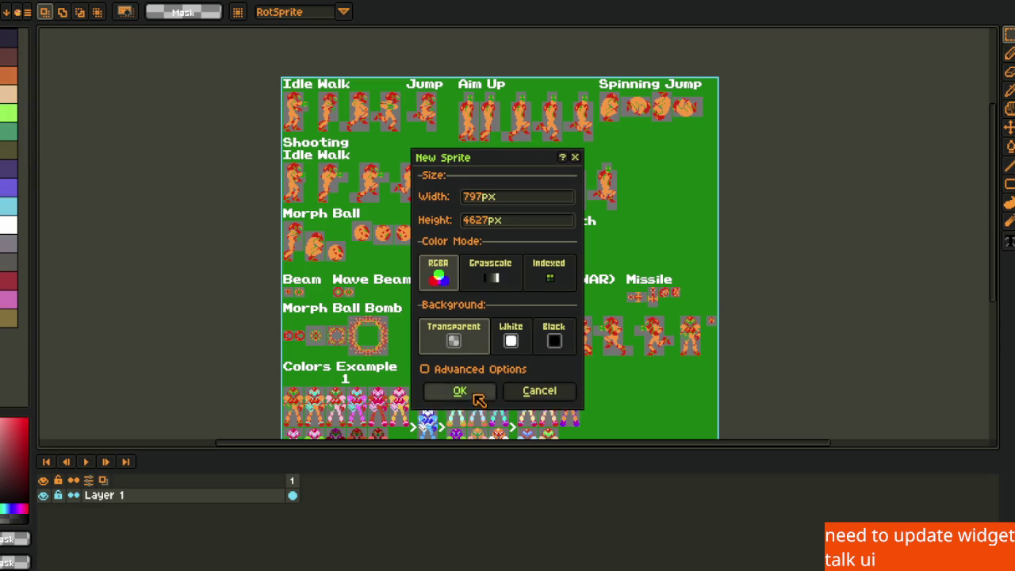
click(479, 391)
key(ctrl+v)
scroll(741, 249, down, 1)
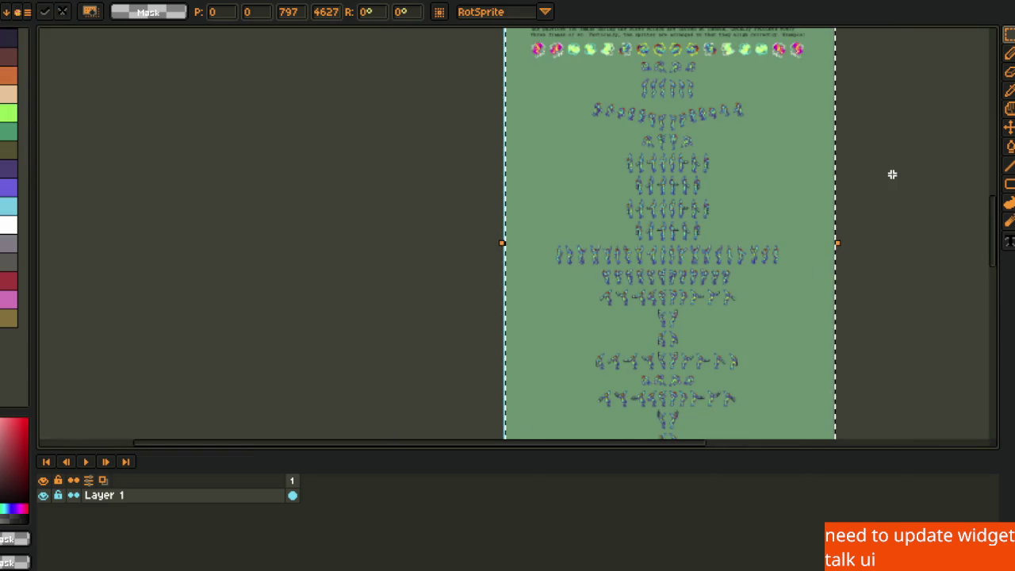
key(Return)
scroll(584, 182, up, 1)
drag(521, 210, 457, 385)
Sample the green background and replace it with the dark colour on the smaller sheet
key(i)
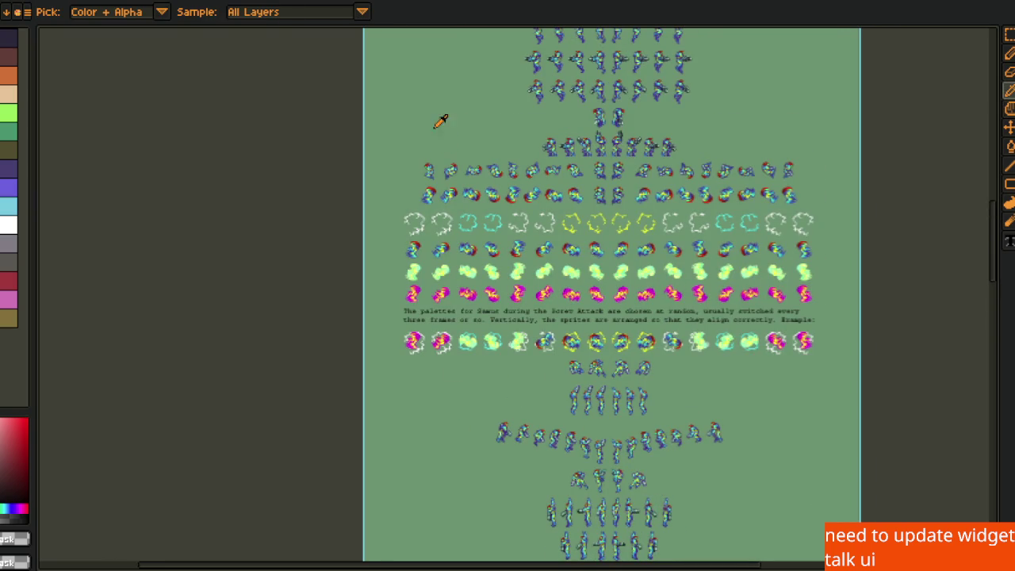
click(441, 131)
scroll(397, 96, up, 5)
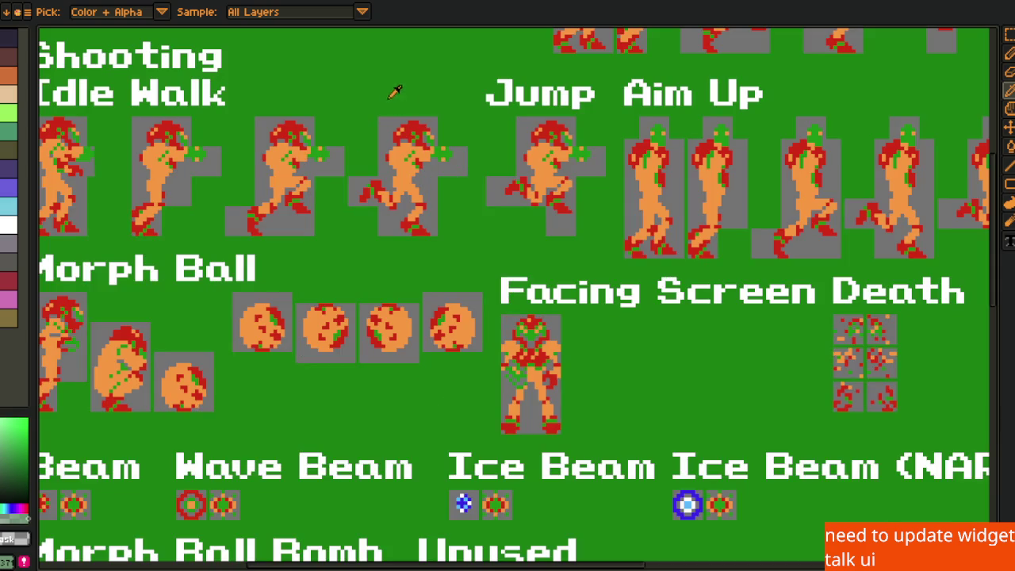
click(431, 455)
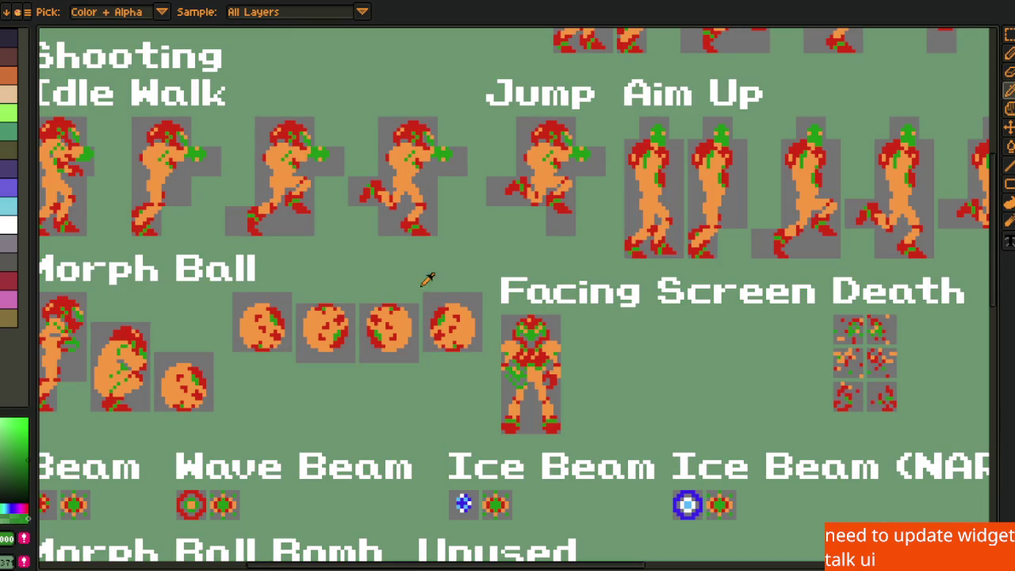
click(434, 184)
key(shift+r)
click(412, 450)
scroll(435, 303, down, 5)
scroll(435, 303, up, 5)
Replace the remaining green backgrounds on the tall sheet with dark, then return to the smaller sheet
scroll(304, 407, down, 3)
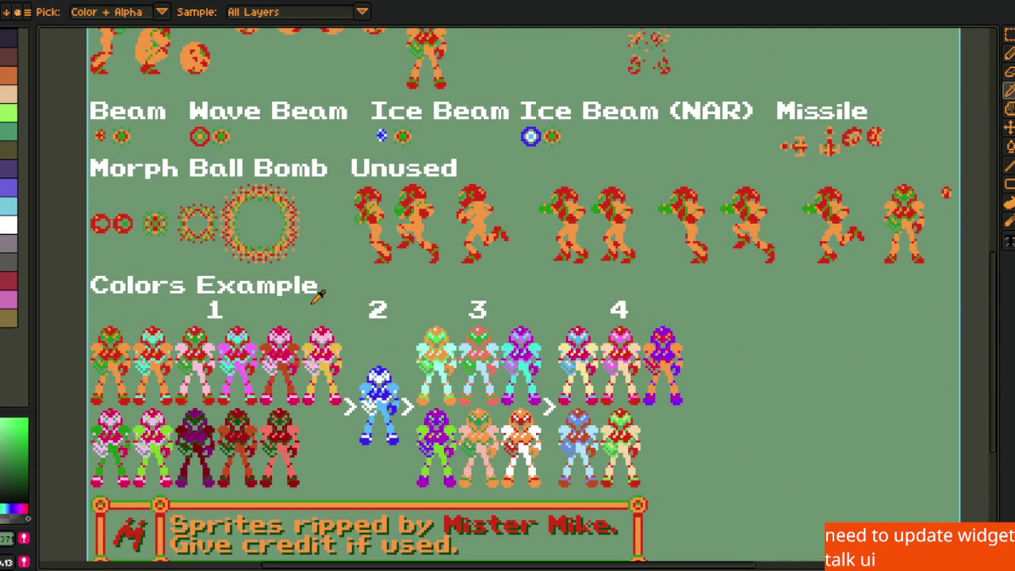
key(shift+r)
click(426, 444)
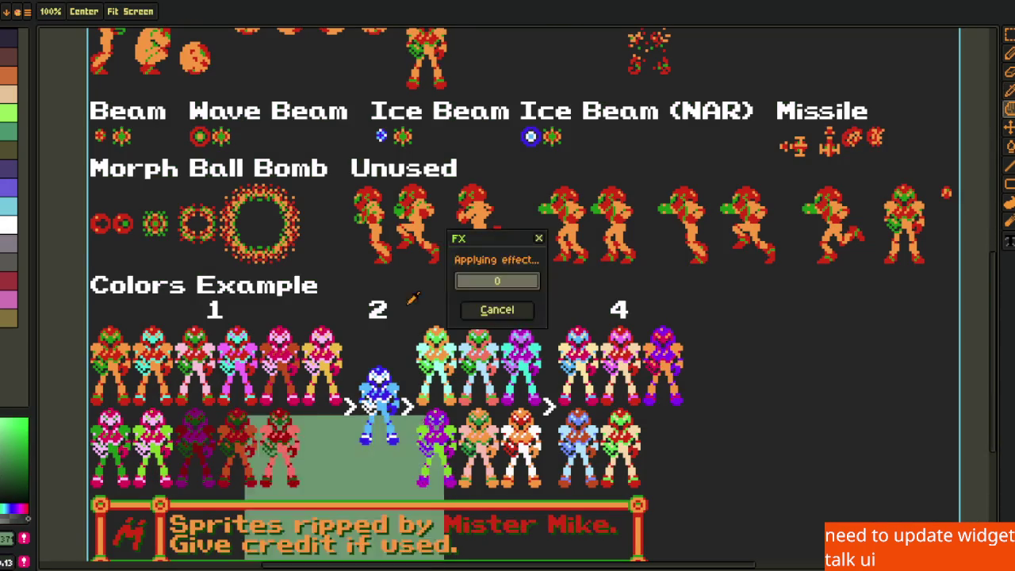
key(shift+r)
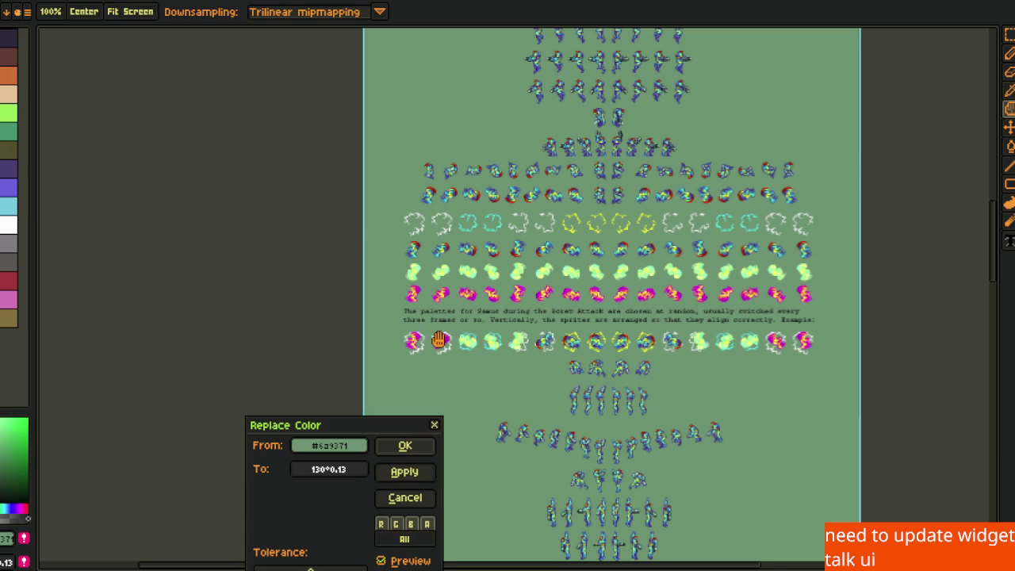
click(416, 444)
key(p)
drag(781, 129, 654, 441)
scroll(514, 410, up, 10)
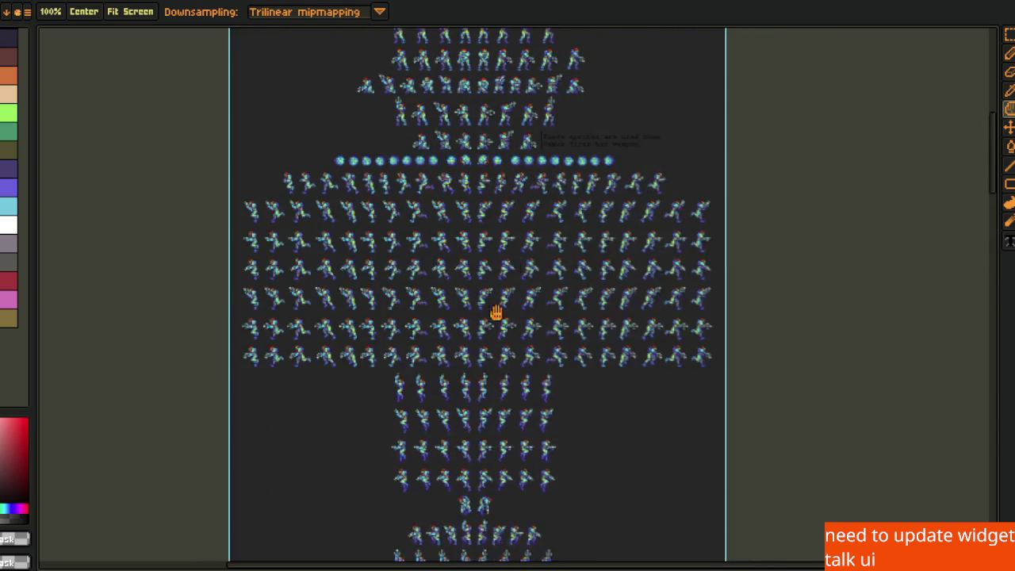
key(o)
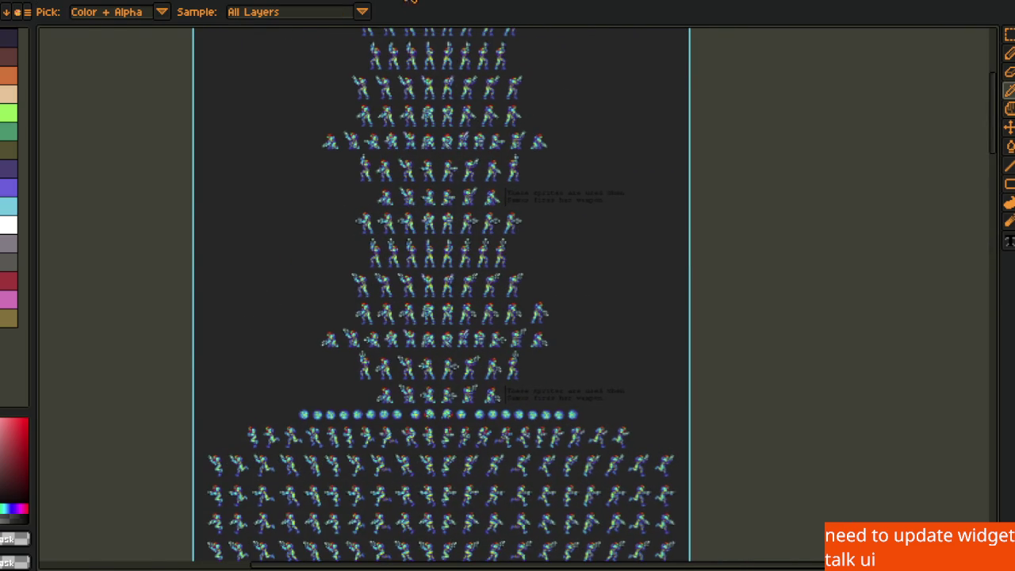
key(1)
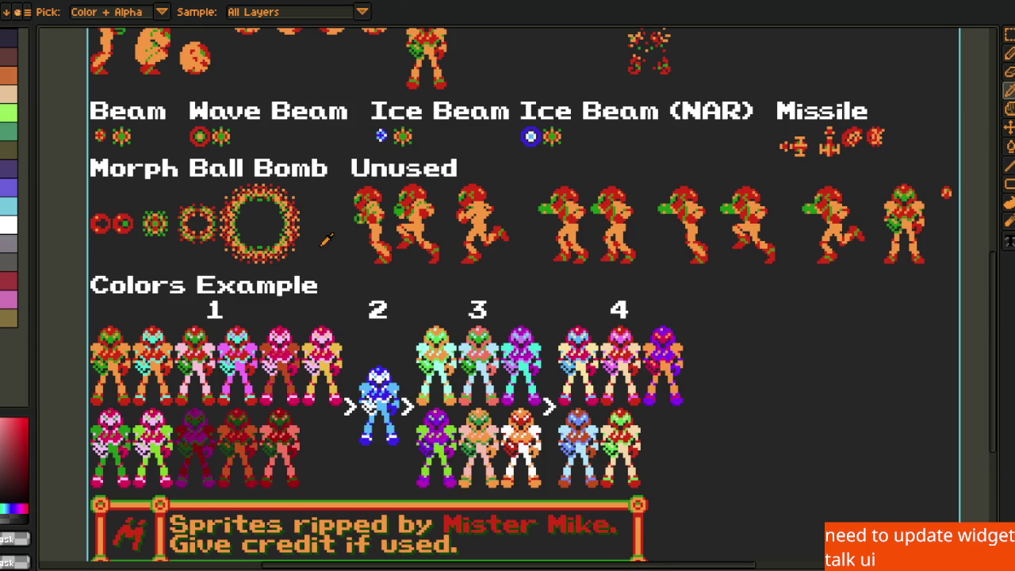
scroll(341, 314, up, 5)
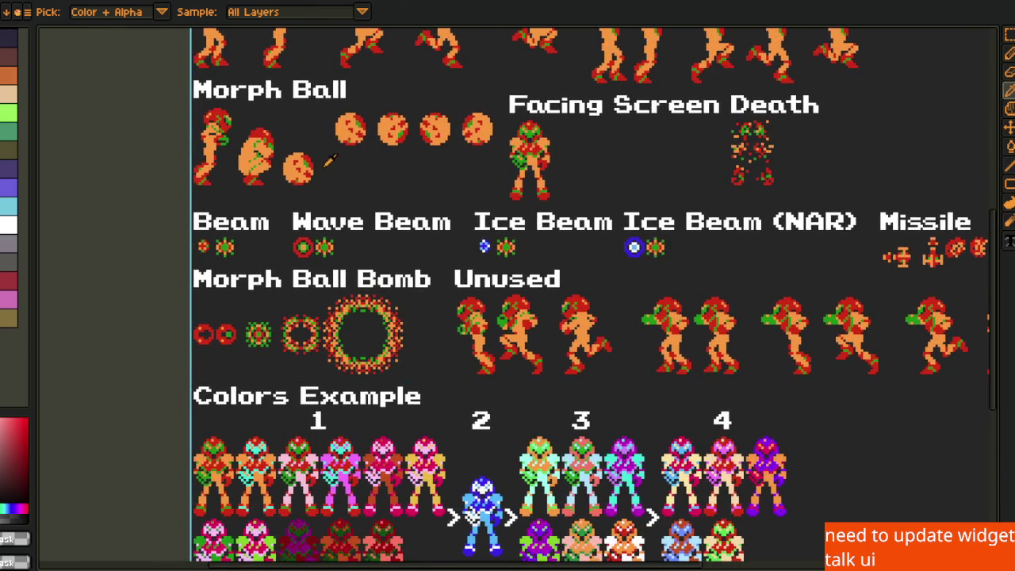
scroll(331, 163, up, 10)
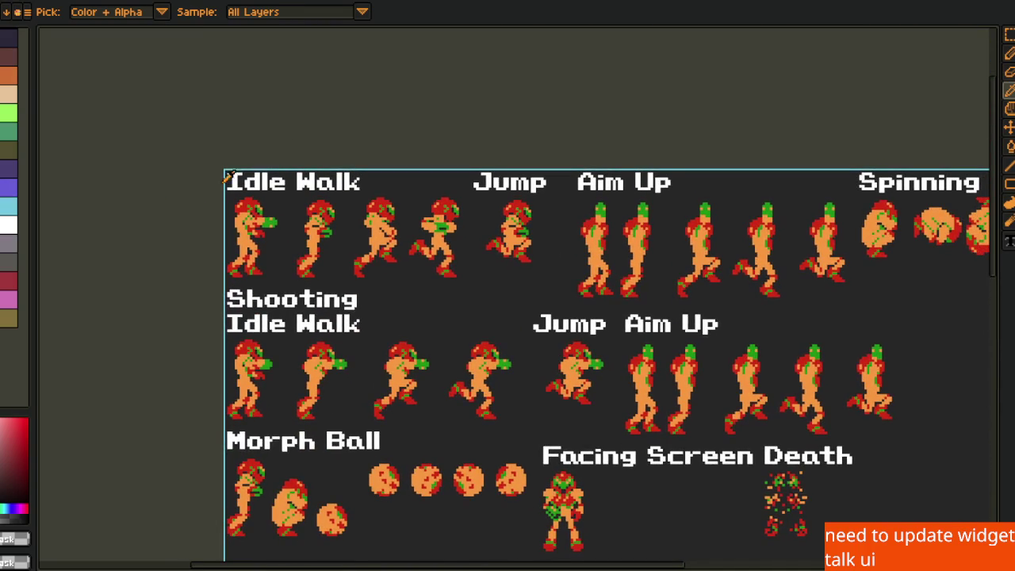
scroll(253, 184, up, 3)
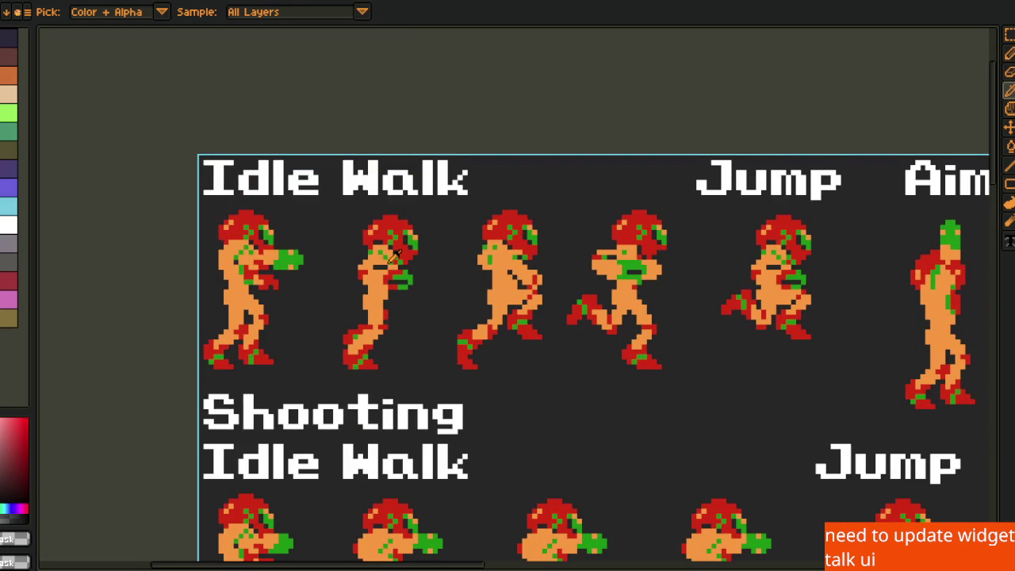
scroll(394, 252, right, 2)
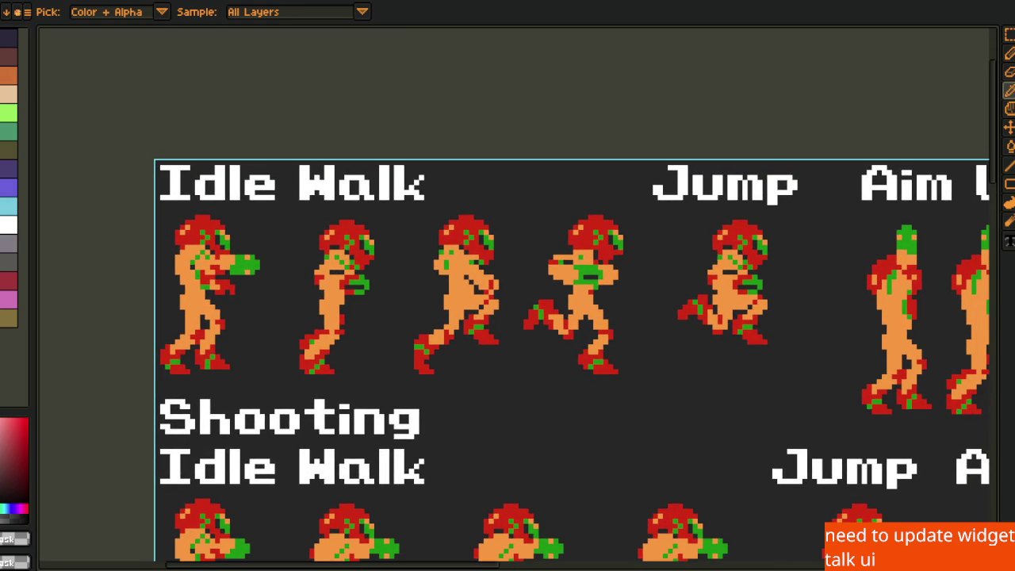
scroll(379, 322, down, 2)
scroll(349, 314, up, 2)
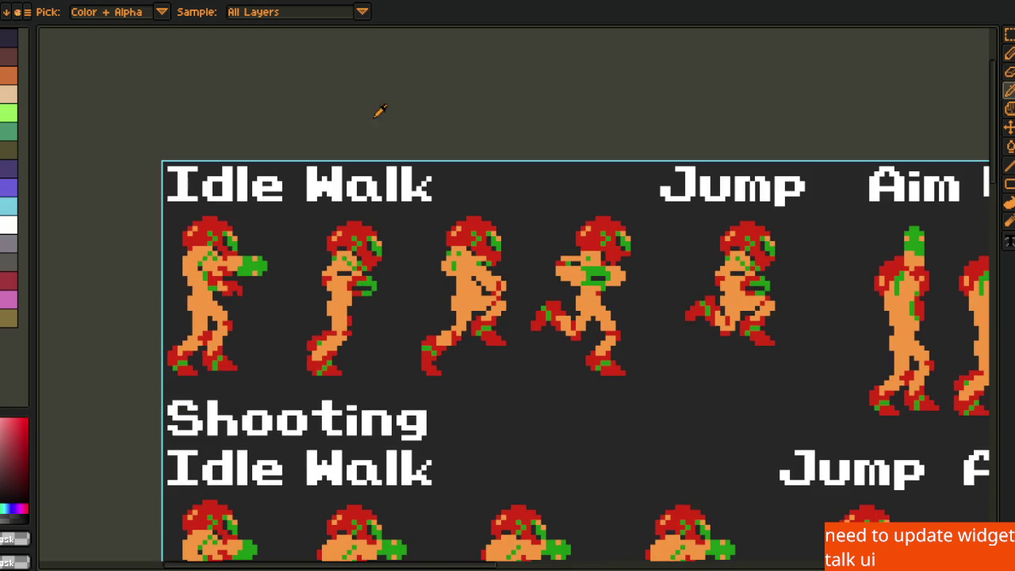
key(r)
mouse_move(162, 162)
mouse_down()
mouse_move(594, 352)
mouse_move(637, 391)
mouse_move(674, 392)
mouse_up()
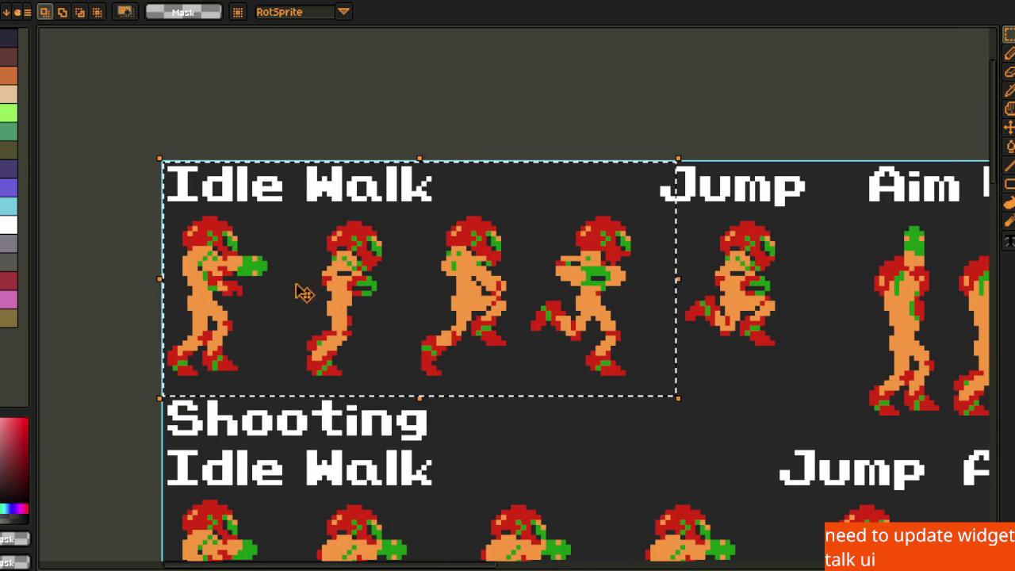
scroll(350, 283, down, 2)
scroll(421, 333, down, 5)
mouse_move(141, 156)
mouse_down()
mouse_move(533, 429)
mouse_move(719, 469)
mouse_move(730, 458)
mouse_up()
scroll(394, 419, down, 5)
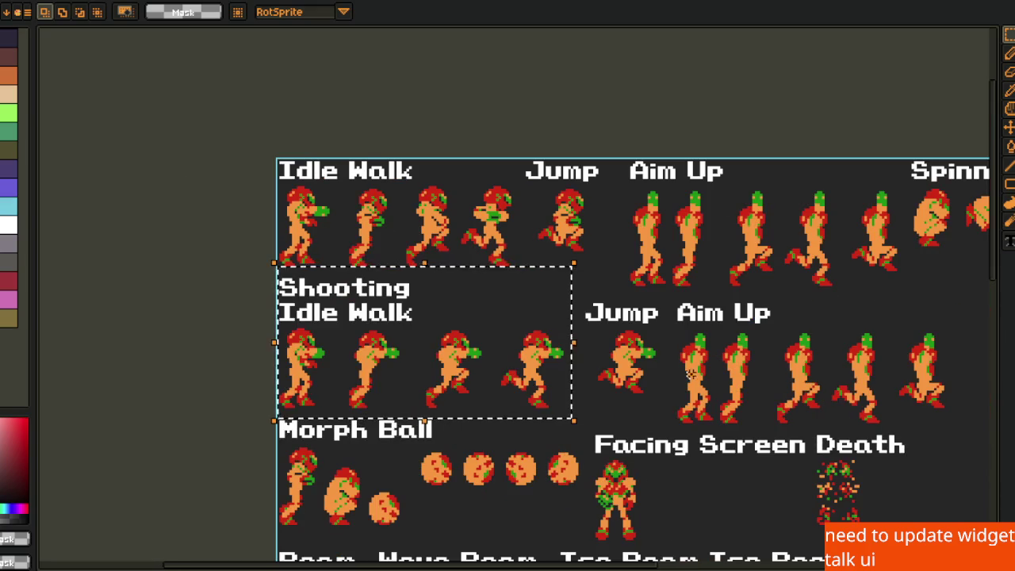
click(689, 373)
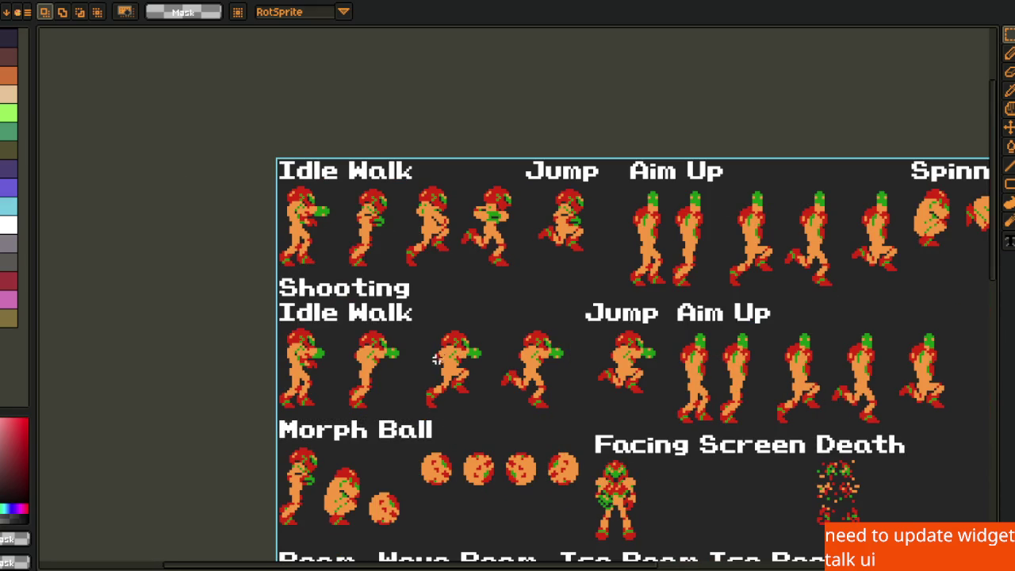
scroll(390, 386, up, 2)
mouse_move(427, 389)
mouse_down()
mouse_move(389, 396)
mouse_move(391, 416)
mouse_up()
mouse_move(167, 57)
mouse_down()
mouse_move(485, 250)
mouse_move(547, 251)
mouse_up()
scroll(547, 251, down, 5)
scroll(544, 291, up, 2)
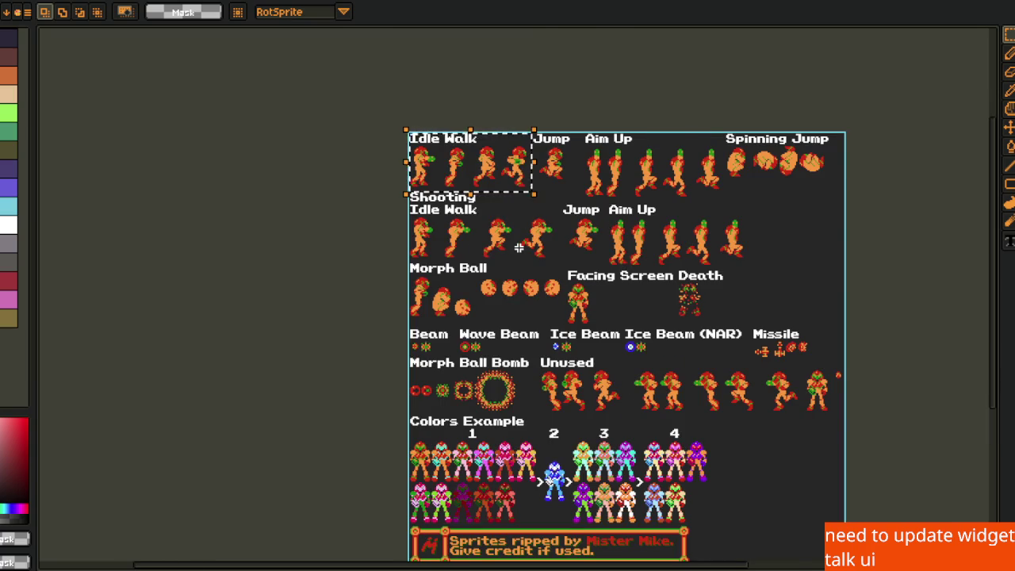
scroll(519, 249, up, 3)
drag(516, 241, 493, 348)
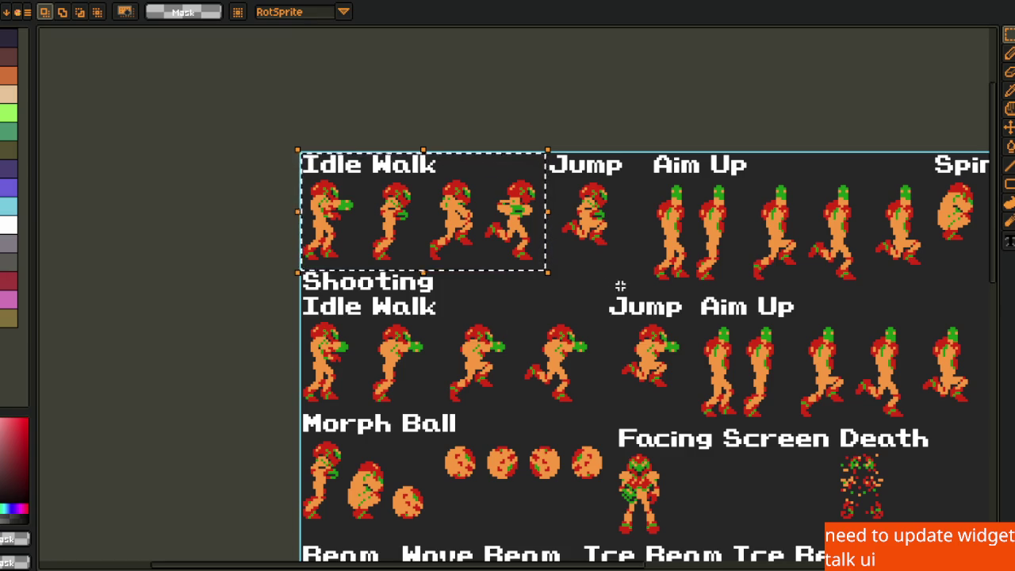
scroll(261, 185, up, 2)
drag(371, 314, 410, 351)
drag(544, 152, 420, 354)
scroll(684, 297, right, 3)
scroll(685, 296, up, 1)
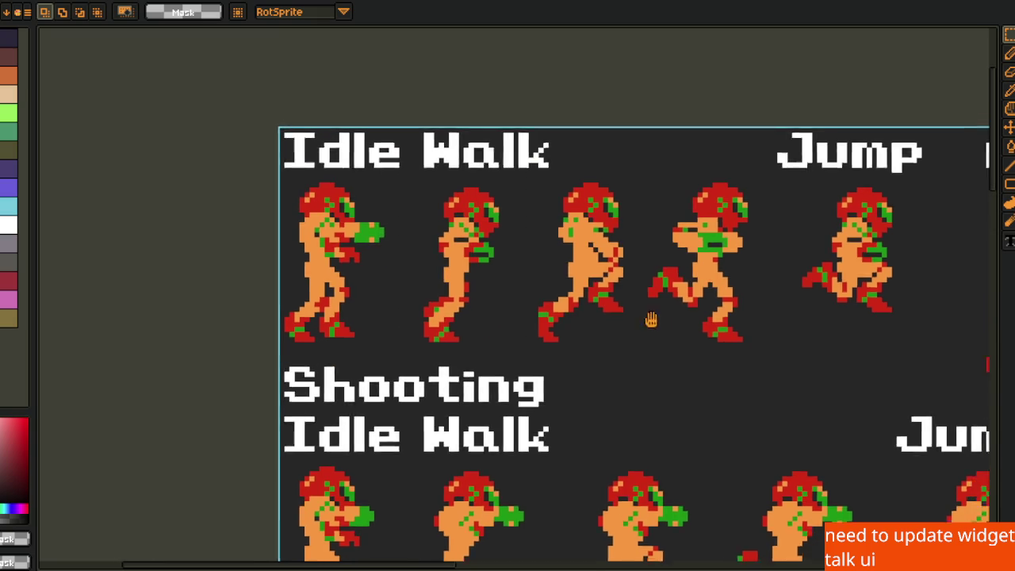
mouse_move(632, 226)
mouse_down()
mouse_move(227, 385)
mouse_move(196, 385)
mouse_up()
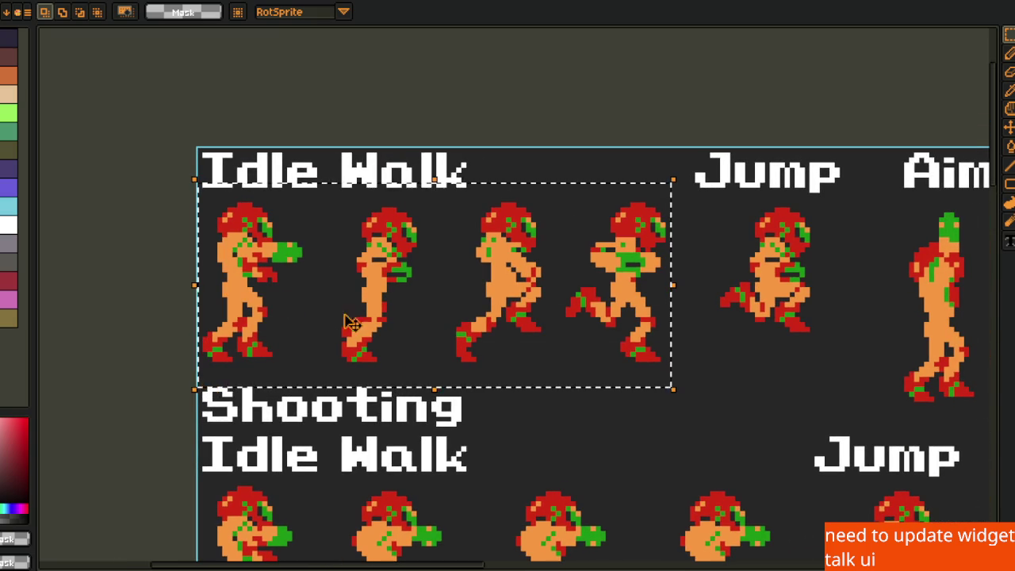
click(729, 329)
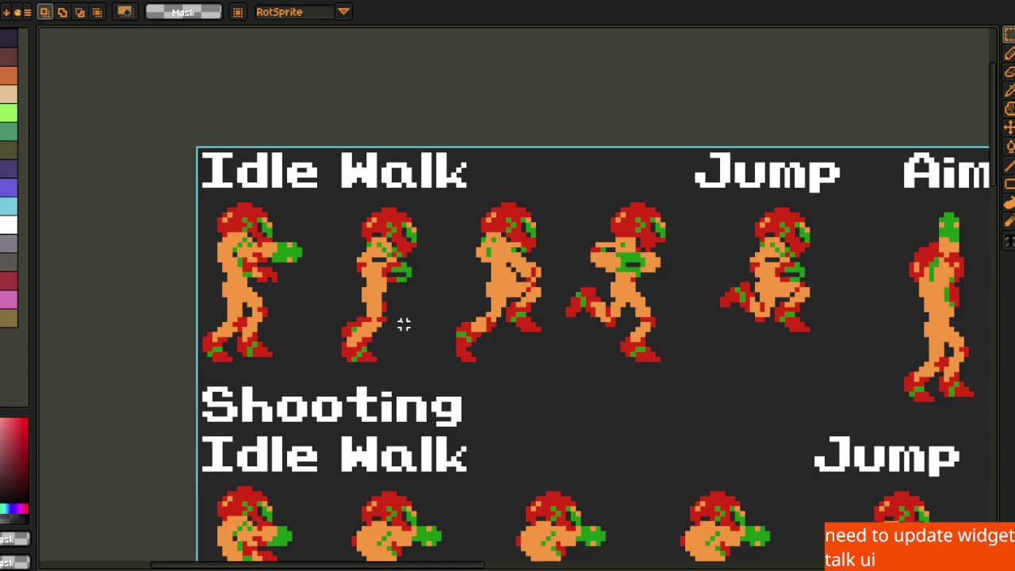
scroll(404, 324, left, 1)
scroll(403, 324, down, 1)
drag(478, 188, 206, 362)
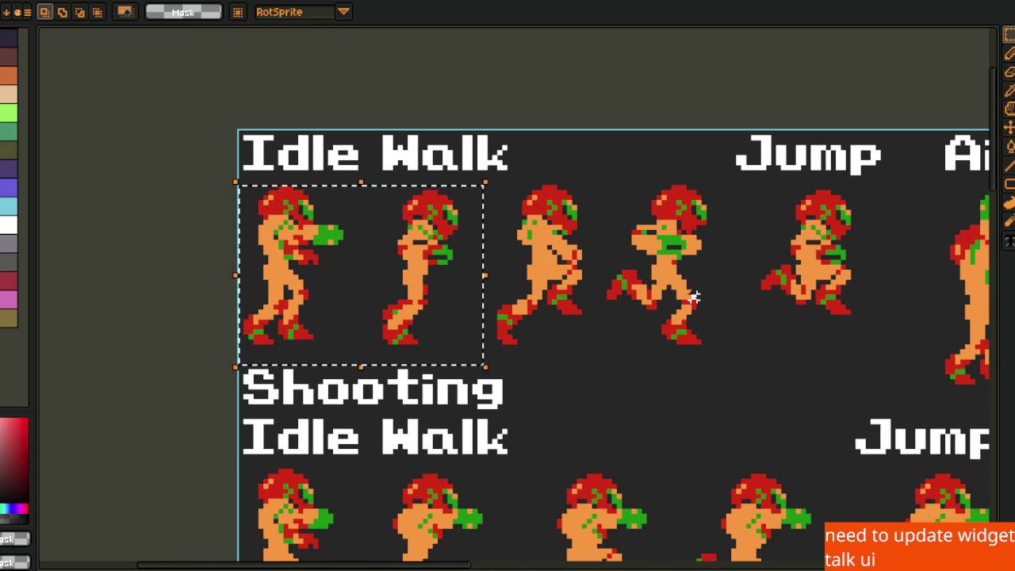
scroll(696, 296, down, 2)
scroll(691, 296, up, 2)
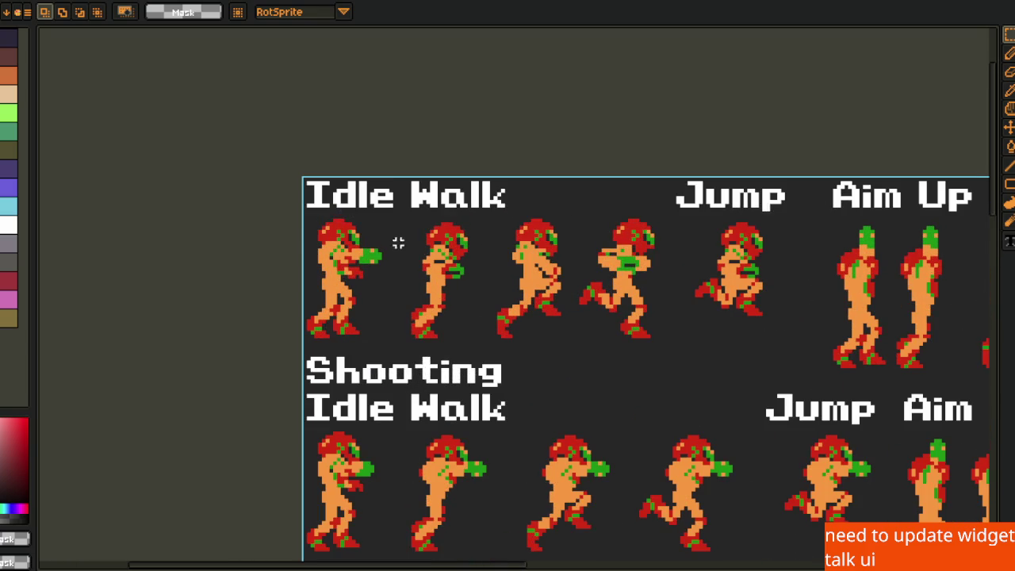
drag(291, 225, 389, 340)
click(468, 304)
mouse_move(402, 213)
mouse_down()
mouse_move(584, 334)
mouse_move(671, 353)
mouse_up()
drag(745, 360, 641, 297)
scroll(708, 334, down, 1)
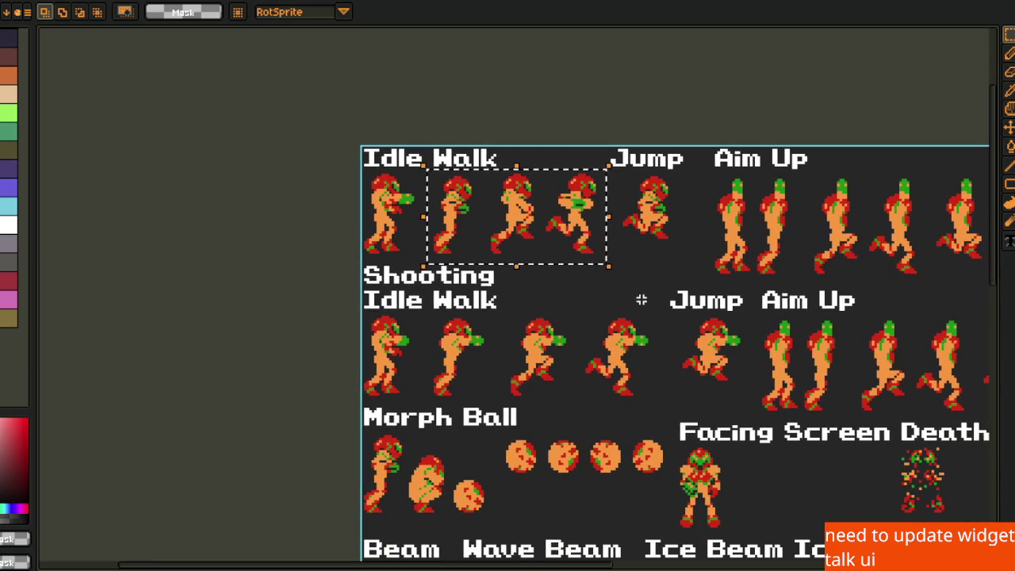
click(370, 275)
scroll(403, 215, up, 1)
drag(349, 167, 694, 286)
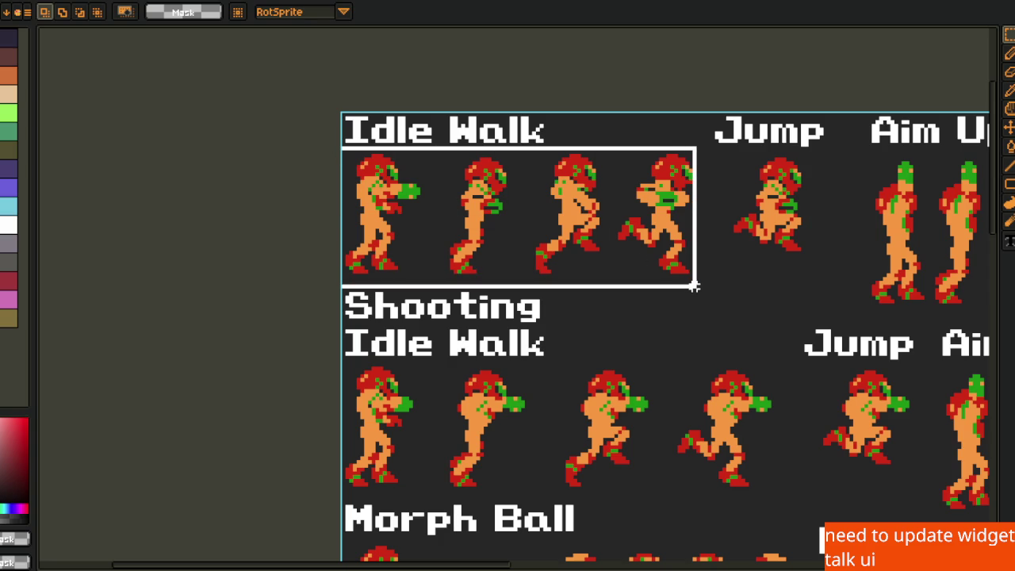
scroll(687, 362, down, 1)
drag(320, 291, 747, 413)
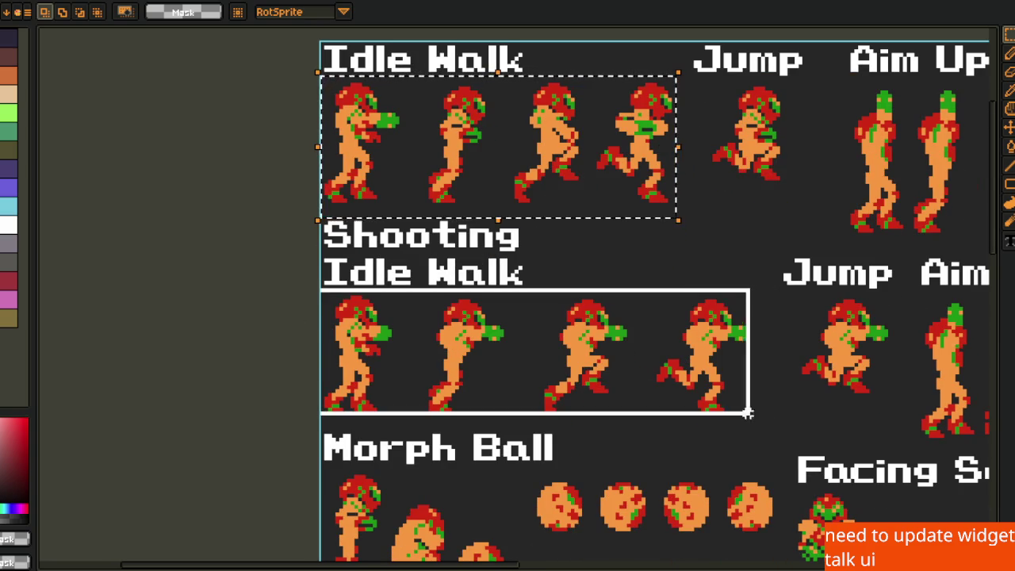
scroll(797, 361, up, 1)
mouse_move(711, 193)
mouse_down()
mouse_move(498, 291)
mouse_move(338, 334)
mouse_up()
key(ctrl+d)
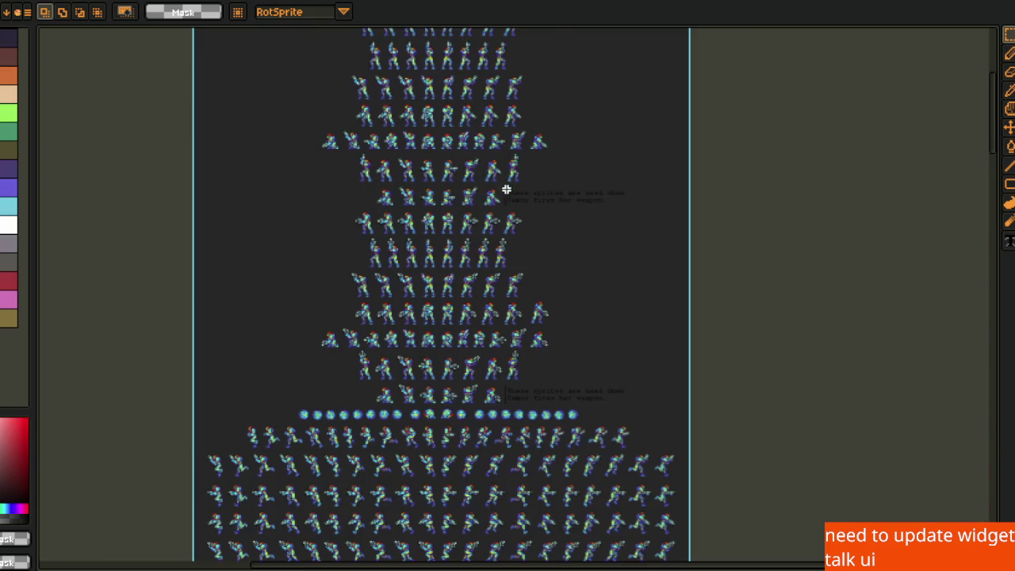
Scroll up the Samus sheet and box-select the first two blue-suited sprites
scroll(500, 186, up, 2)
scroll(257, 153, up, 3)
scroll(256, 152, up, 3)
drag(168, 115, 464, 272)
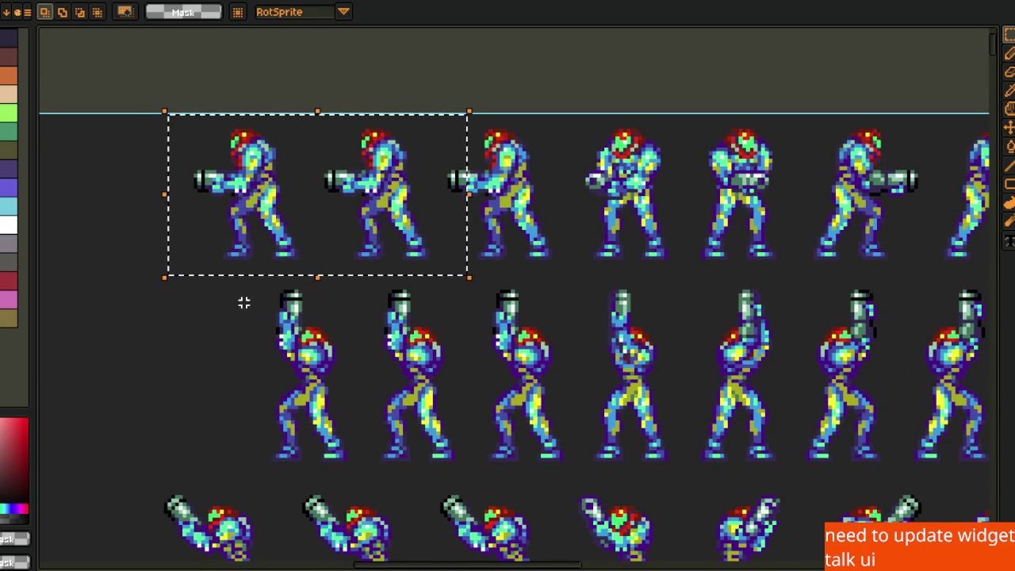
scroll(293, 317, down, 3)
scroll(238, 410, down, 5)
mouse_move(200, 240)
mouse_down()
mouse_move(236, 291)
mouse_move(465, 431)
mouse_move(473, 489)
mouse_up()
scroll(474, 489, down, 12)
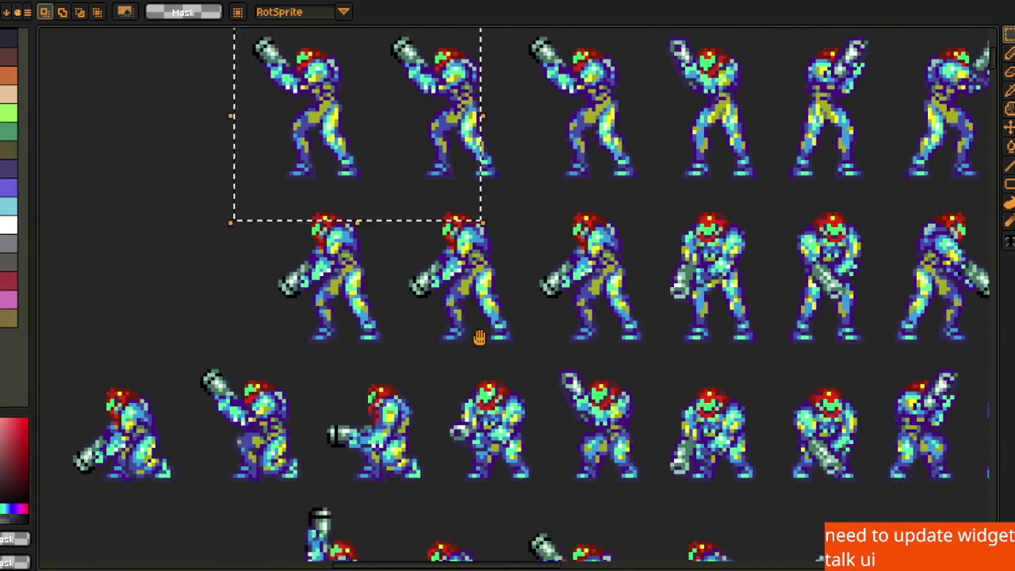
scroll(544, 437, down, 4)
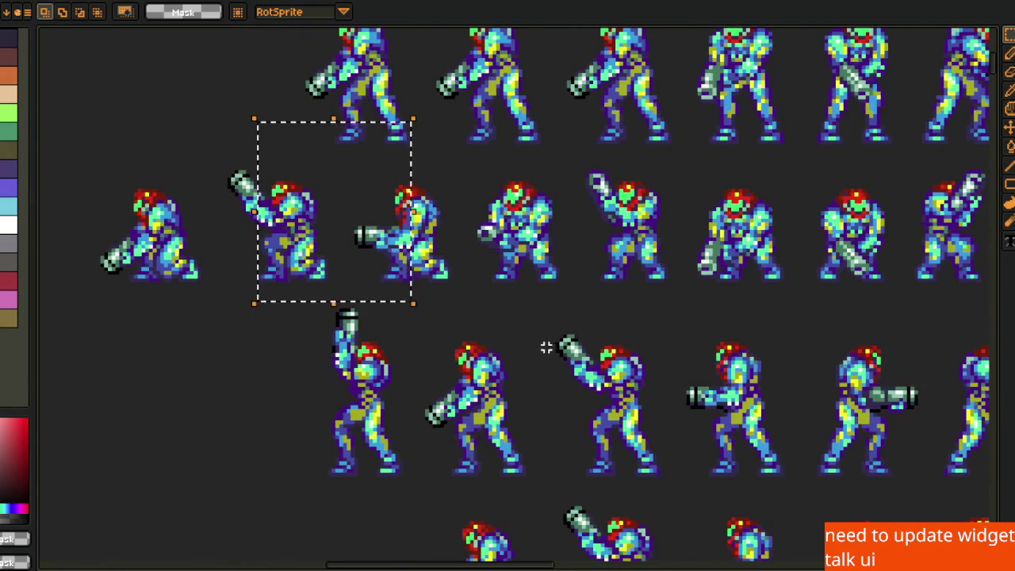
scroll(525, 474, up, 5)
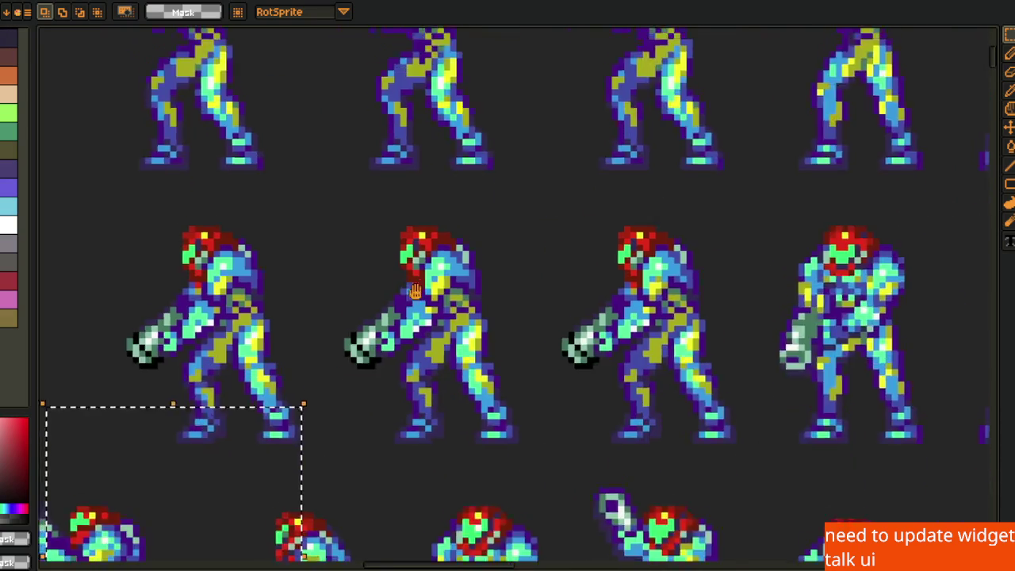
Try selections around a single blue-suited sprite, the first Idle sprite and the middle frame
drag(337, 189, 570, 494)
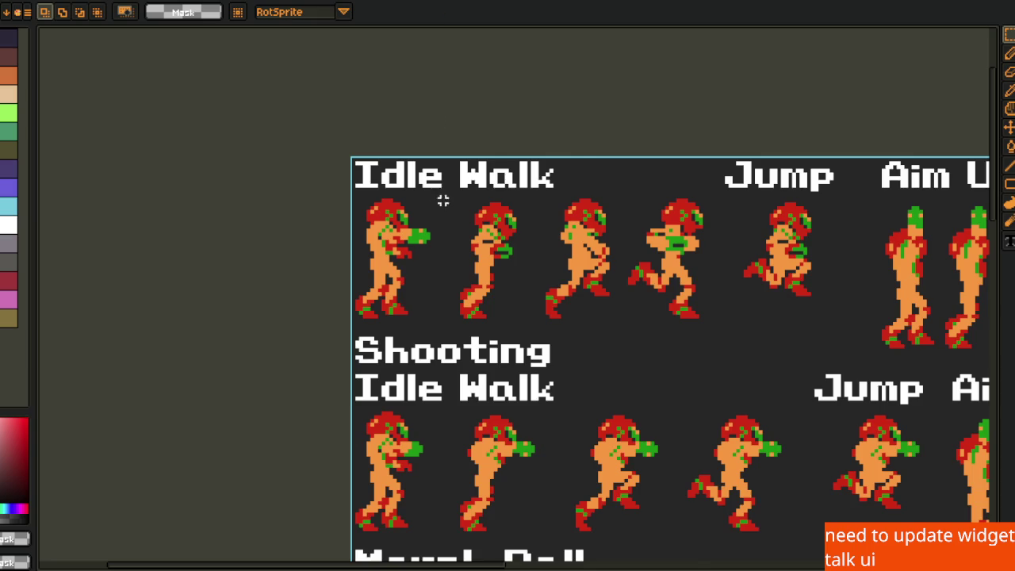
scroll(281, 177, up, 2)
mouse_move(322, 168)
mouse_down()
mouse_move(453, 352)
mouse_move(450, 366)
mouse_up()
scroll(394, 324, up, 1)
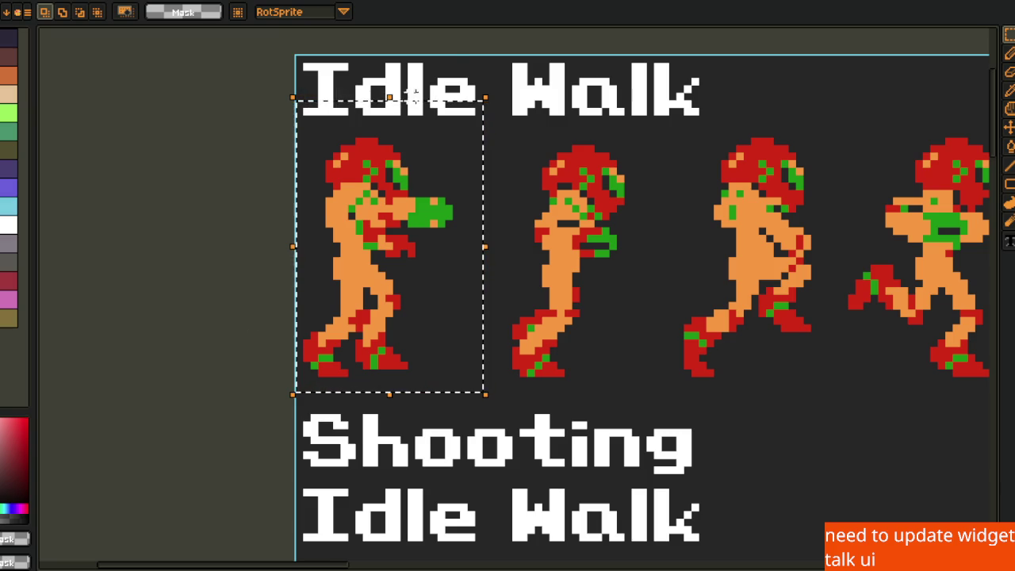
click(537, 135)
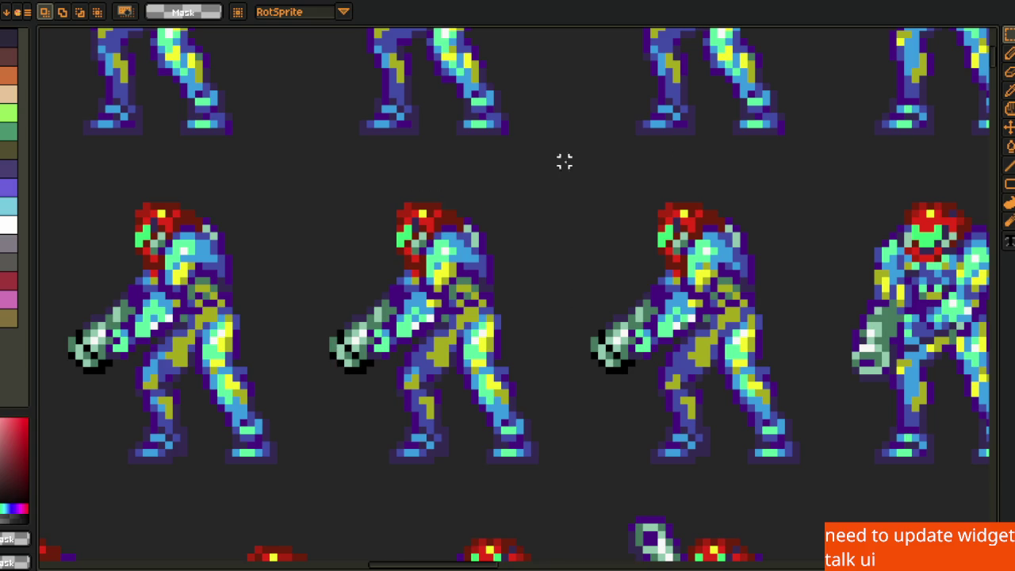
mouse_move(571, 153)
mouse_down()
mouse_move(249, 512)
mouse_move(293, 485)
mouse_up()
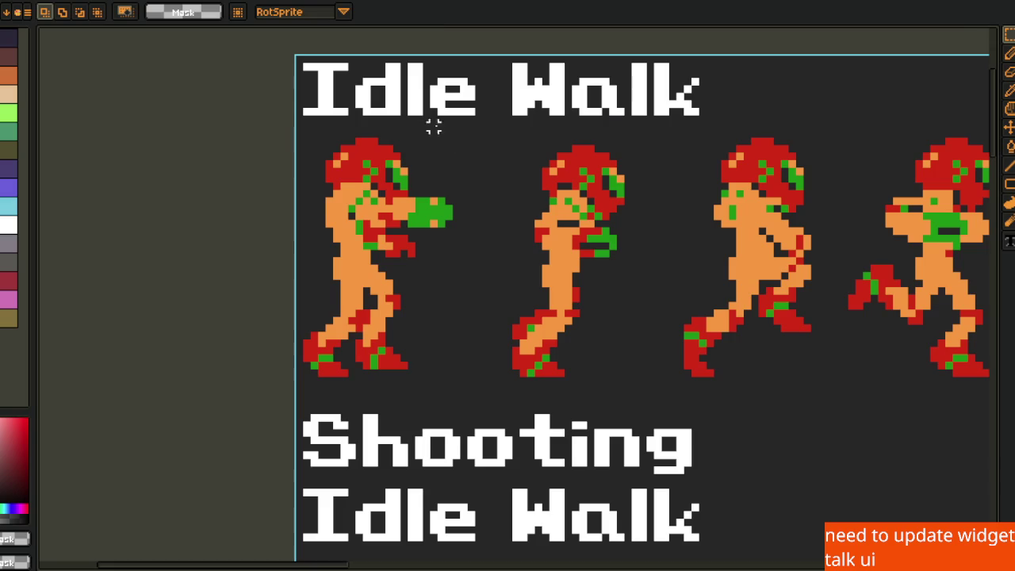
mouse_move(486, 127)
mouse_down()
mouse_move(247, 410)
mouse_move(255, 399)
mouse_up()
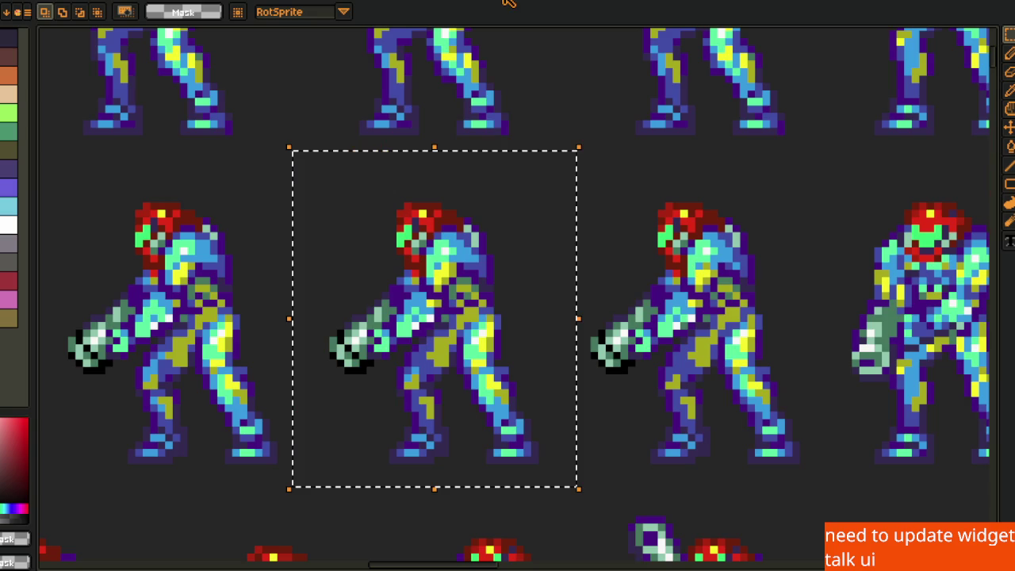
Scroll through the lower sprite rows, then switch to the Idle Walk and Shooting sheet
scroll(705, 176, down, 2)
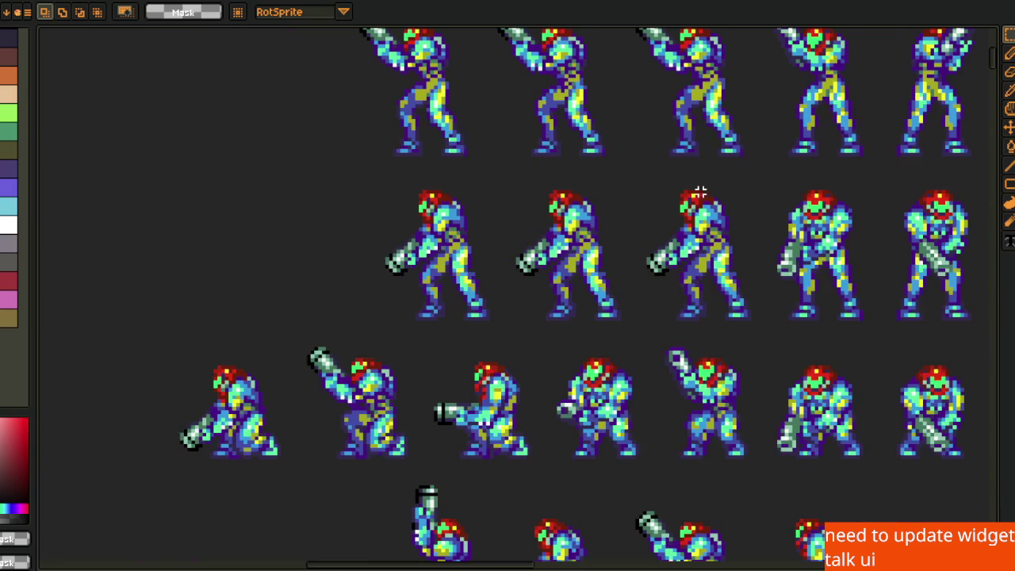
drag(696, 293, 545, 198)
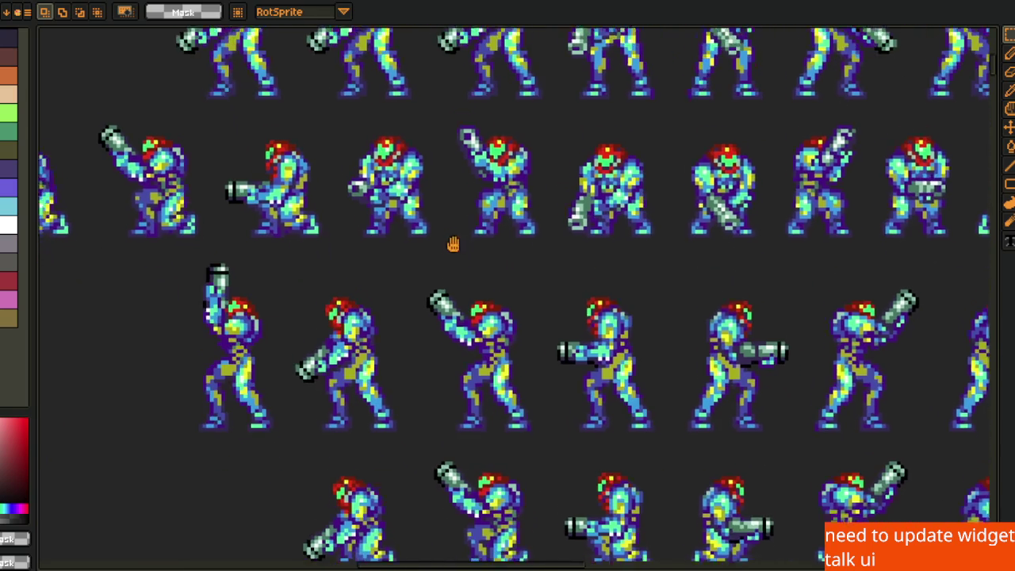
scroll(460, 240, down, 3)
scroll(505, 364, down, 10)
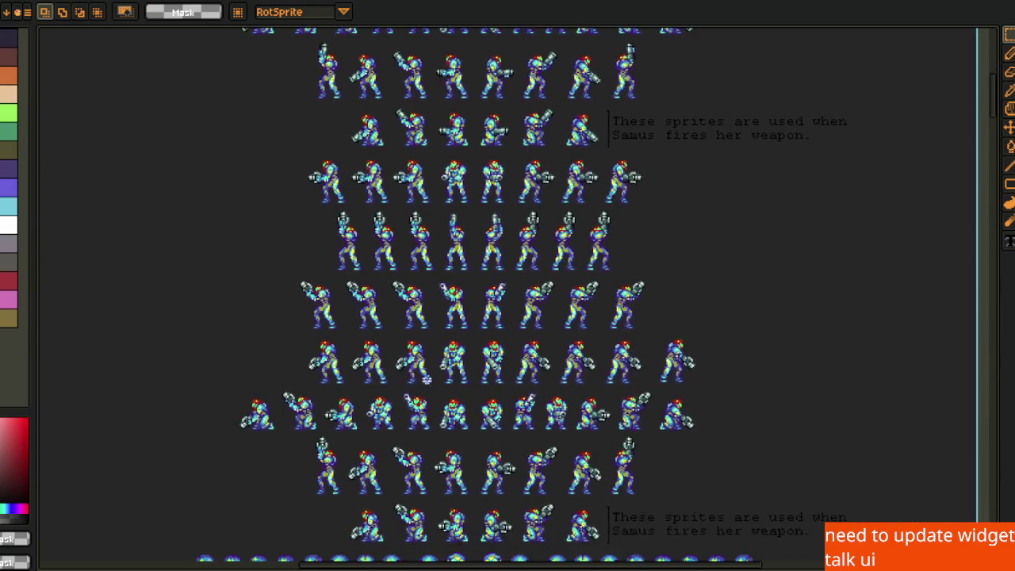
scroll(245, 304, up, 4)
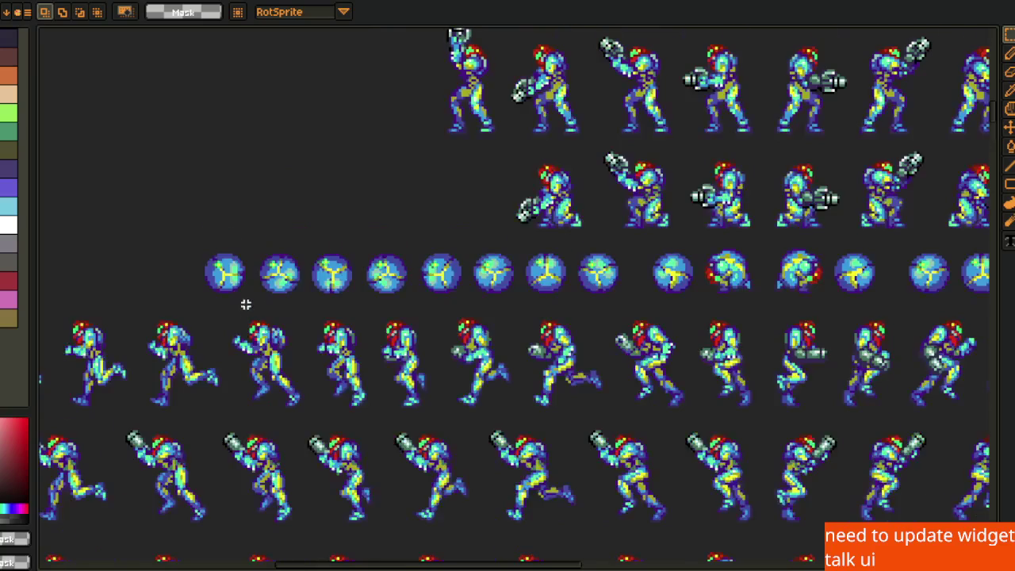
scroll(262, 312, down, 4)
scroll(369, 335, up, 10)
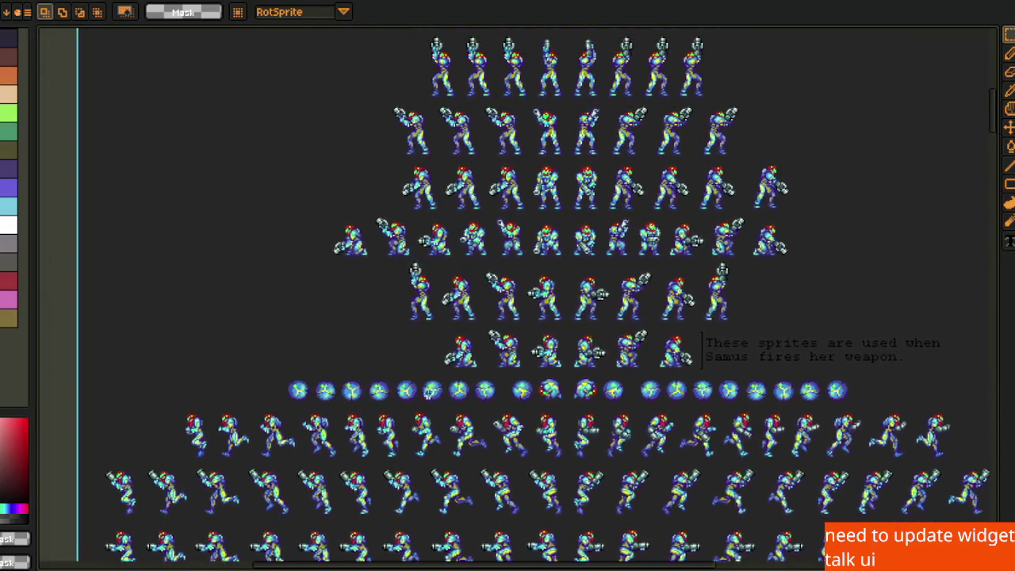
scroll(440, 275, up, 5)
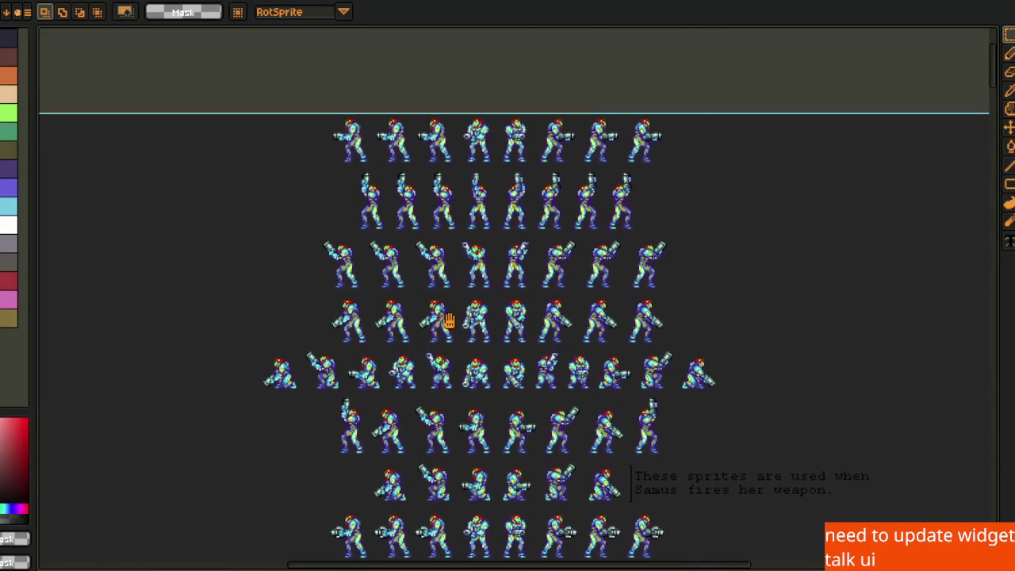
scroll(448, 325, down, 3)
scroll(436, 329, down, 2)
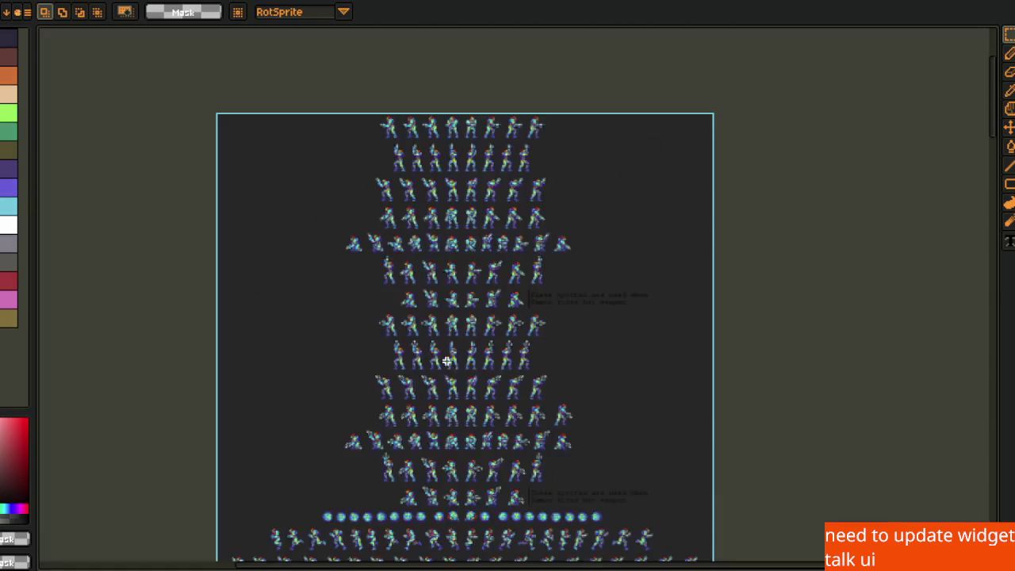
mouse_move(467, 487)
mouse_down()
mouse_move(381, 153)
mouse_move(190, 146)
mouse_move(227, 253)
mouse_move(557, 435)
mouse_up()
scroll(389, 317, down, 5)
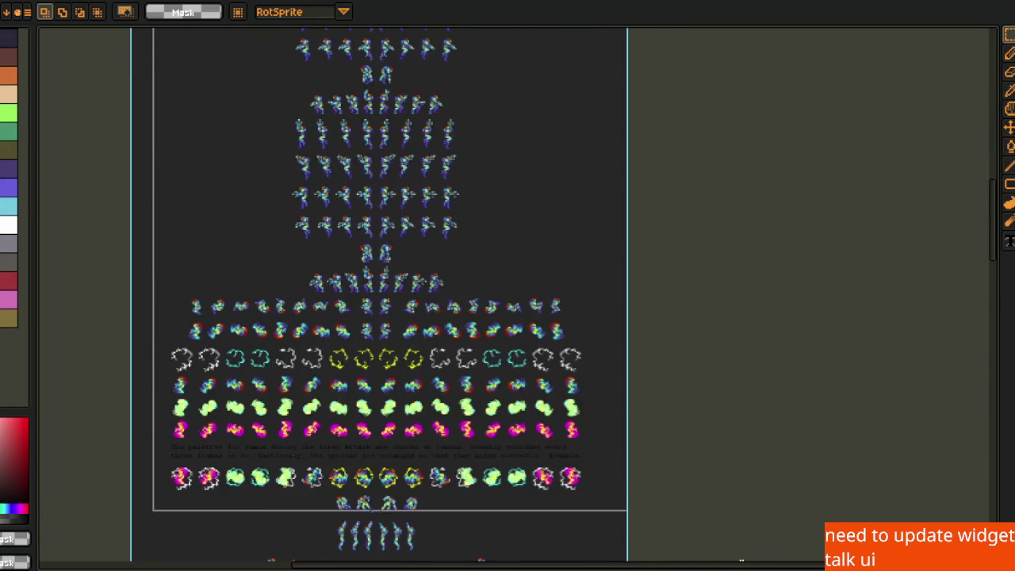
scroll(389, 317, down, 5)
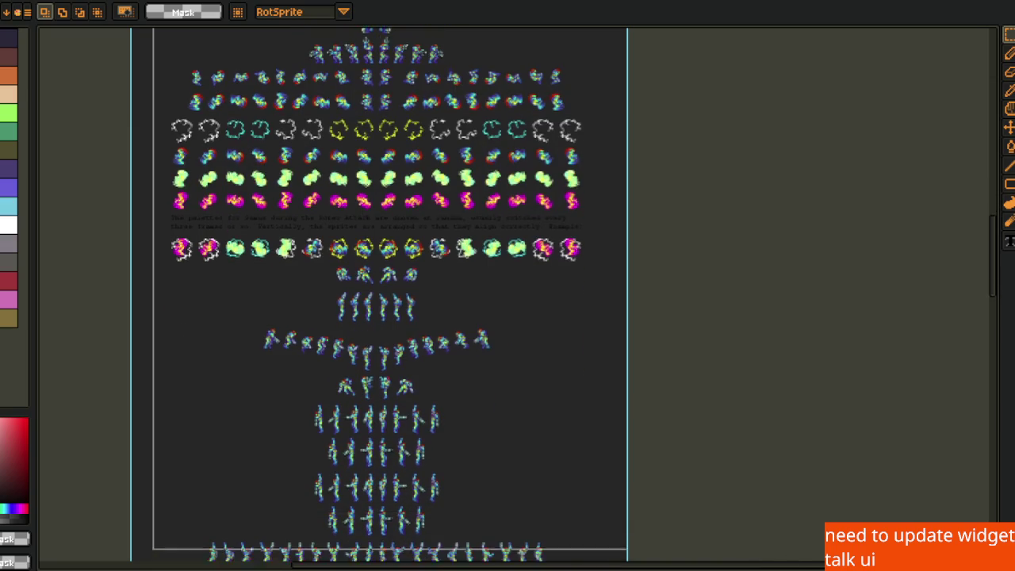
scroll(389, 317, down, 6)
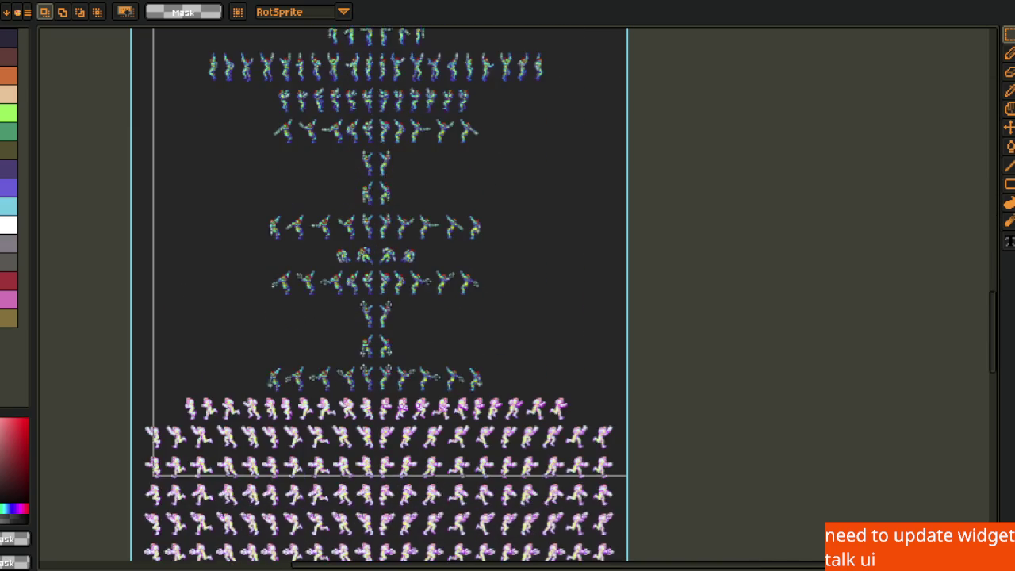
scroll(389, 317, down, 5)
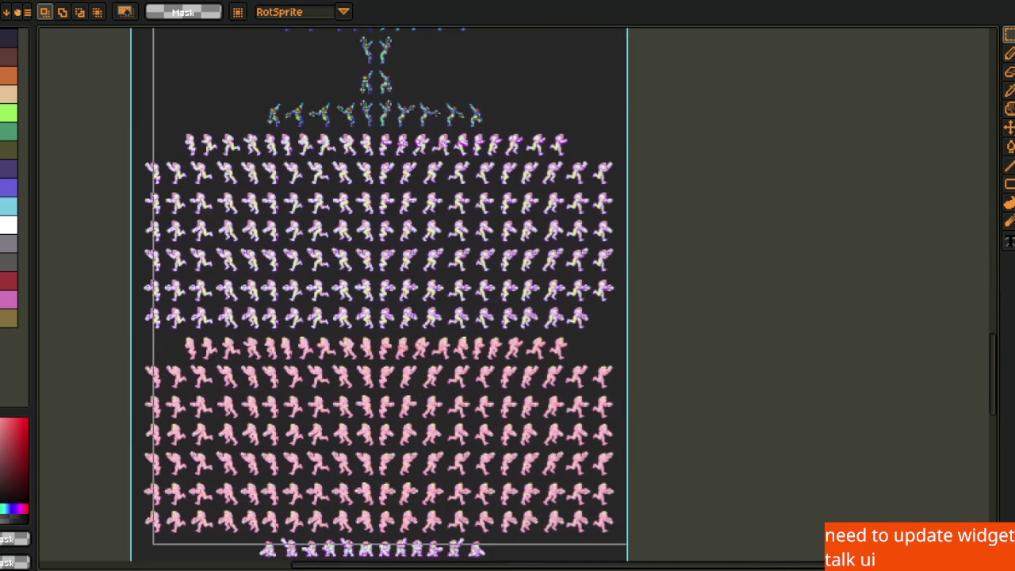
scroll(389, 317, down, 4)
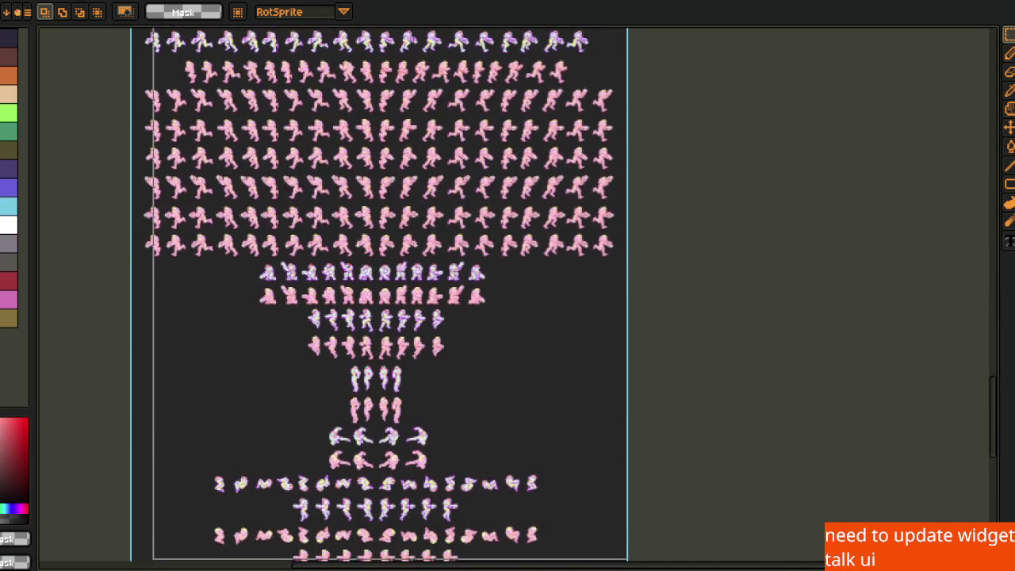
scroll(317, 294, down, 5)
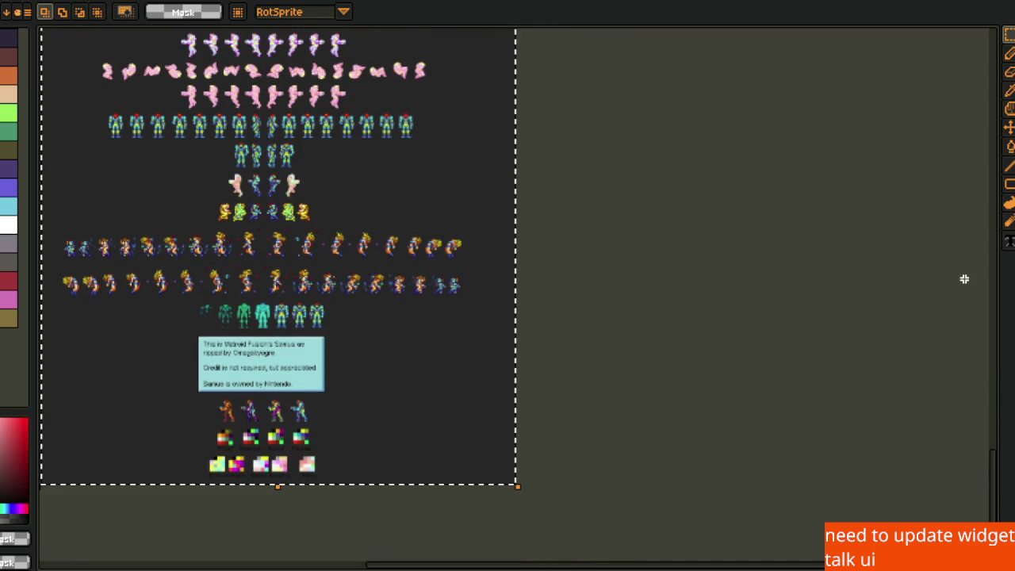
scroll(759, 467, up, 5)
scroll(568, 430, up, 5)
scroll(525, 315, up, 10)
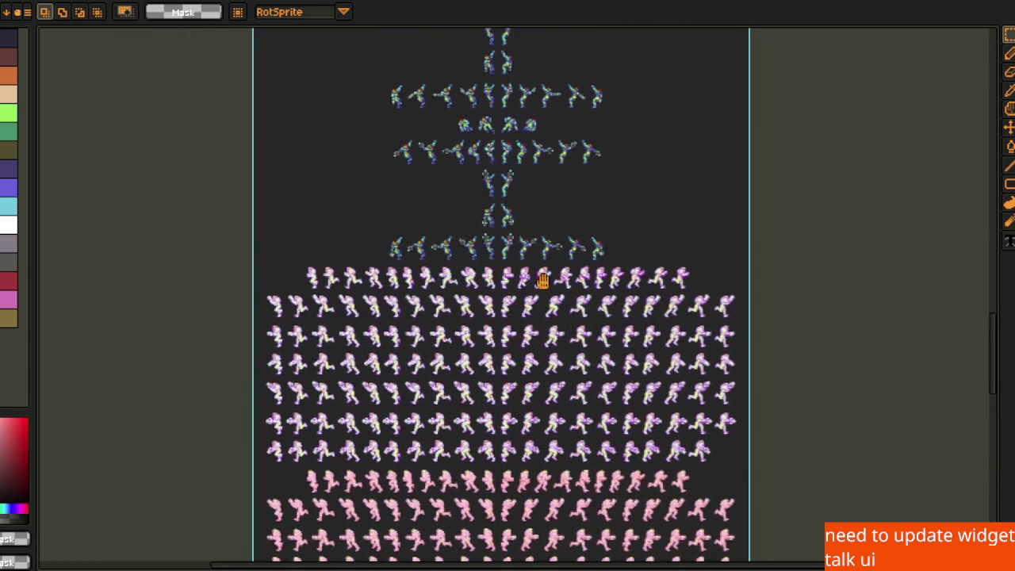
scroll(524, 317, up, 4)
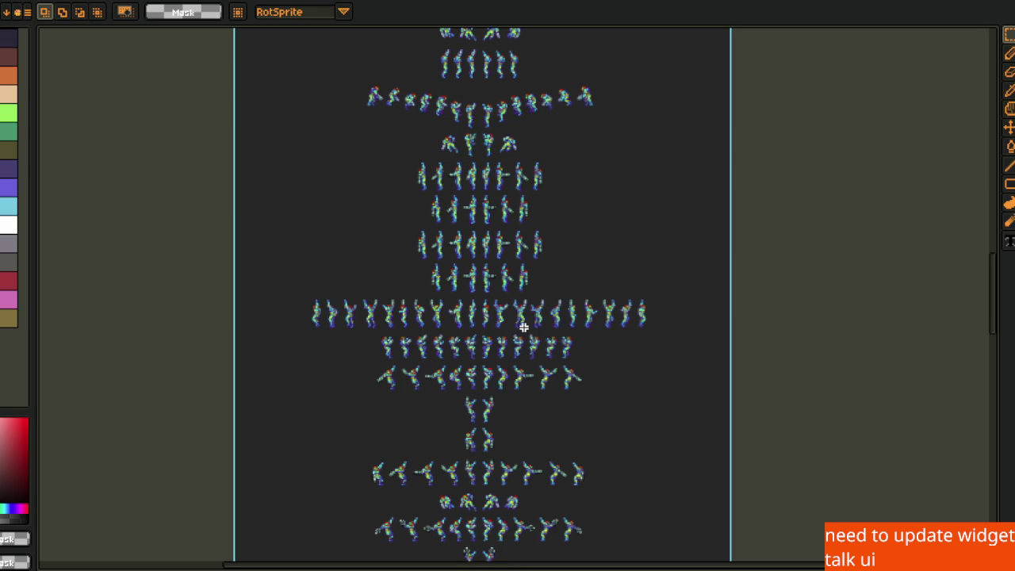
scroll(544, 208, up, 10)
scroll(443, 235, up, 15)
key(4)
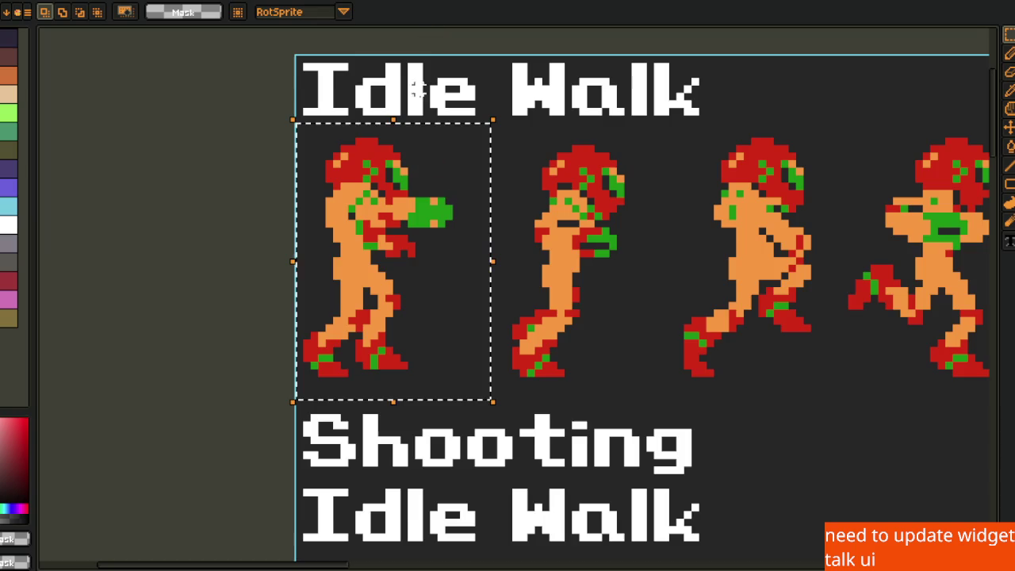
scroll(457, 169, up, 2)
scroll(555, 170, right, 4)
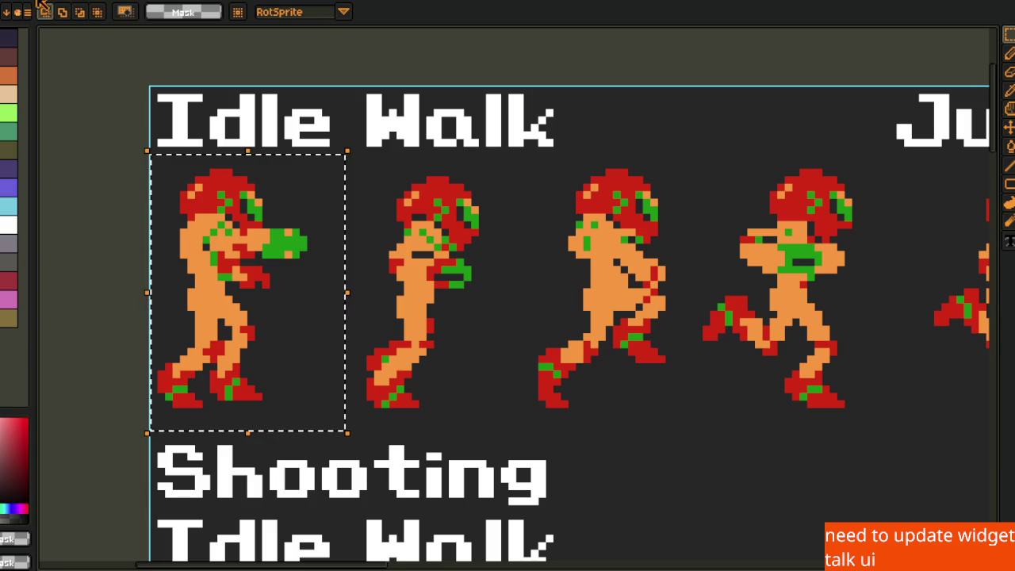
key(alt+f)
Create a blank 6496×4384 sprite and paste the labelled Samus animation sheet into it
key(n)
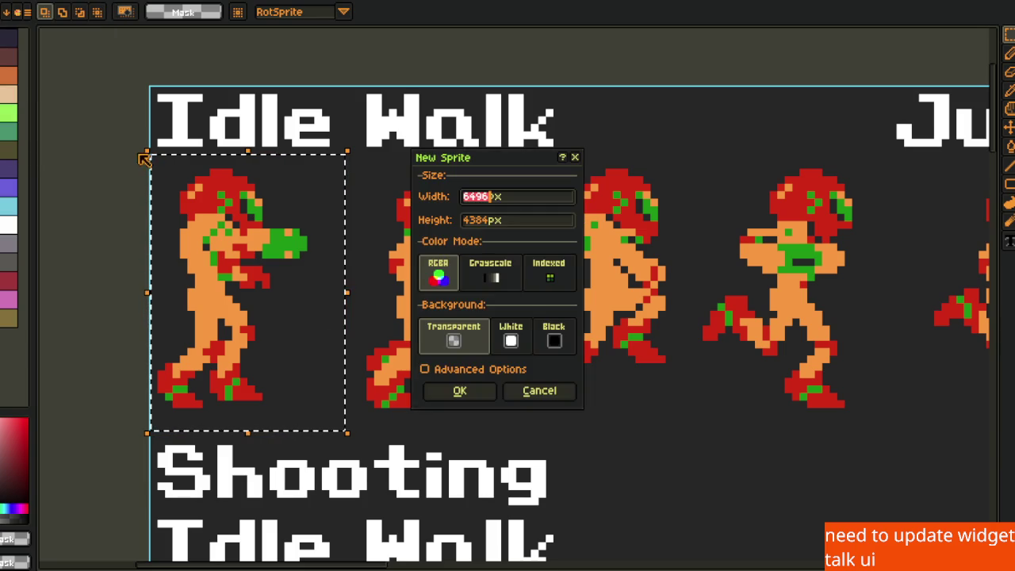
click(464, 390)
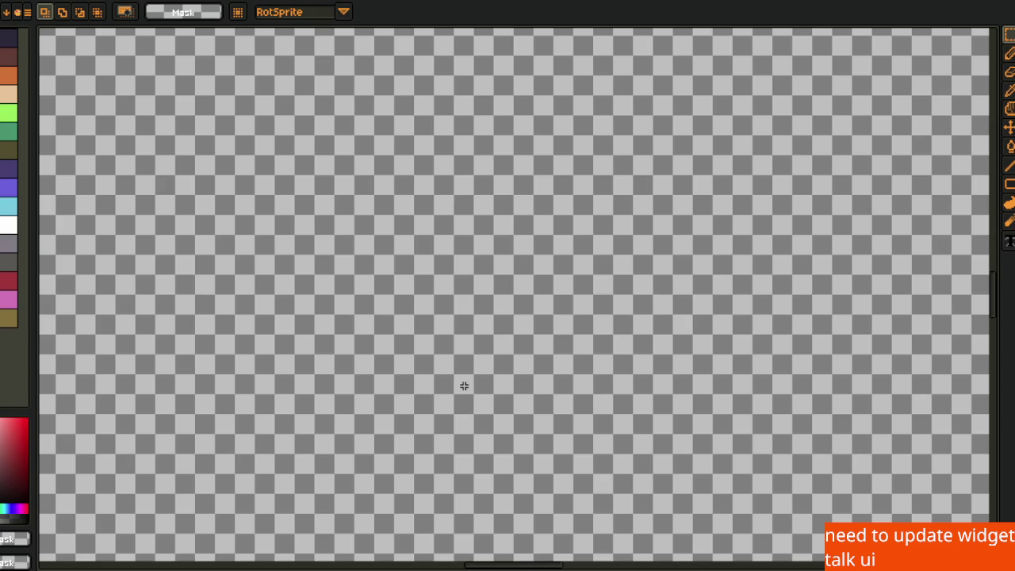
key(ctrl+v)
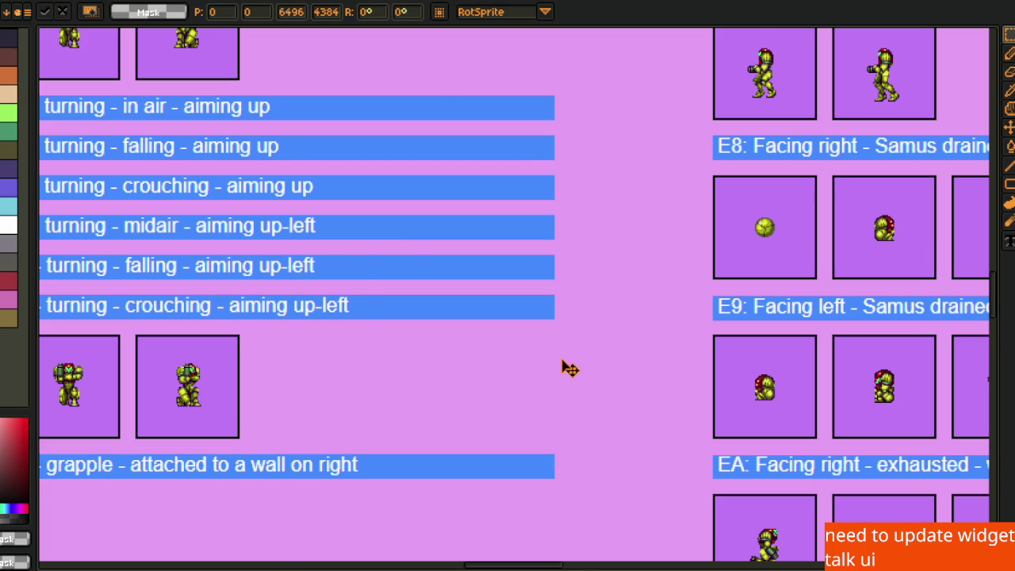
scroll(562, 367, down, 2)
scroll(492, 320, up, 2)
Pan across the sheet to inspect the rotation grid and B2 grapple rotation rows
mouse_move(394, 437)
mouse_down()
mouse_move(512, 327)
mouse_move(625, 246)
mouse_up()
scroll(530, 344, down, 3)
scroll(427, 333, up, 1)
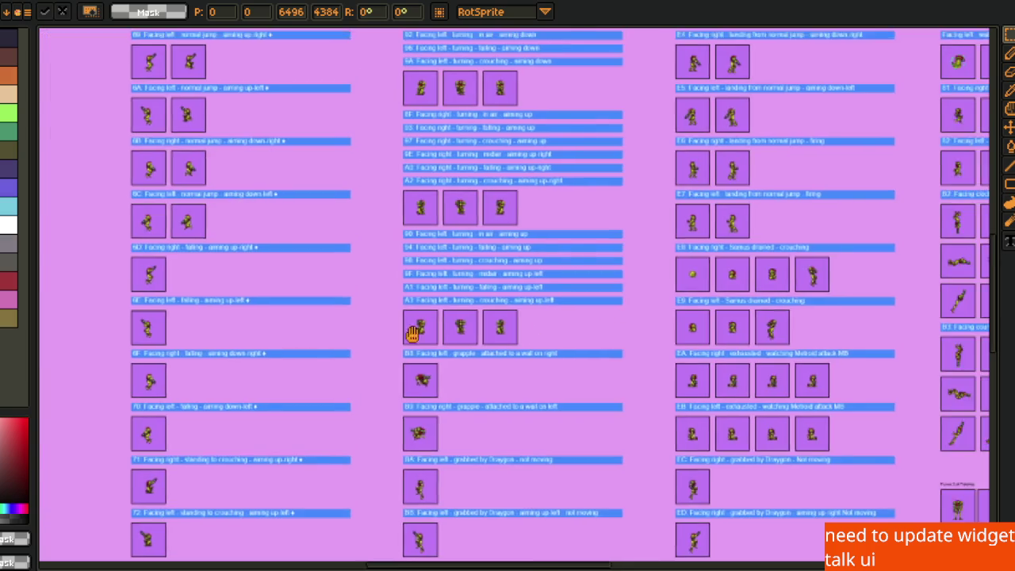
drag(427, 333, 31, 341)
scroll(395, 370, up, 2)
drag(611, 342, 195, 362)
drag(594, 331, 362, 431)
mouse_move(631, 397)
mouse_down()
mouse_move(440, 422)
mouse_move(516, 426)
mouse_move(659, 527)
mouse_up()
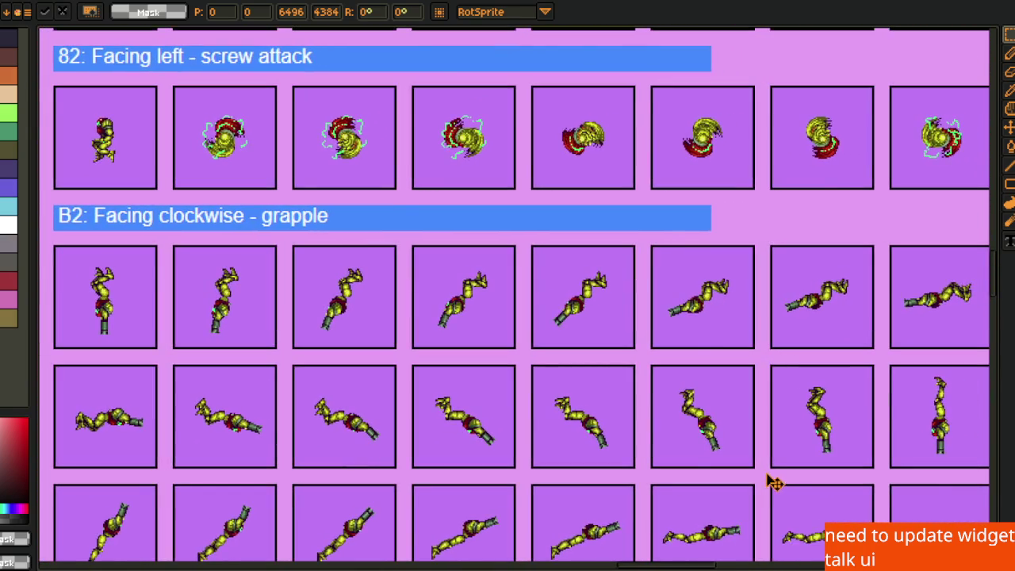
scroll(773, 482, down, 4)
scroll(679, 215, up, 2)
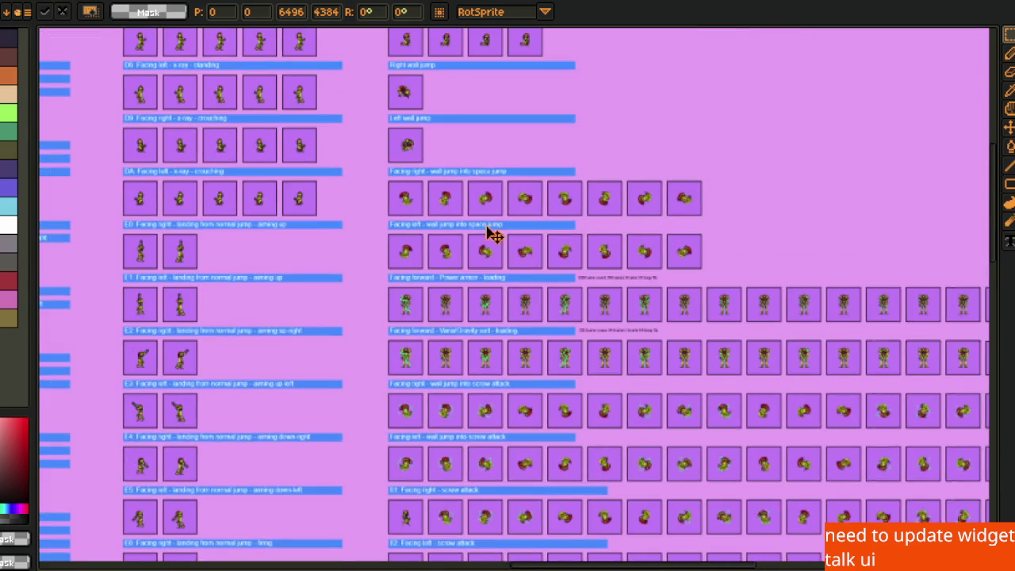
scroll(503, 241, up, 3)
drag(465, 218, 463, 265)
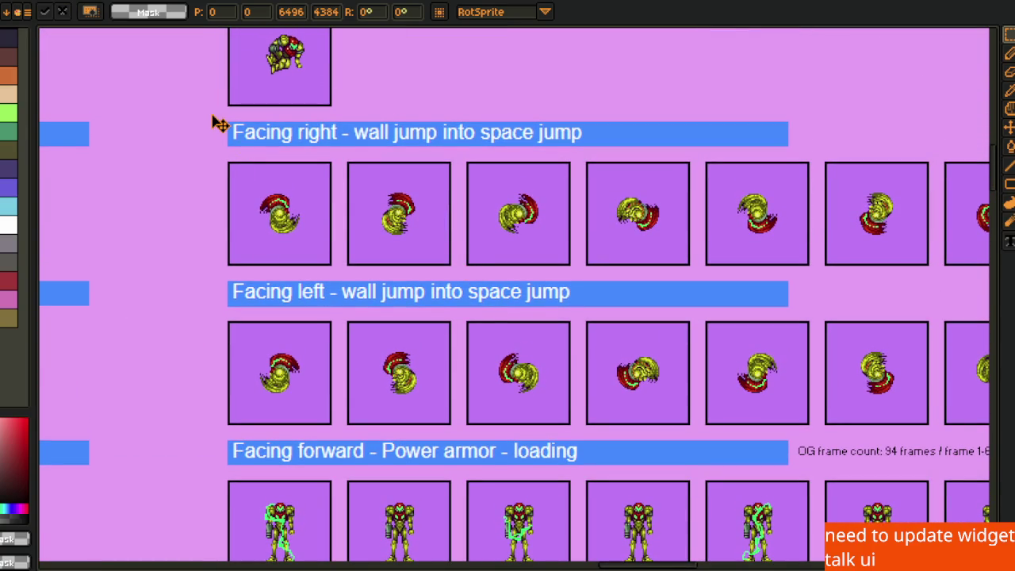
Nudge the pasted sheet, review the wall-jump and Facing Left rows, then close the sprite
drag(267, 177, 270, 180)
mouse_move(630, 330)
mouse_down()
mouse_move(675, 296)
mouse_move(447, 163)
mouse_up()
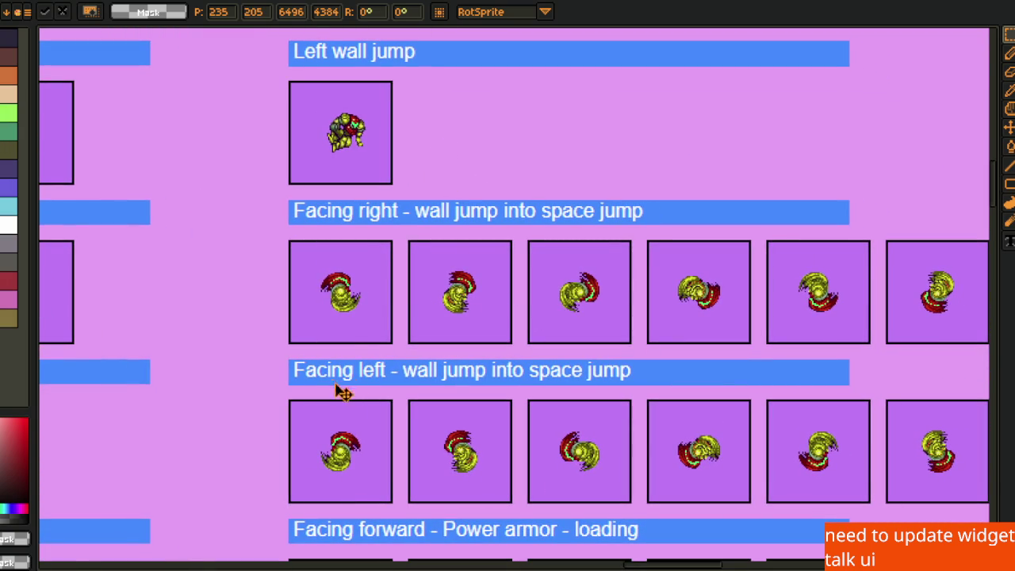
mouse_move(374, 213)
mouse_down()
mouse_move(390, 475)
mouse_move(402, 516)
mouse_up()
drag(439, 367, 431, 421)
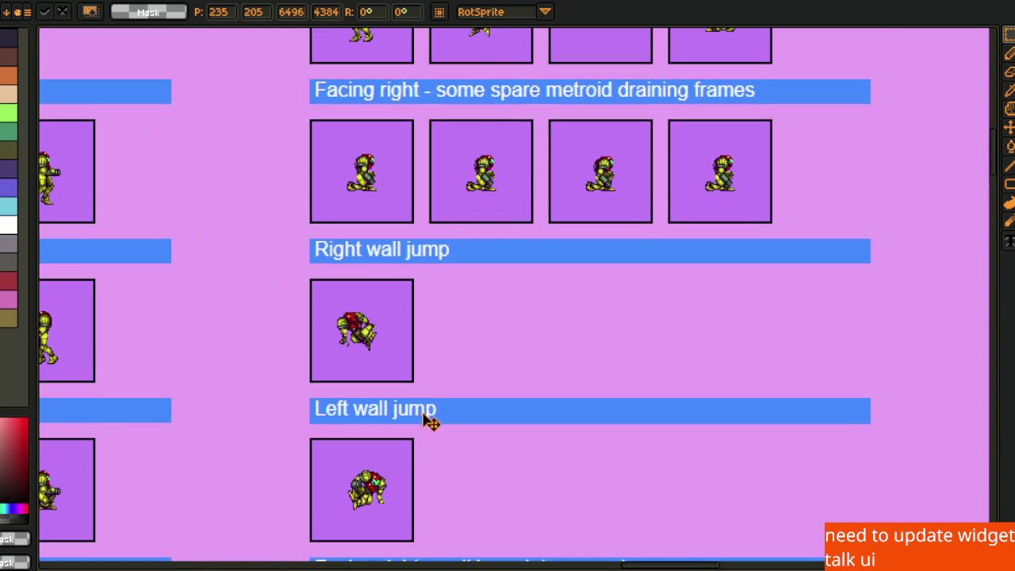
drag(438, 293, 401, 442)
mouse_move(398, 340)
mouse_down()
mouse_move(386, 431)
mouse_move(412, 472)
mouse_up()
scroll(411, 472, down, 5)
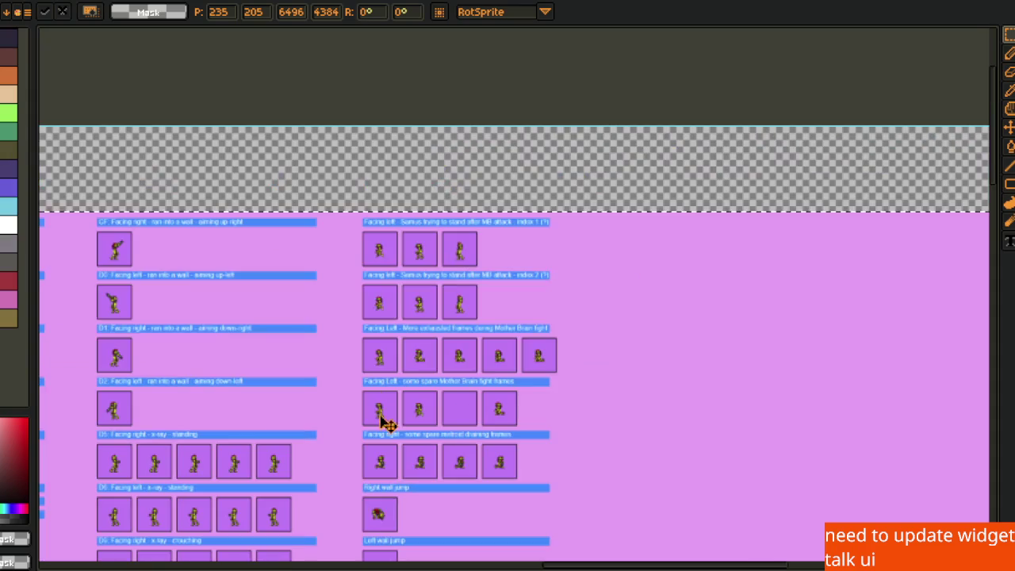
scroll(460, 351, left, 3)
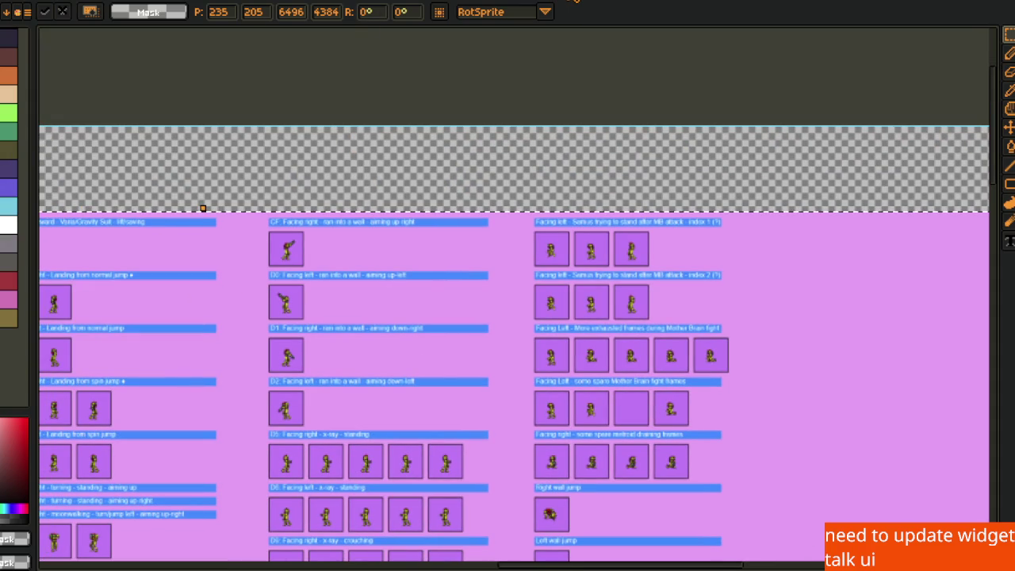
key(ctrl+w)
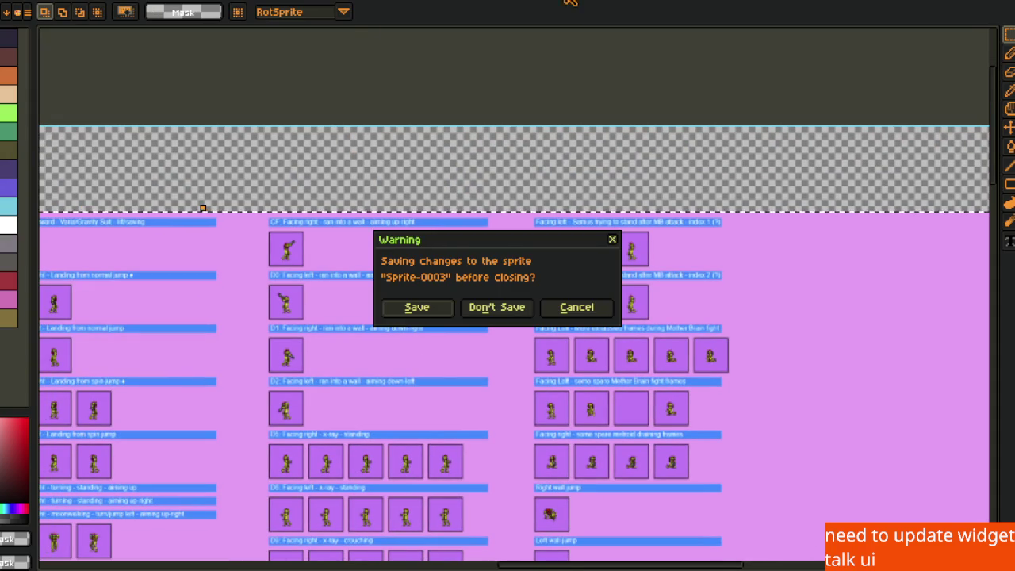
Discard the new sprite, the blue Samus sheet and the Idle Walk sheet without saving
click(491, 310)
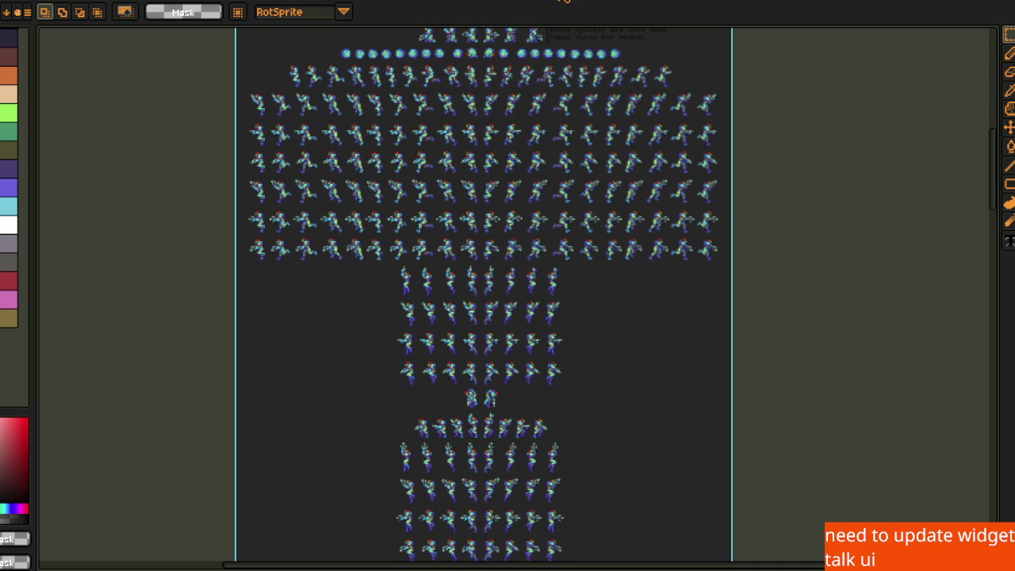
click(567, 4)
click(488, 302)
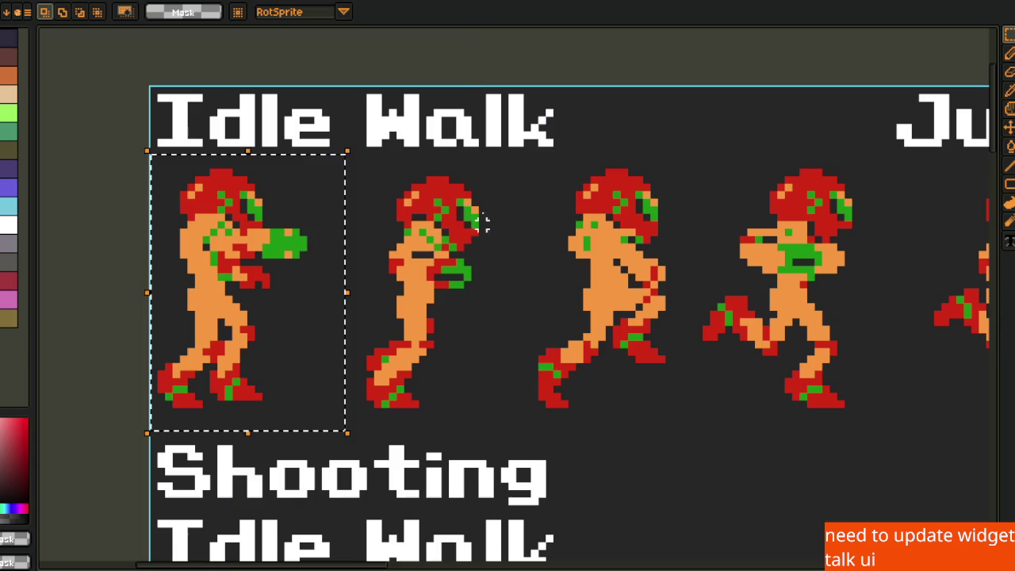
click(484, 12)
click(513, 309)
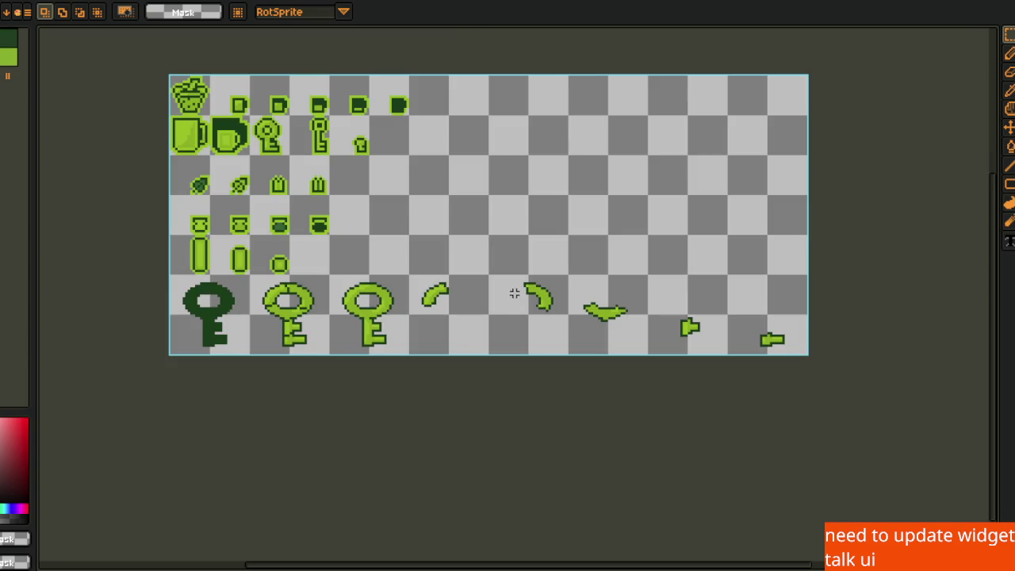
Reposition the green items sheet in the canvas to view it
drag(349, 272, 446, 283)
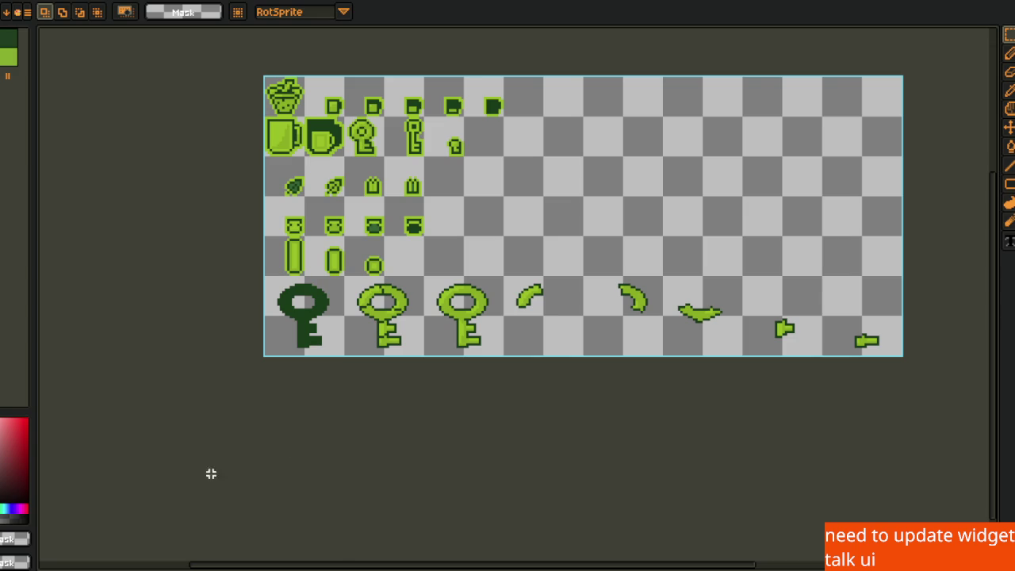
drag(249, 415, 180, 486)
scroll(339, 421, down, 1)
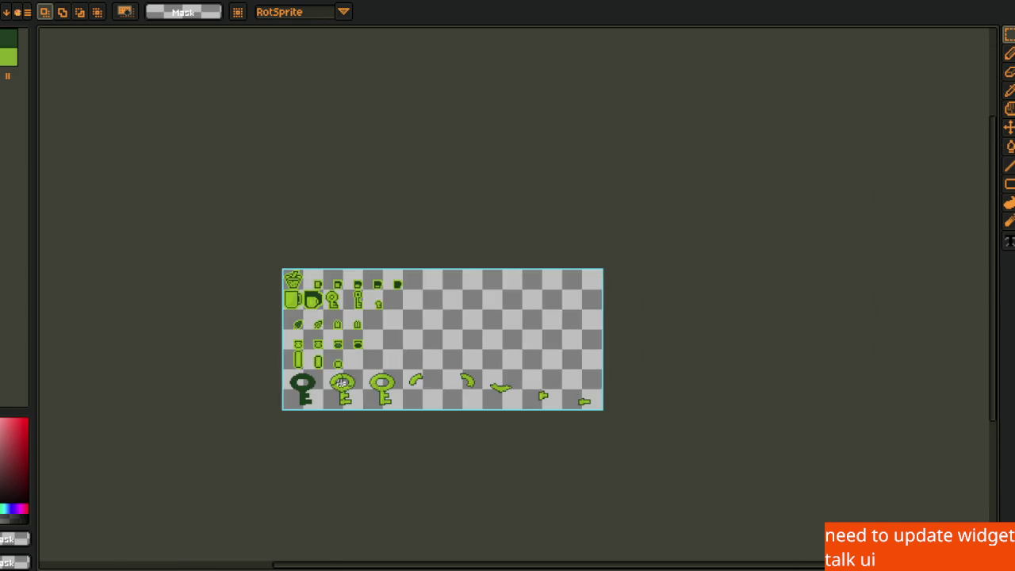
Zoom and pan around the keys and items sprite sheet
scroll(381, 373, up, 2)
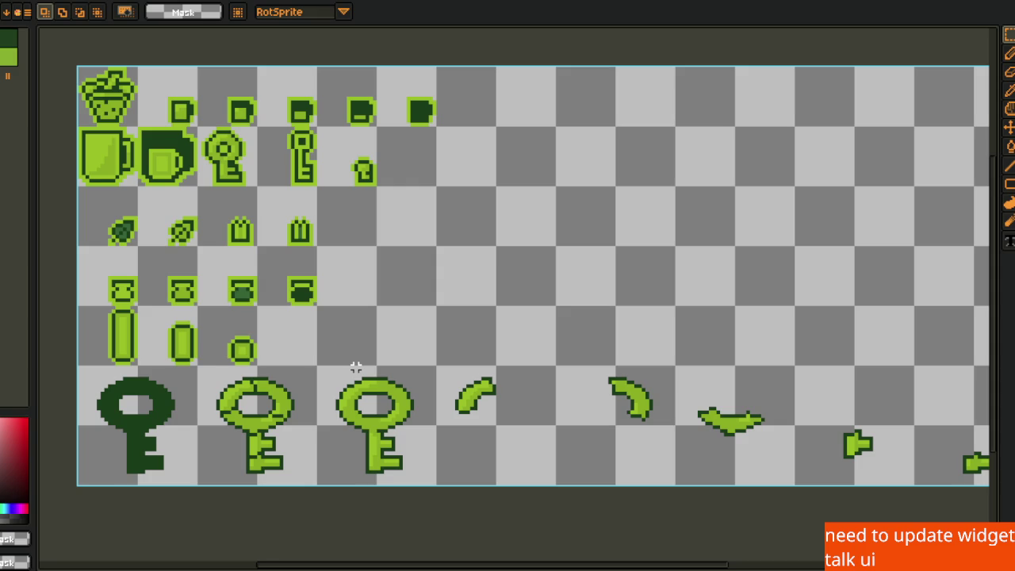
scroll(622, 365, down, 1)
drag(442, 333, 424, 331)
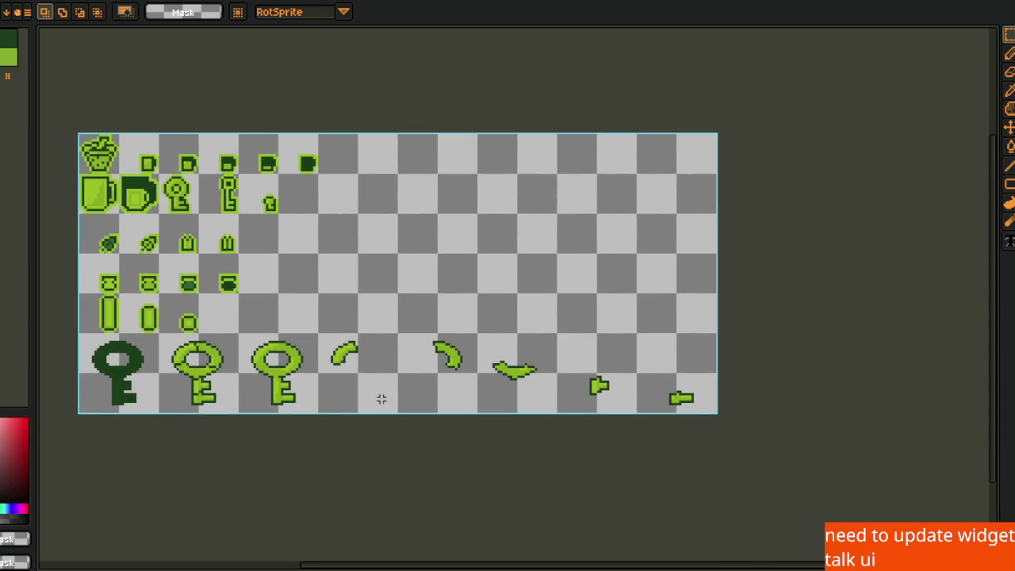
drag(523, 362, 730, 362)
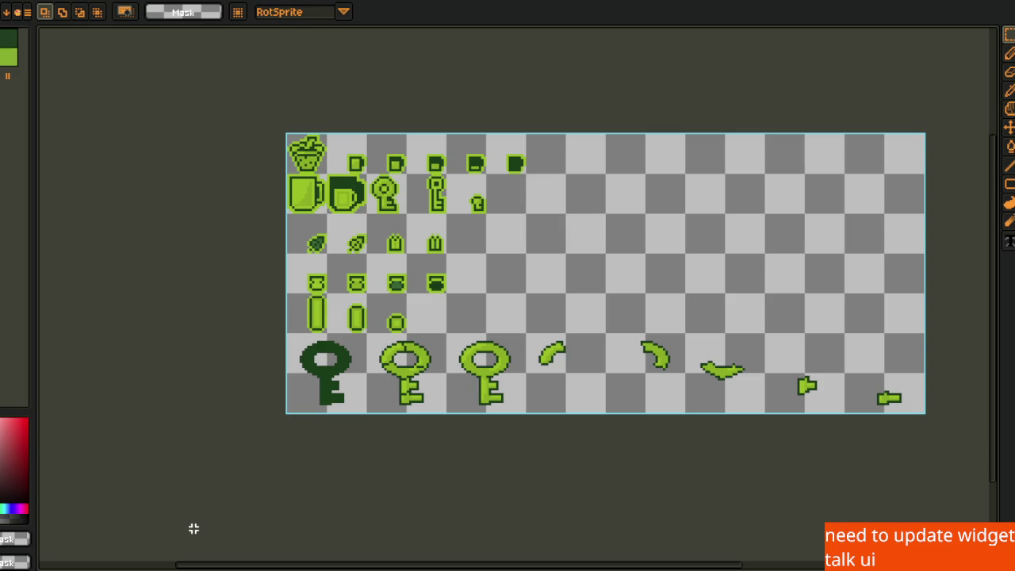
scroll(539, 412, up, 2)
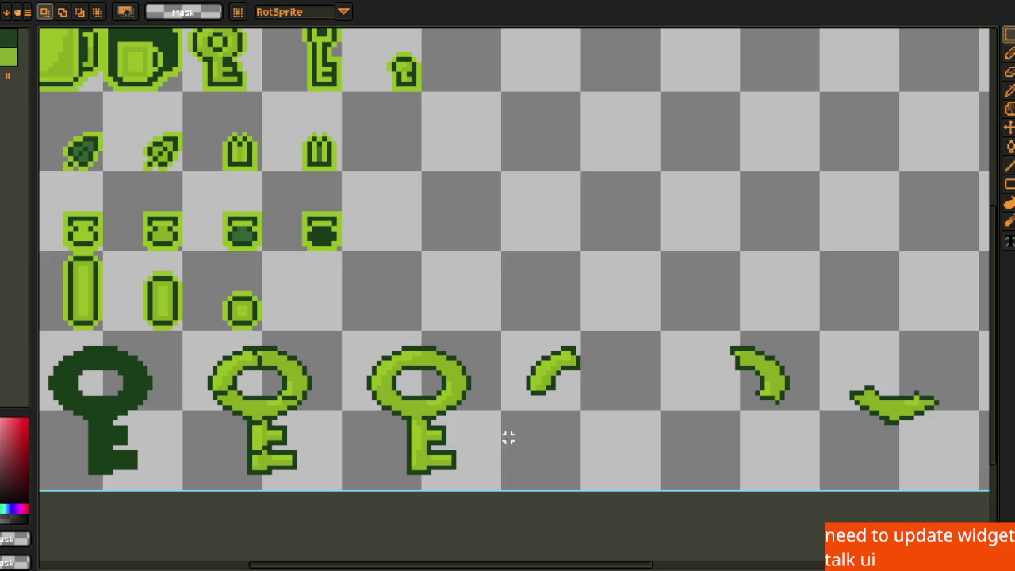
scroll(572, 317, down, 2)
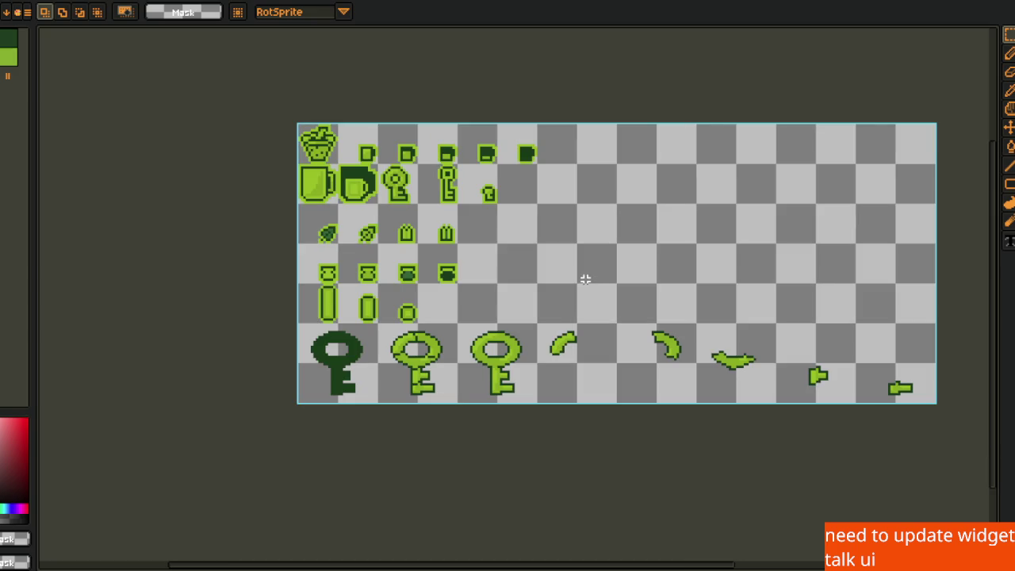
drag(590, 288, 473, 258)
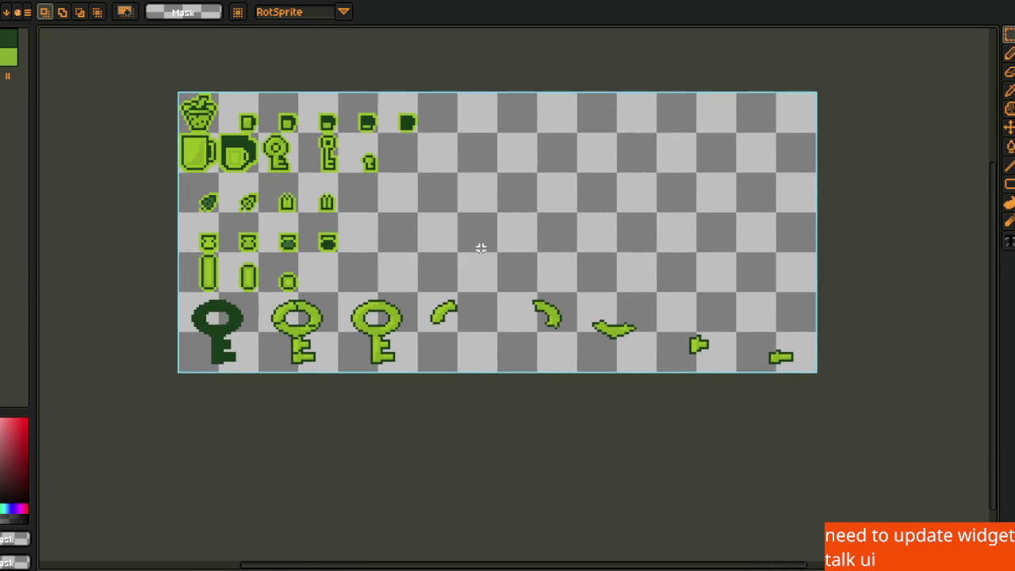
Inspect the enlarged mugs and keys, then switch to the interface-pieces sheet
scroll(377, 276, up, 1)
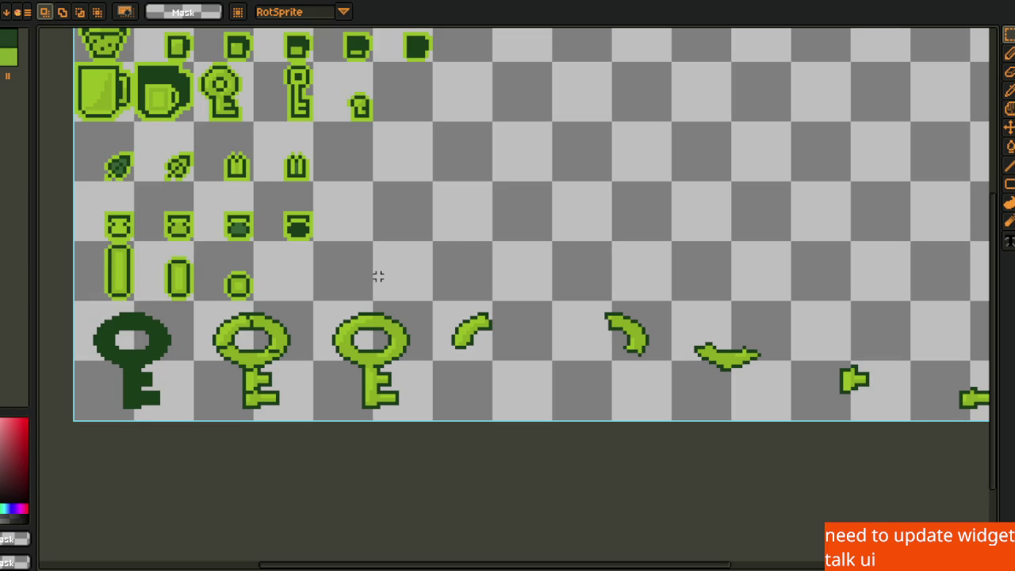
drag(427, 277, 359, 332)
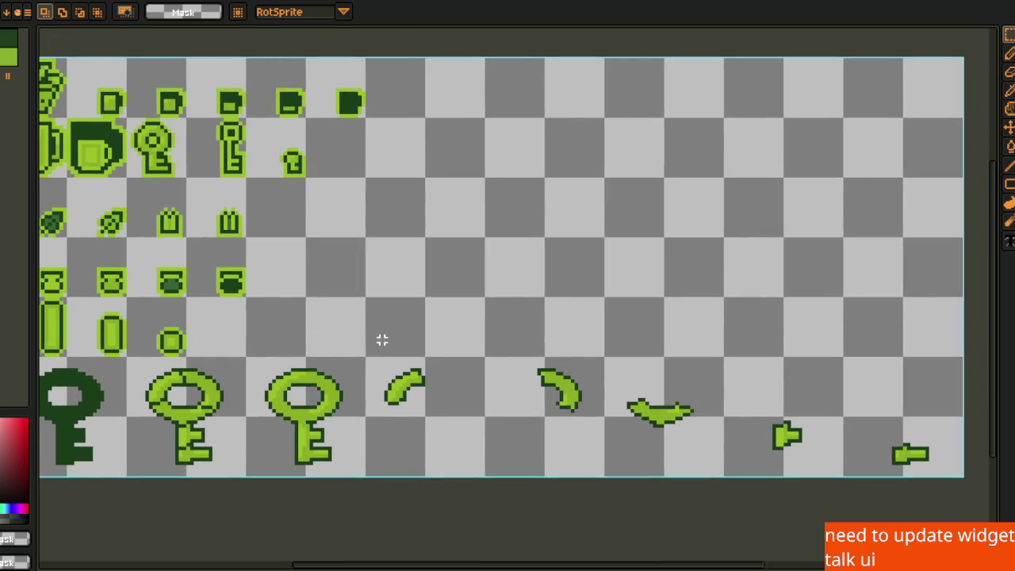
scroll(348, 262, left, 1)
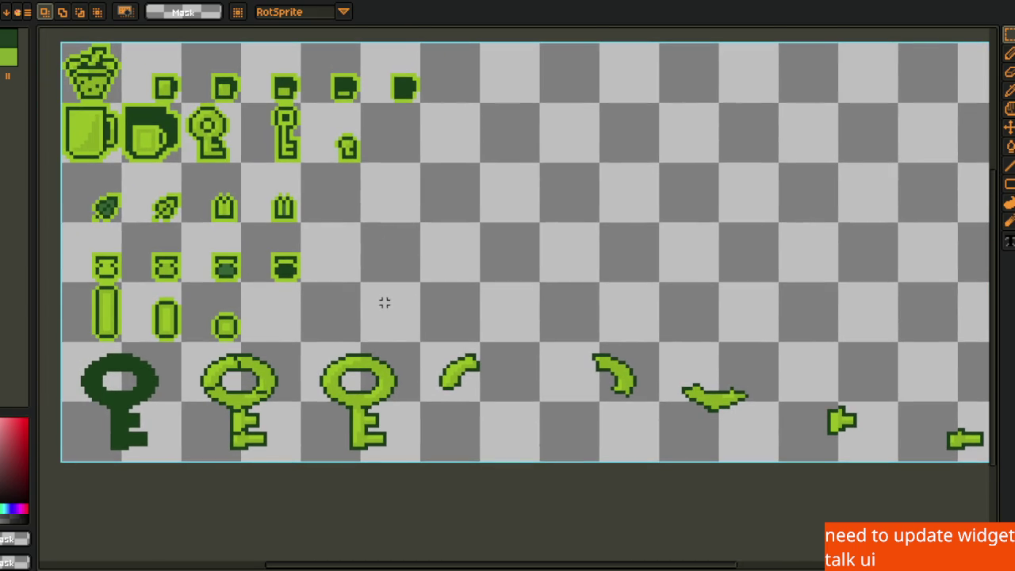
scroll(476, 326, down, 1)
scroll(344, 310, right, 1)
scroll(344, 310, down, 1)
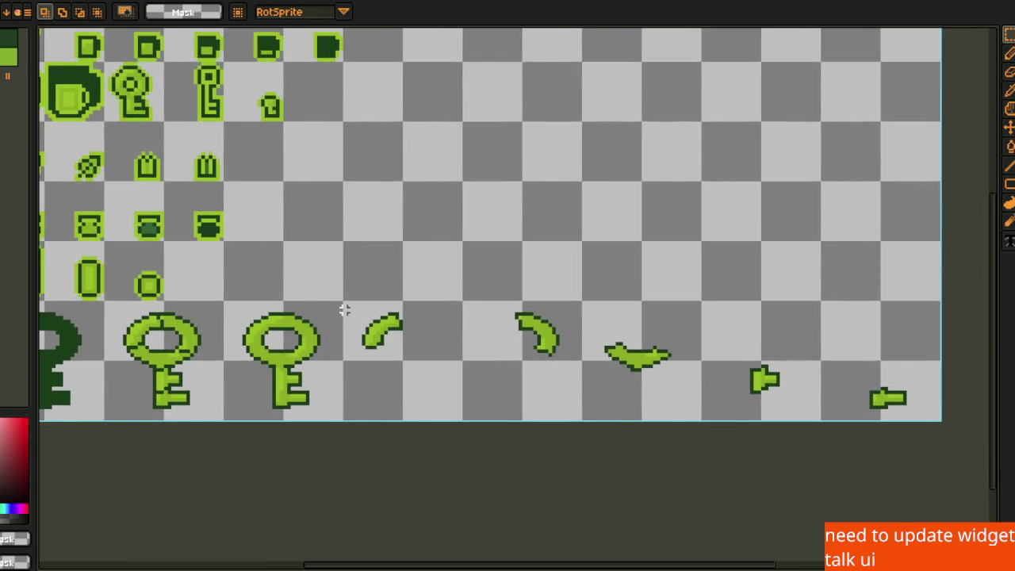
scroll(350, 304, down, 1)
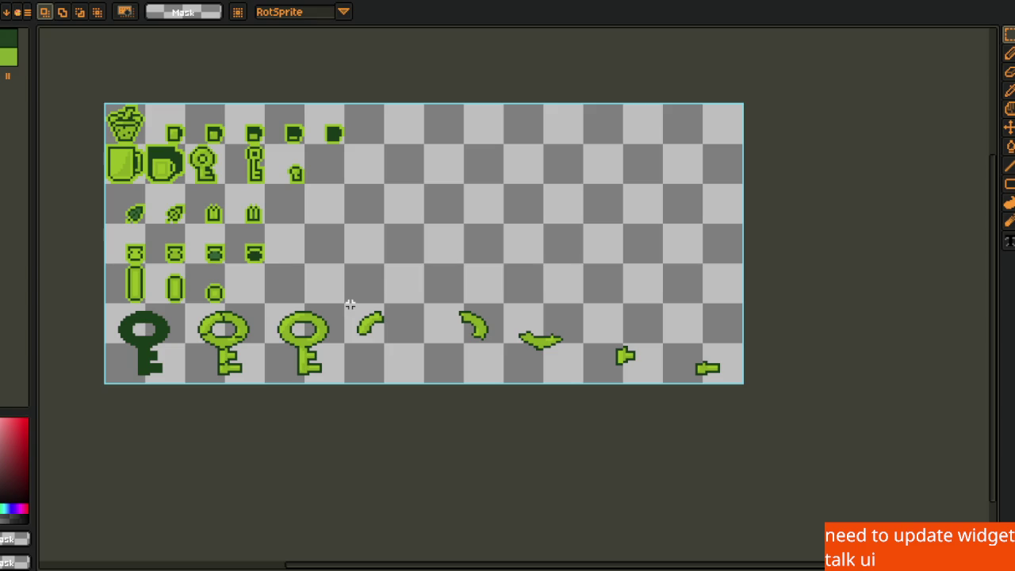
scroll(350, 305, up, 1)
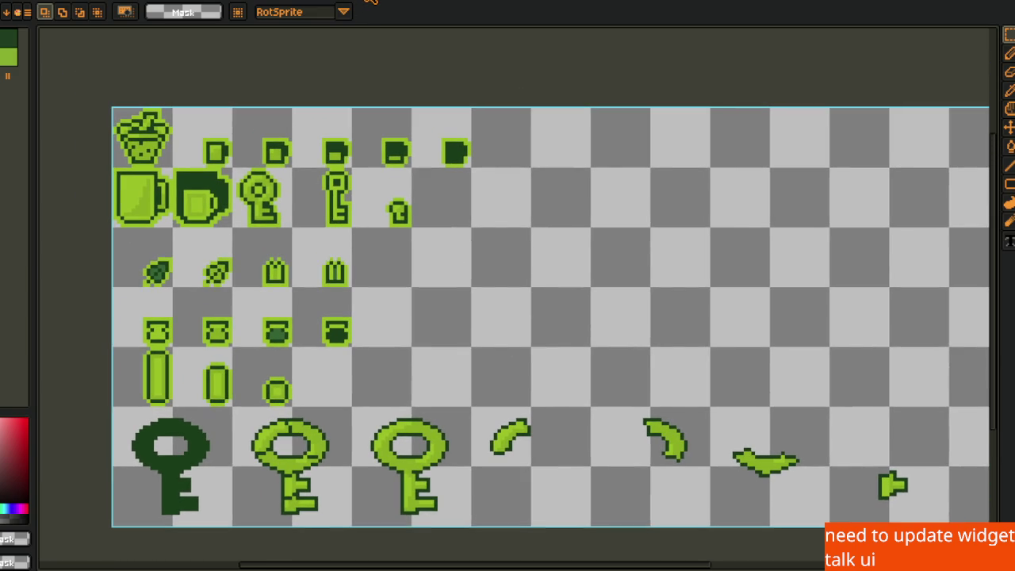
key(ctrl+Tab)
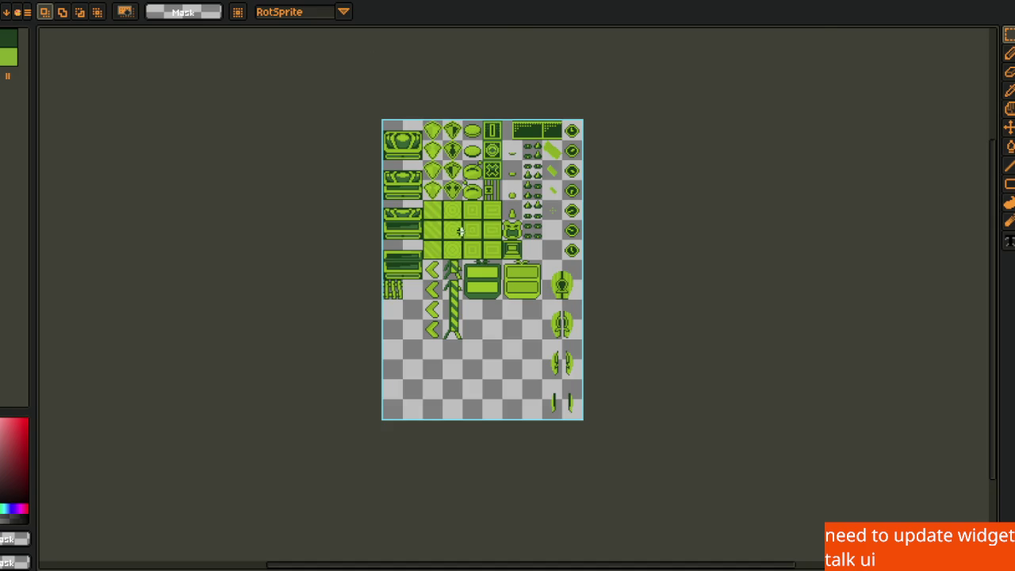
Move past the interface-pieces sheet and look over the grayscale tileset
scroll(528, 261, up, 3)
key(ctrl+Tab)
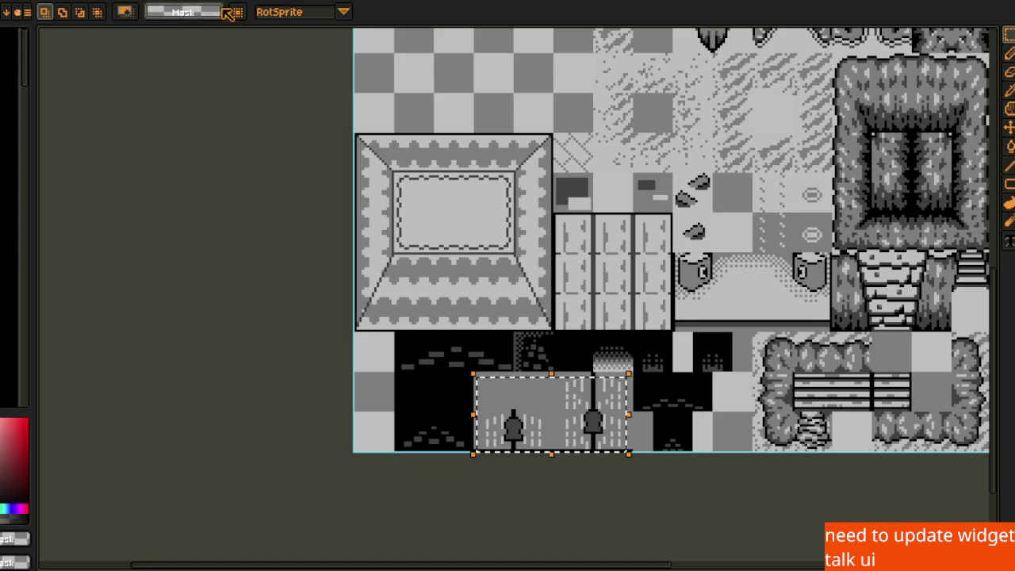
mouse_move(457, 159)
mouse_down()
mouse_move(354, 210)
mouse_move(354, 297)
mouse_up()
scroll(354, 209, down, 2)
scroll(353, 209, up, 2)
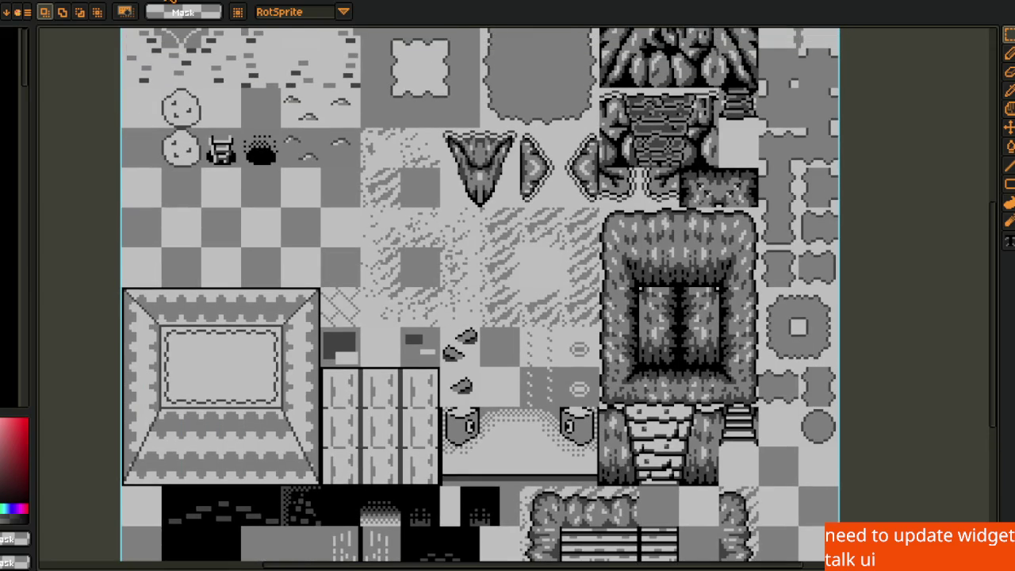
View the pirate-duck illustration, then return to the Godot task board
key(ctrl+Tab)
drag(391, 259, 304, 205)
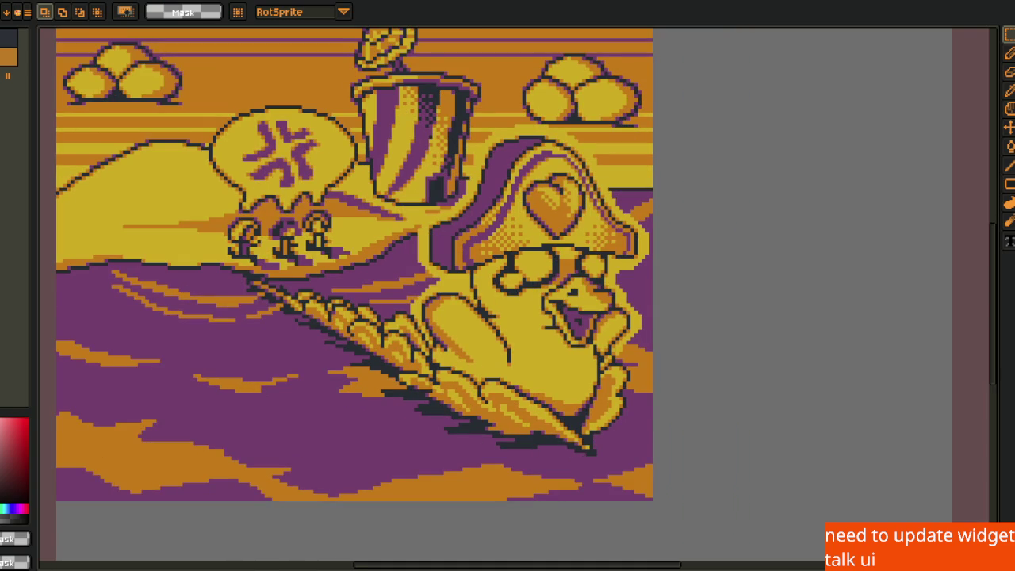
key(alt+Tab)
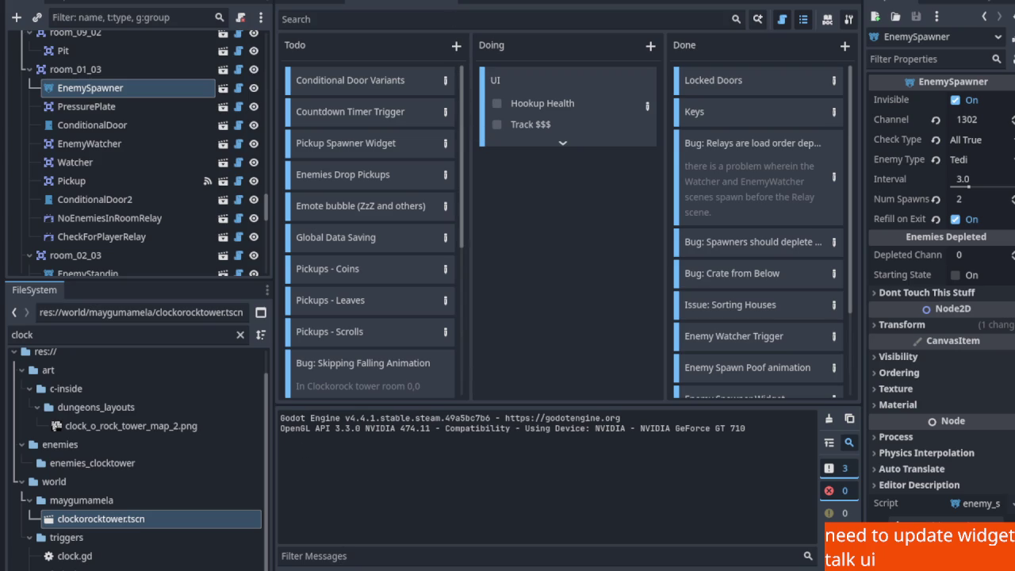
Show the clockorocktower.tscn map in the 2D editor with the Output panel hidden
key(ctrl+F1)
scroll(568, 217, down, 3)
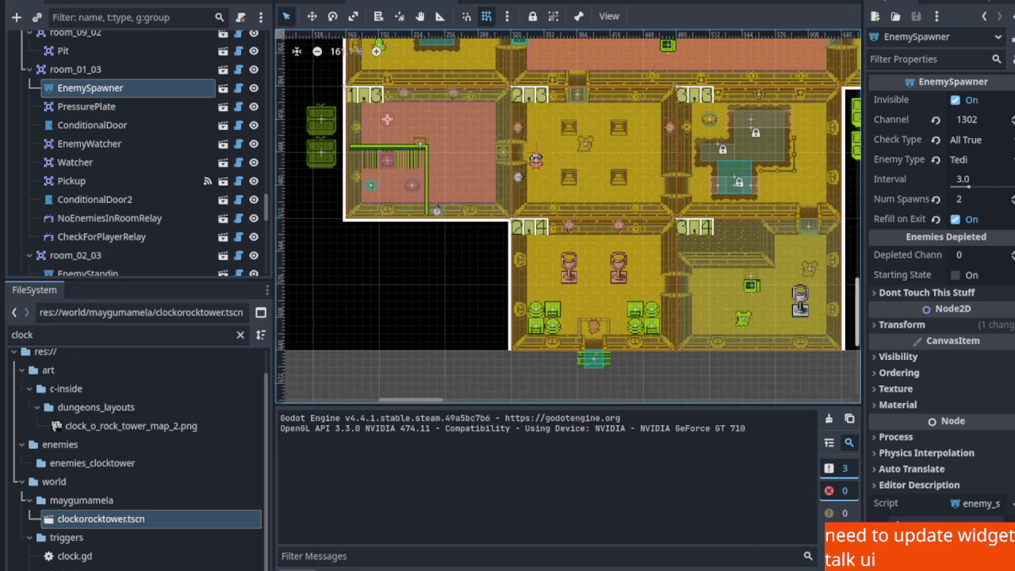
key(ctrl+j)
scroll(550, 429, up, 5)
scroll(550, 429, right, 4)
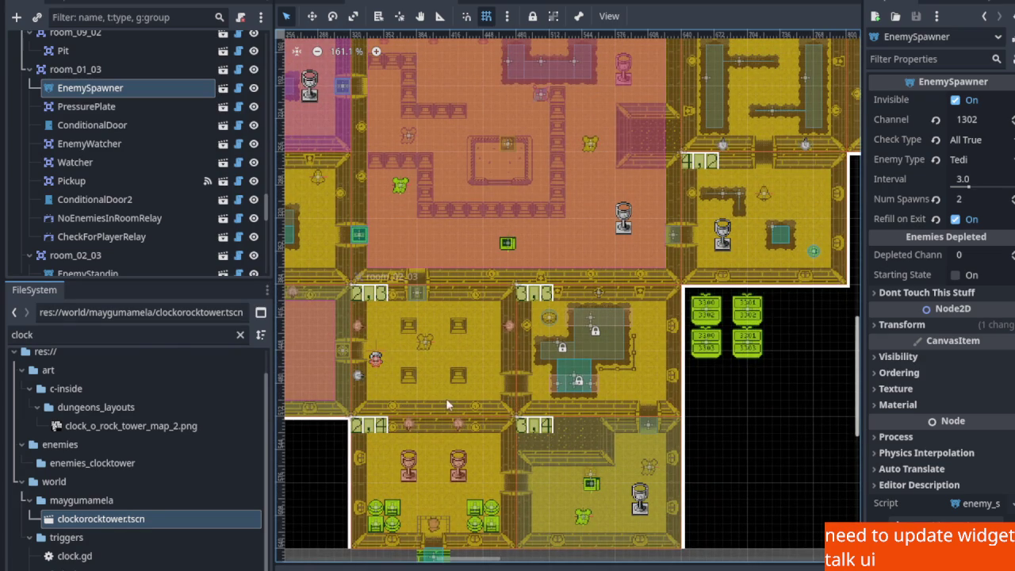
scroll(444, 374, left, 2)
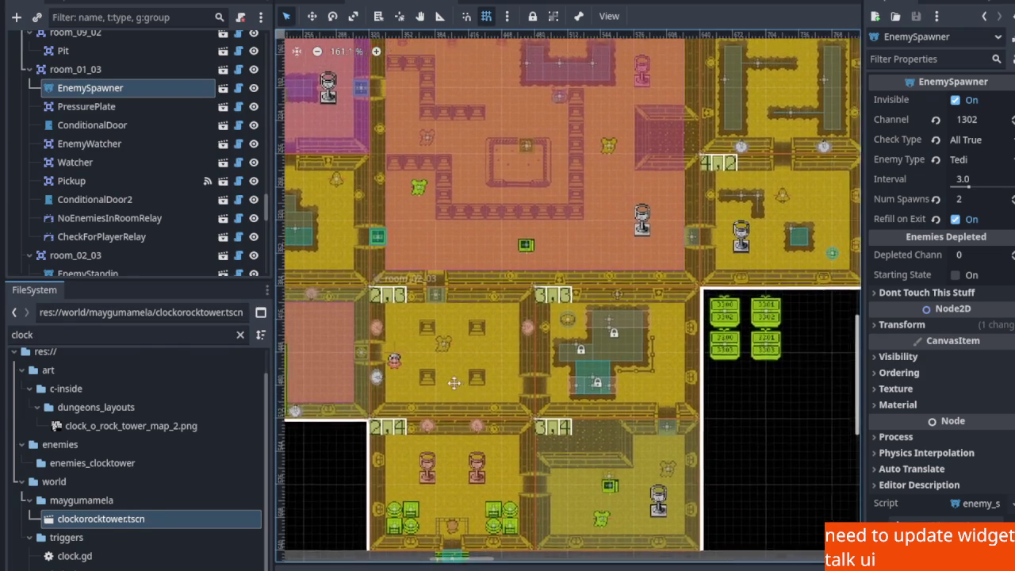
scroll(458, 382, right, 3)
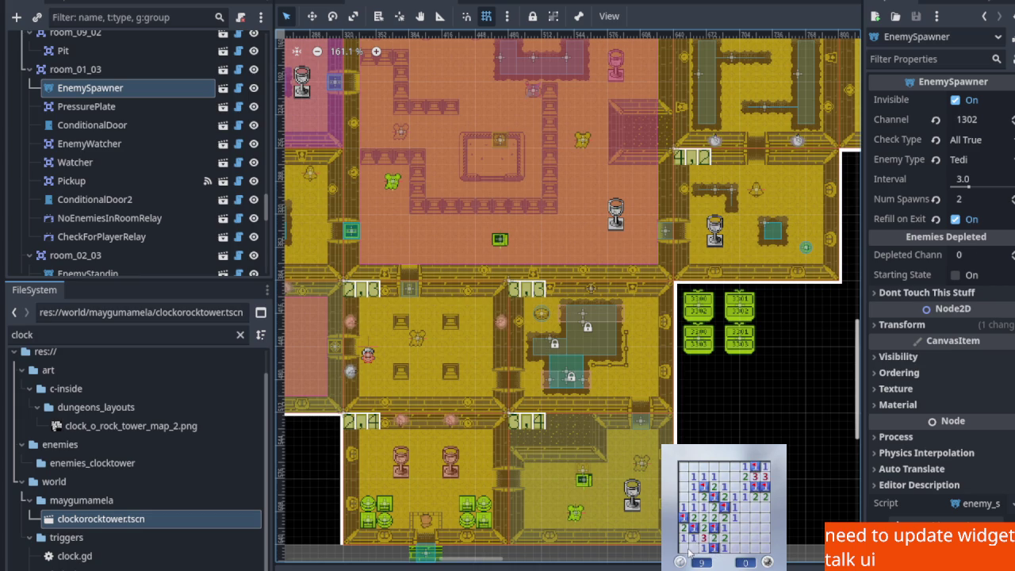
drag(444, 427, 553, 366)
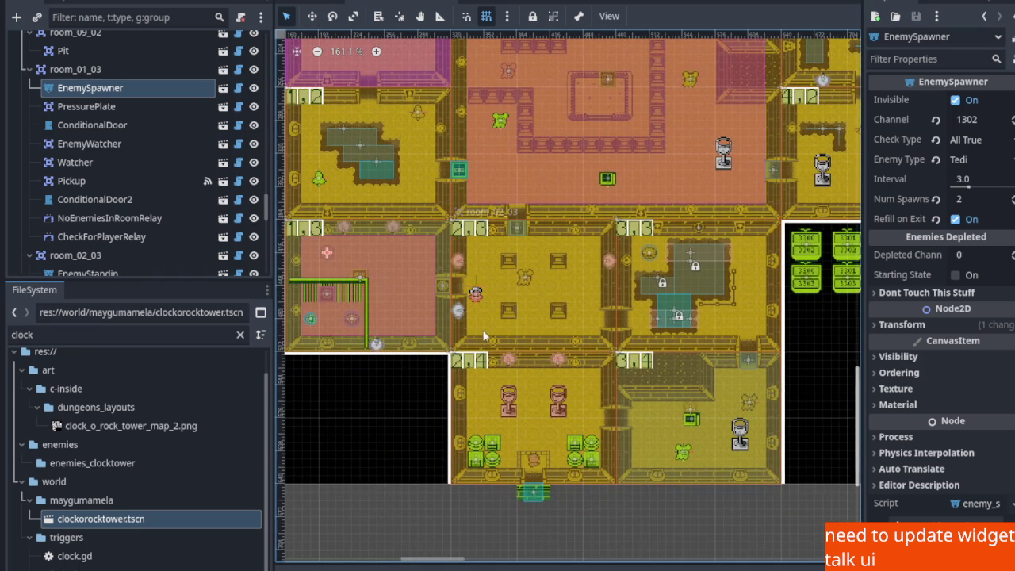
scroll(458, 330, up, 1)
mouse_move(458, 330)
mouse_down()
mouse_move(539, 376)
mouse_move(551, 400)
mouse_up()
drag(439, 314, 507, 402)
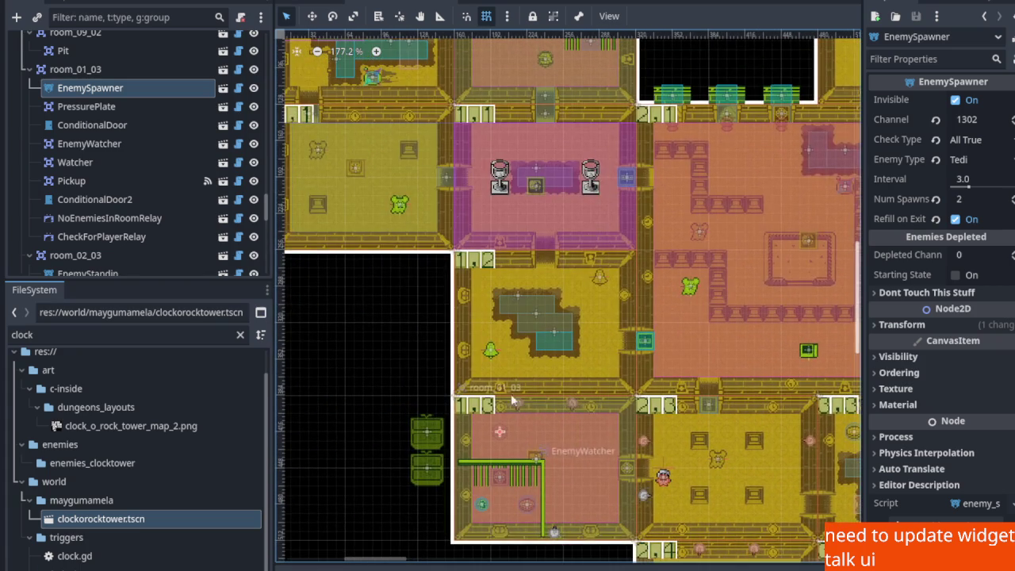
scroll(524, 373, down, 5)
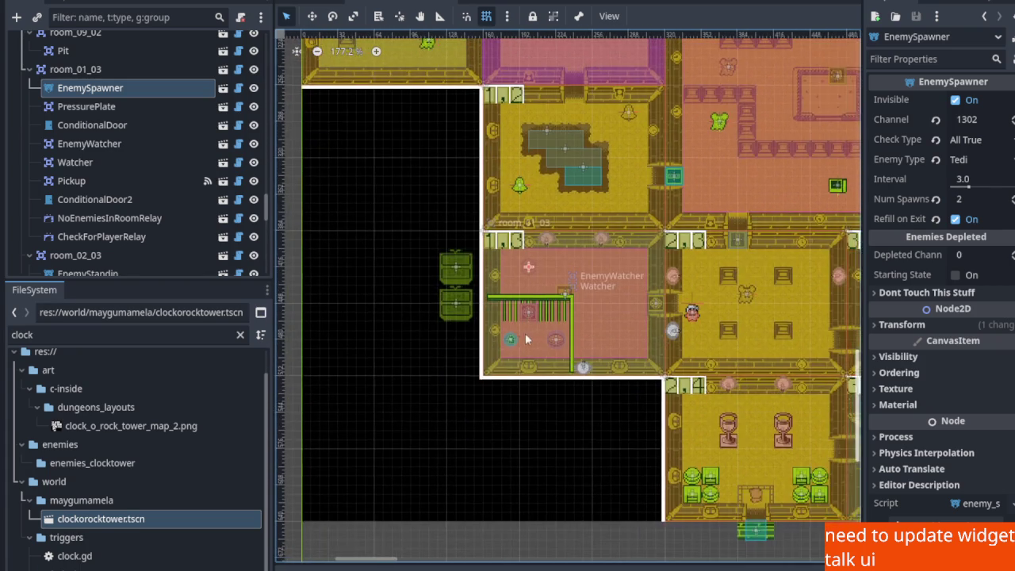
scroll(531, 337, up, 2)
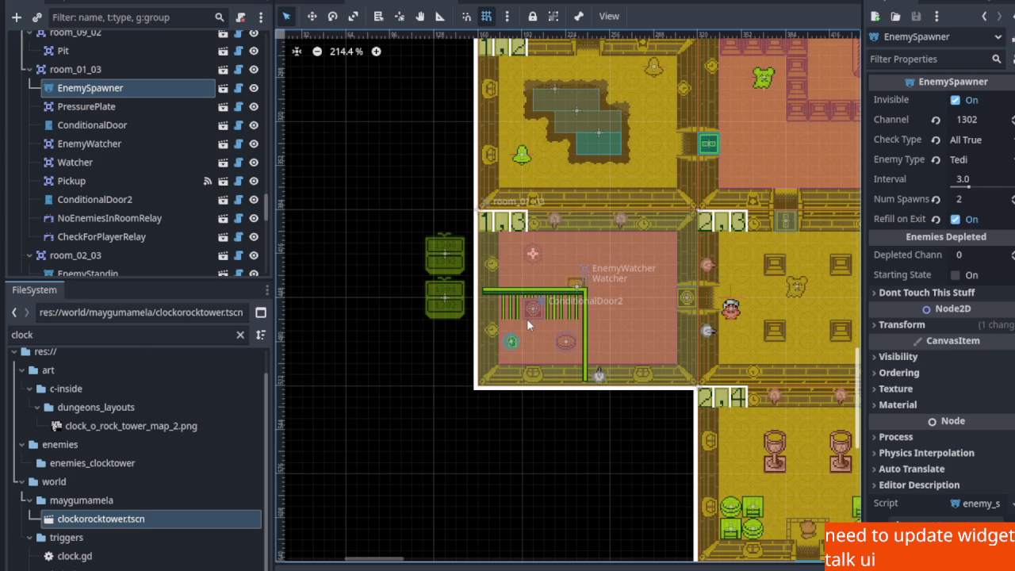
scroll(526, 319, up, 5)
scroll(567, 408, down, 2)
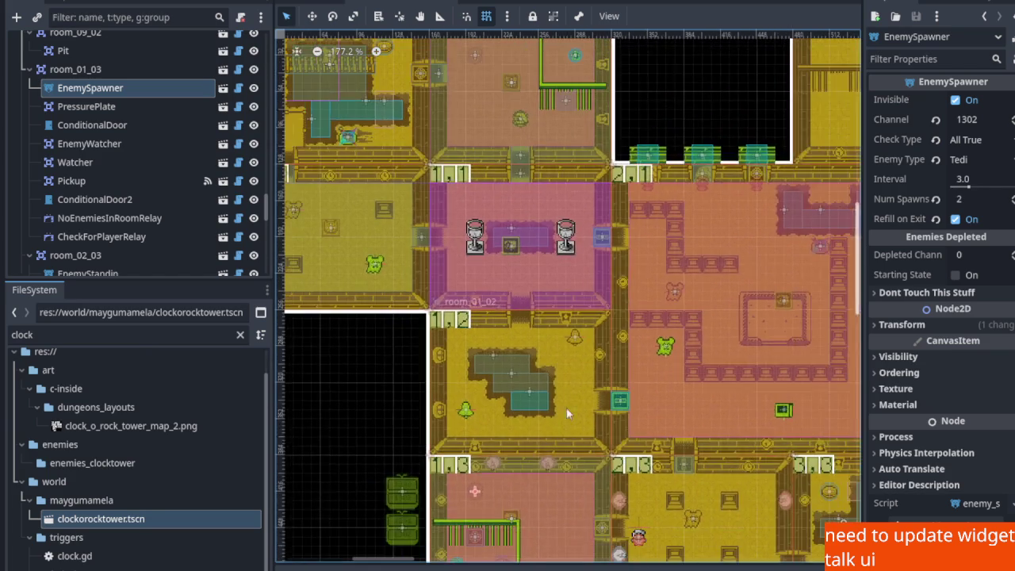
scroll(567, 407, up, 3)
scroll(540, 409, right, 3)
scroll(509, 411, down, 2)
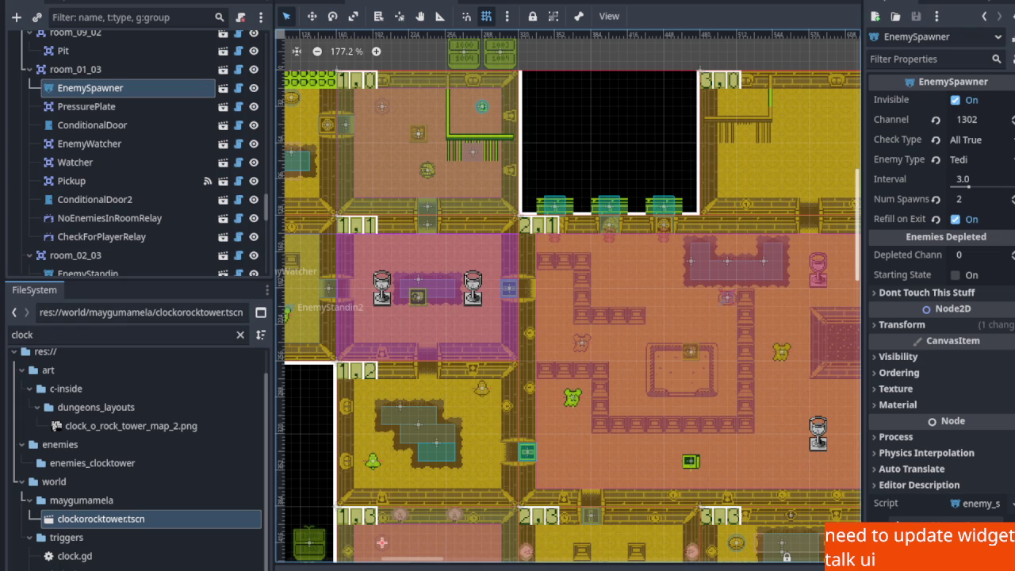
scroll(531, 408, down, 5)
scroll(531, 409, right, 2)
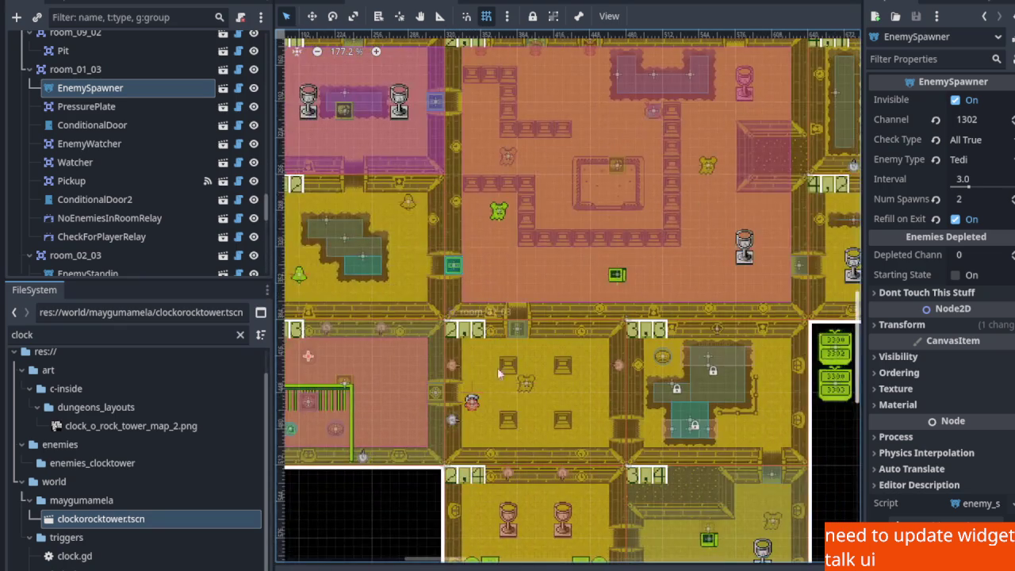
scroll(535, 446, up, 4)
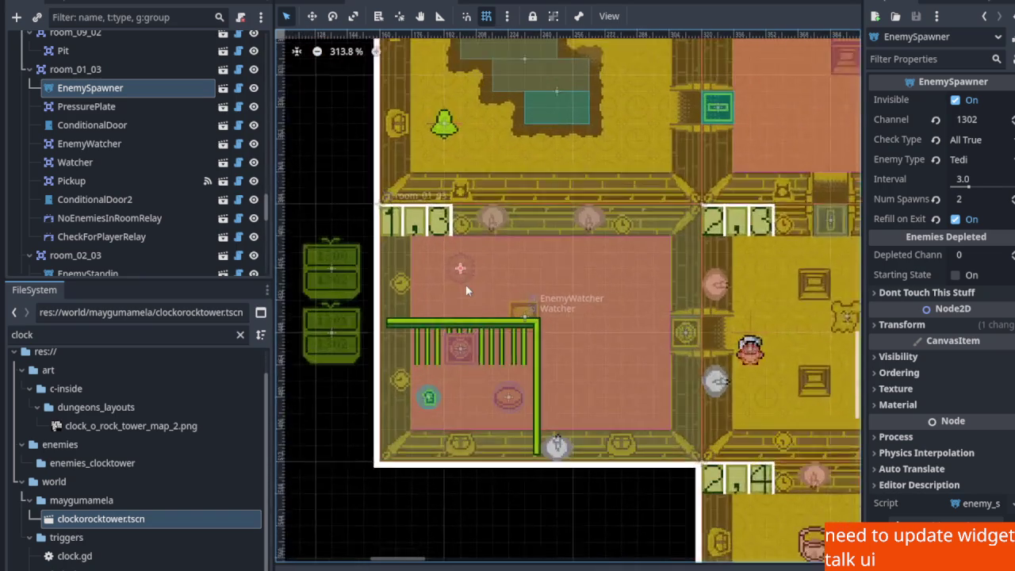
scroll(441, 313, up, 10)
scroll(518, 497, down, 2)
scroll(493, 503, down, 2)
scroll(664, 170, up, 2)
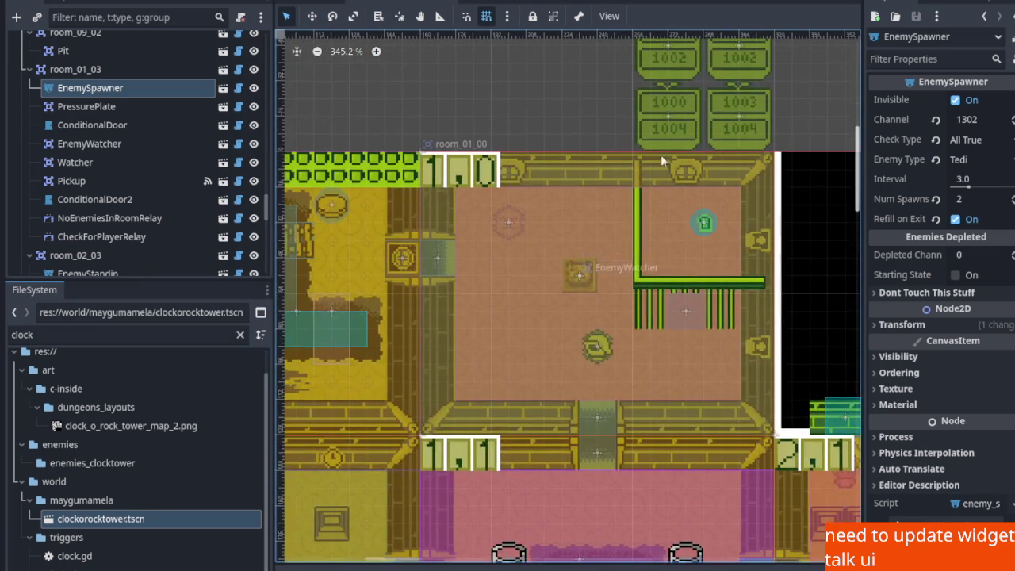
scroll(576, 316, down, 3)
scroll(545, 333, up, 3)
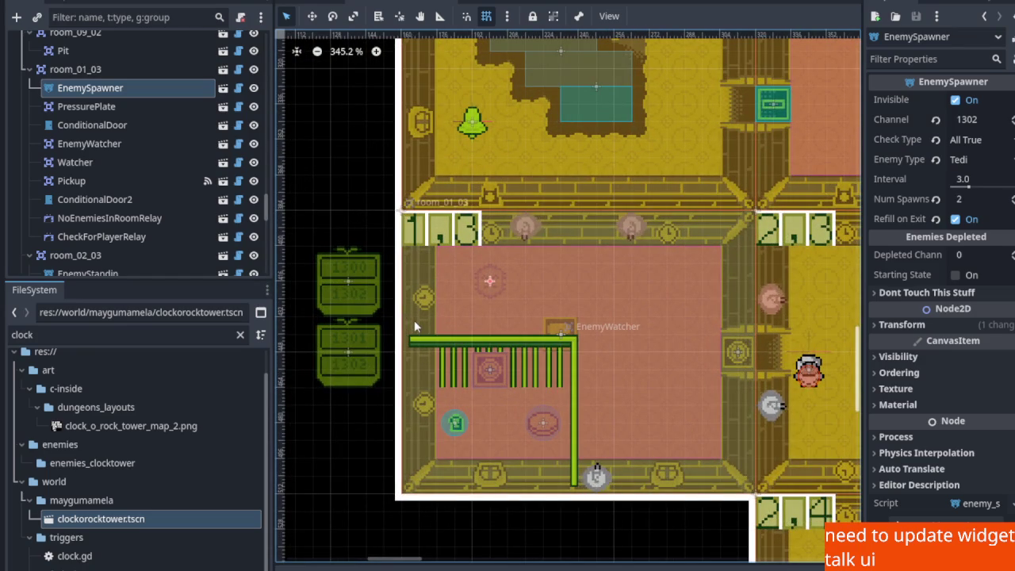